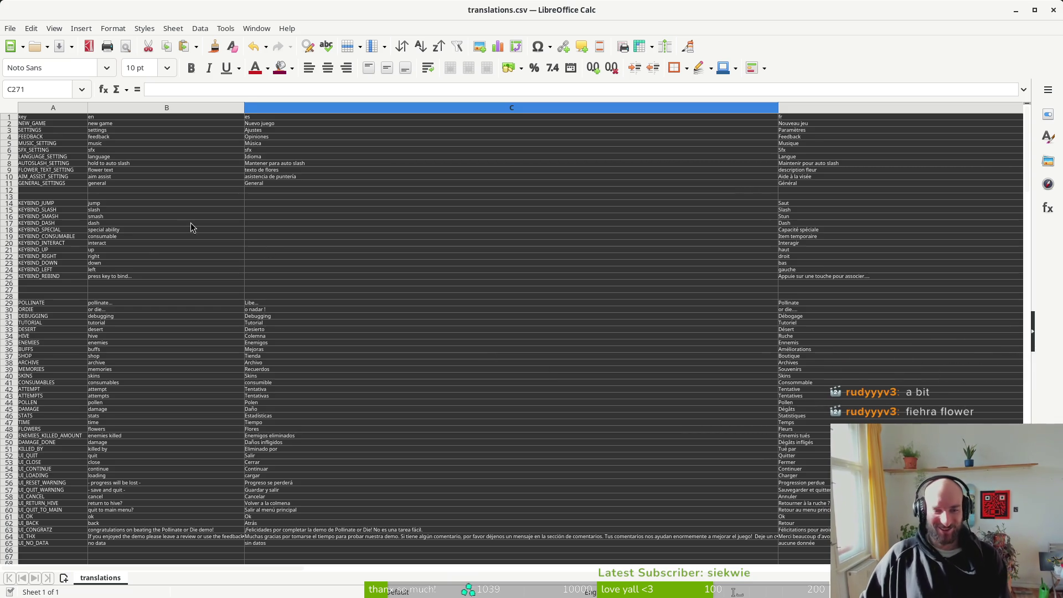
Step: Inspect the jump, smash and consumable entries in the translation sheet
left_click(145, 244)
left_click(231, 191)
left_click(182, 205)
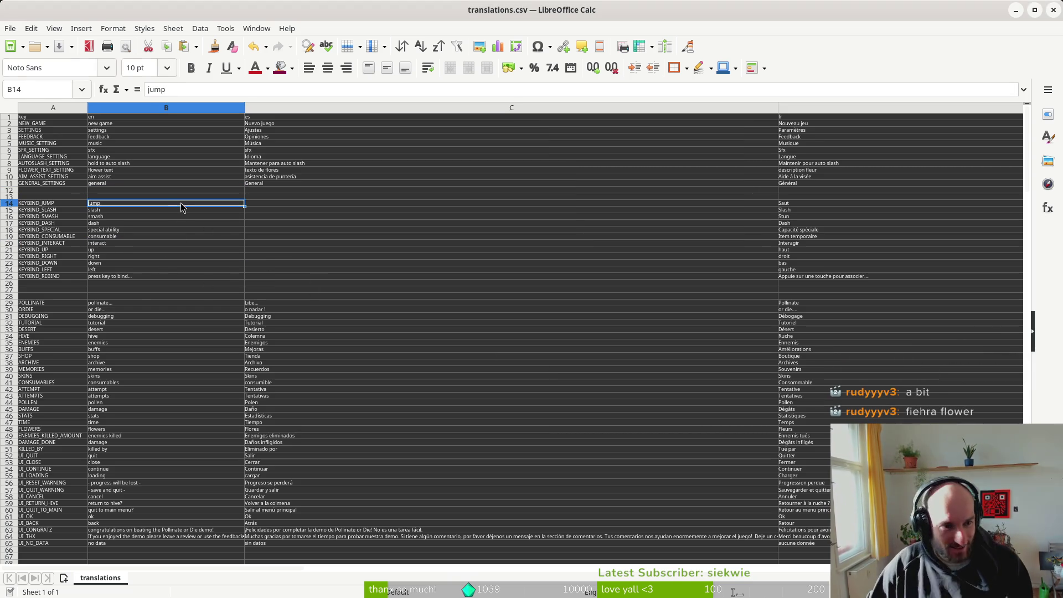
left_click(205, 217)
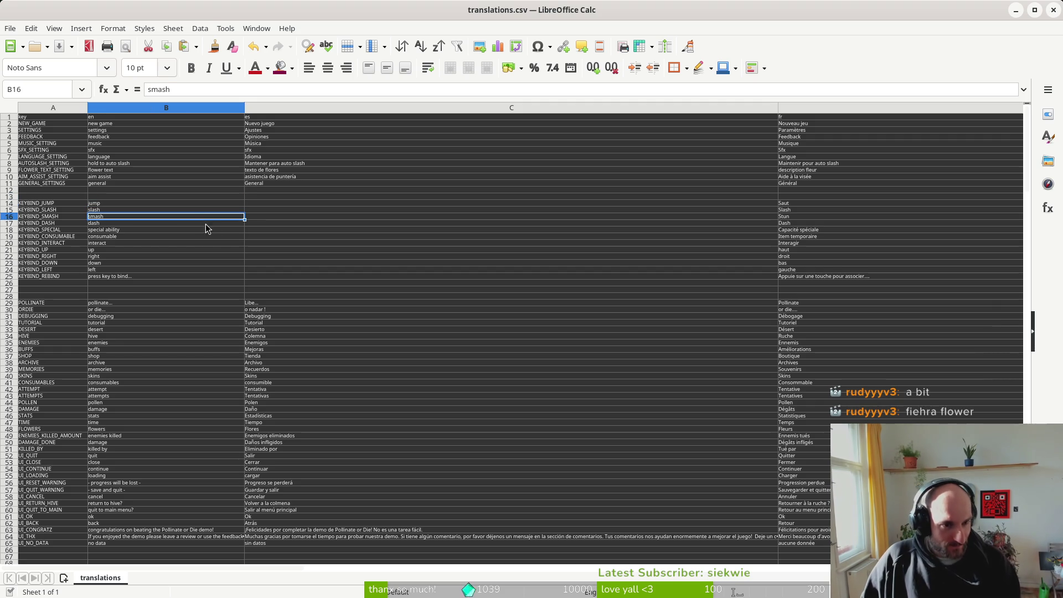
left_click(227, 237)
key("Up")
left_click(161, 237)
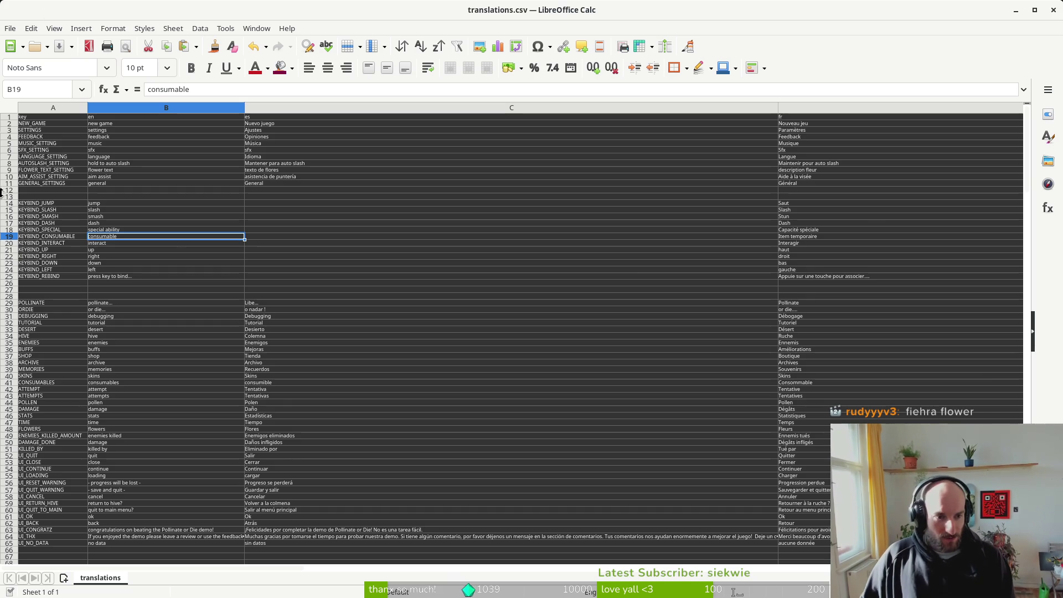
Step: Scroll through the sheet and inspect the berzerk translation in cell C133
scroll(715, 486, "down", 6)
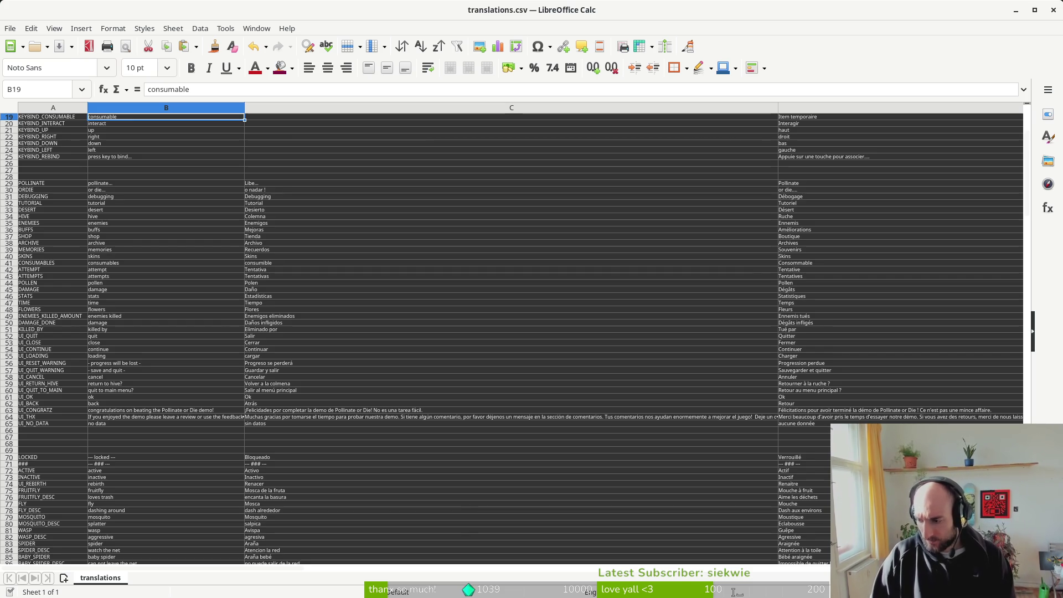
scroll(380, 363, "down", 20)
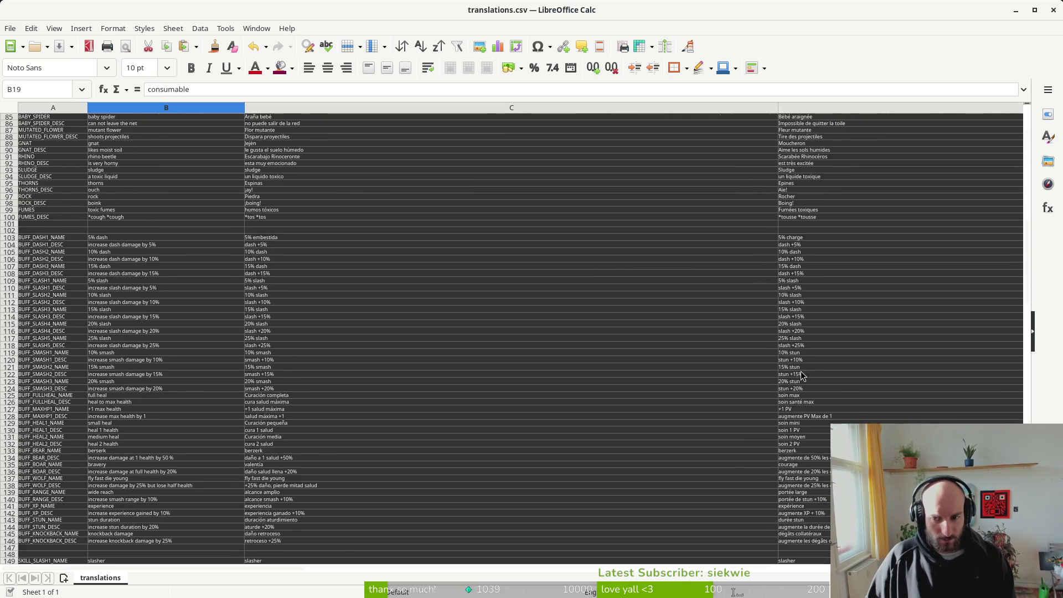
scroll(818, 390, "down", 19)
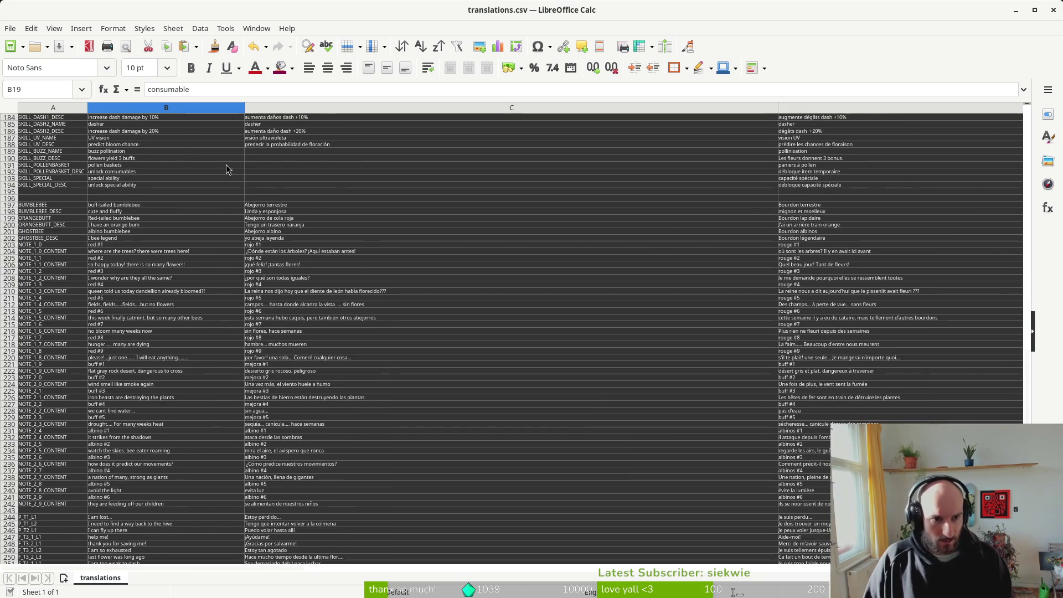
scroll(201, 197, "up", 5)
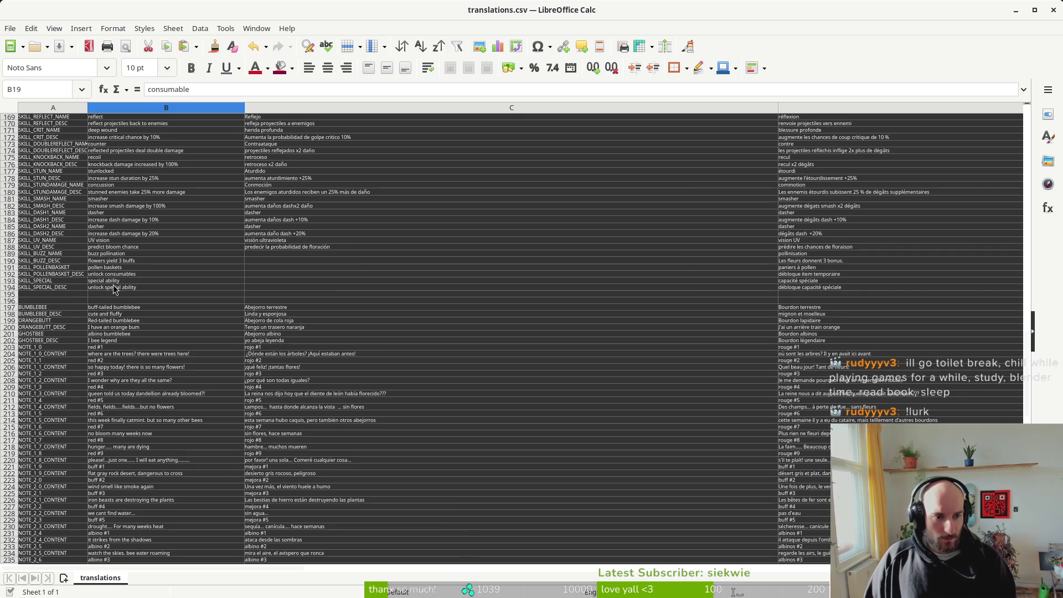
scroll(114, 282, "up", 5)
scroll(201, 297, "down", 6)
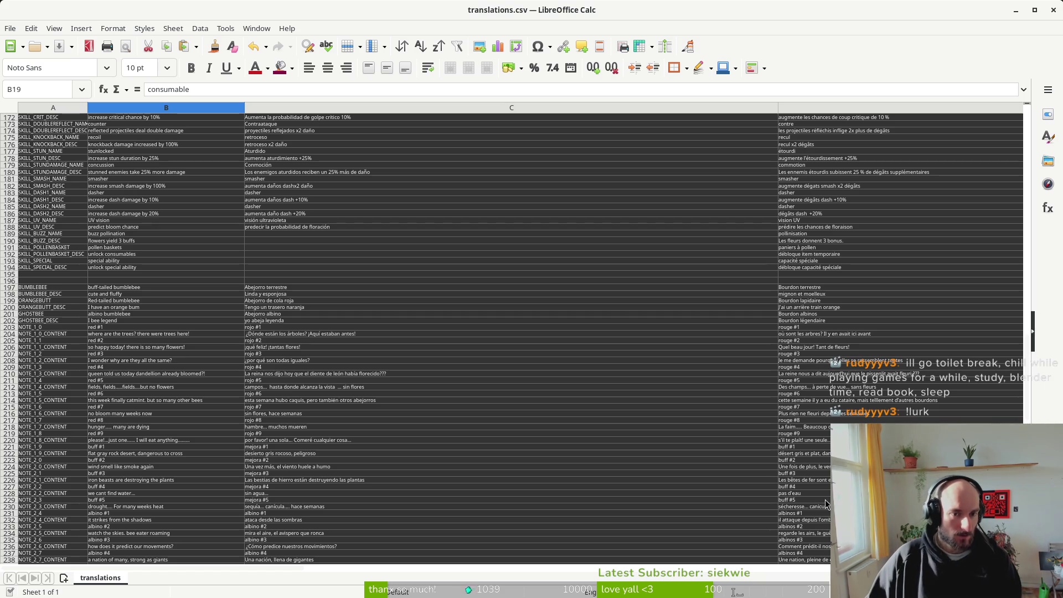
scroll(291, 291, "up", 7)
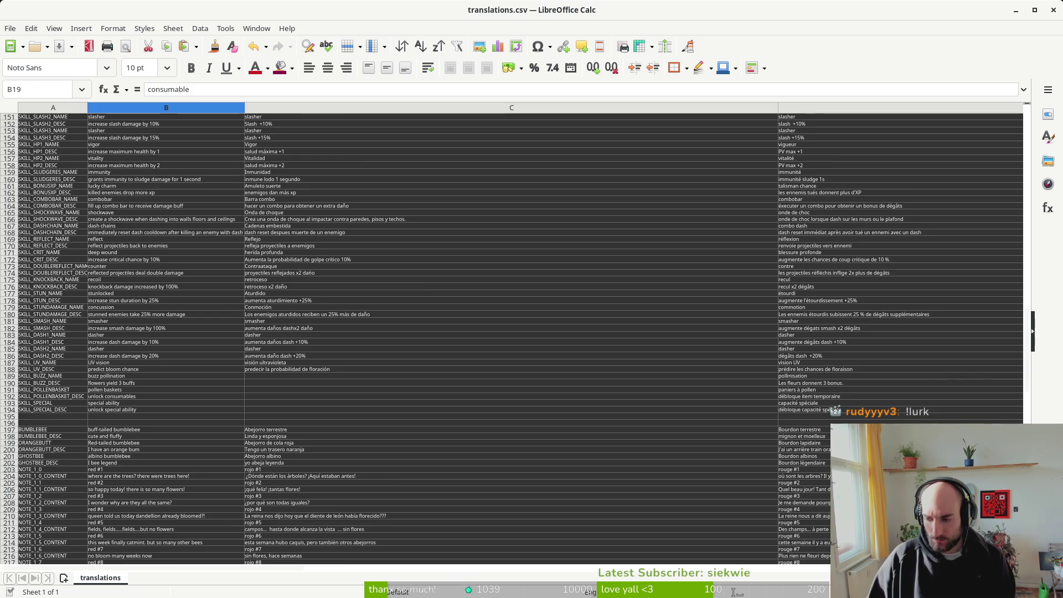
scroll(376, 282, "down", 20)
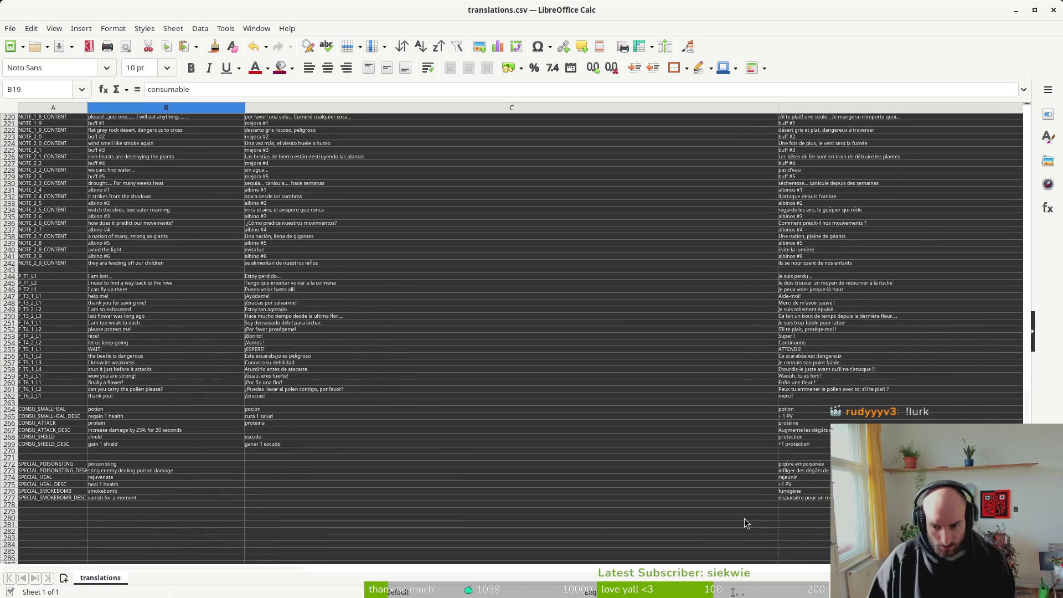
scroll(377, 348, "up", 2)
scroll(358, 350, "up", 5)
scroll(354, 363, "up", 20)
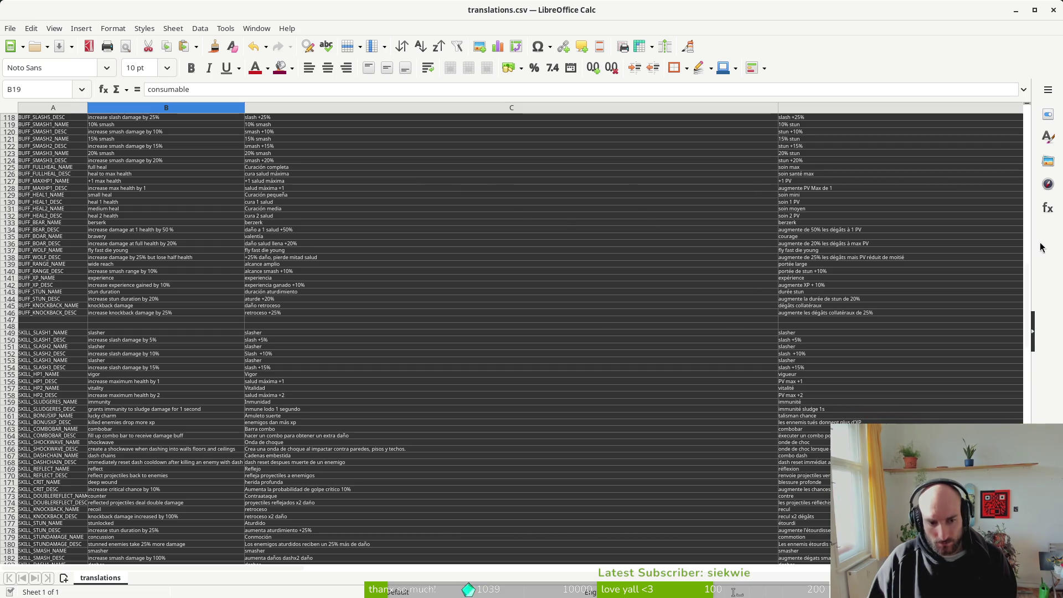
left_click(563, 222)
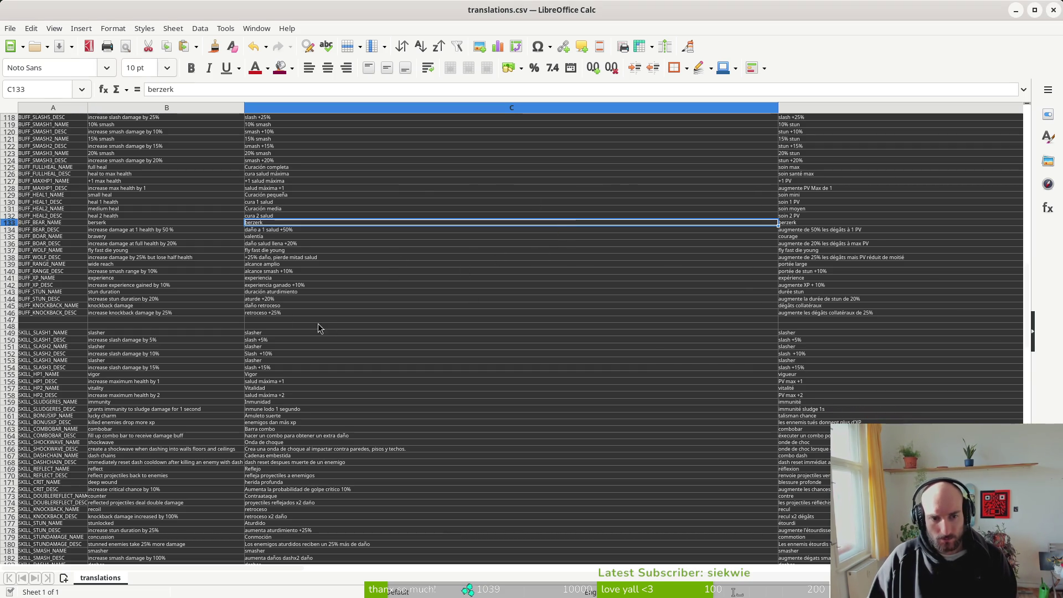
Step: Close translationsFR goodv3.csv with Don't Save, then close the running game window
key("alt+Tab")
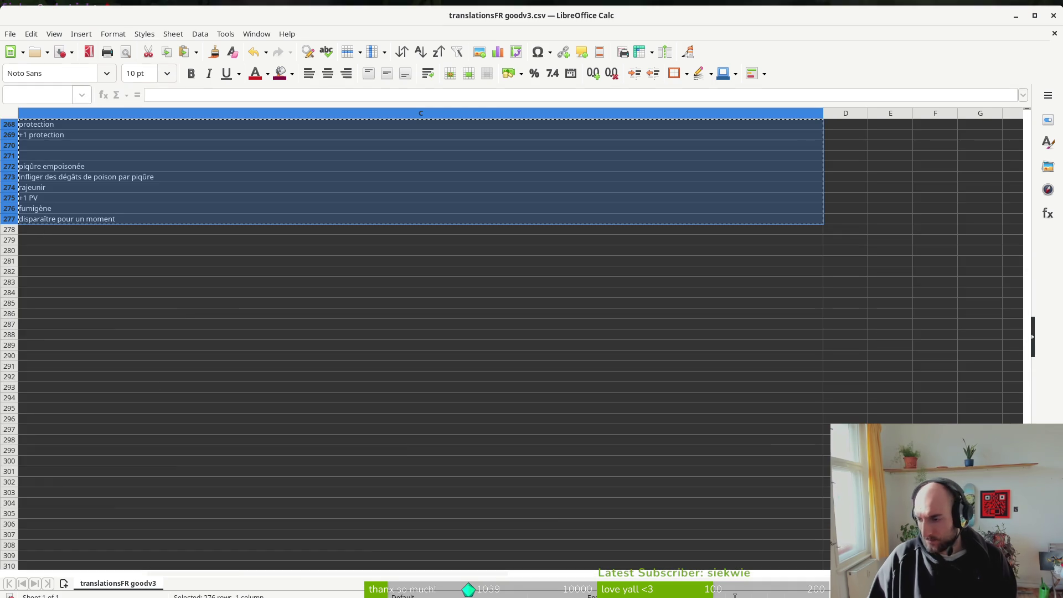
scroll(304, 235, "up", 8)
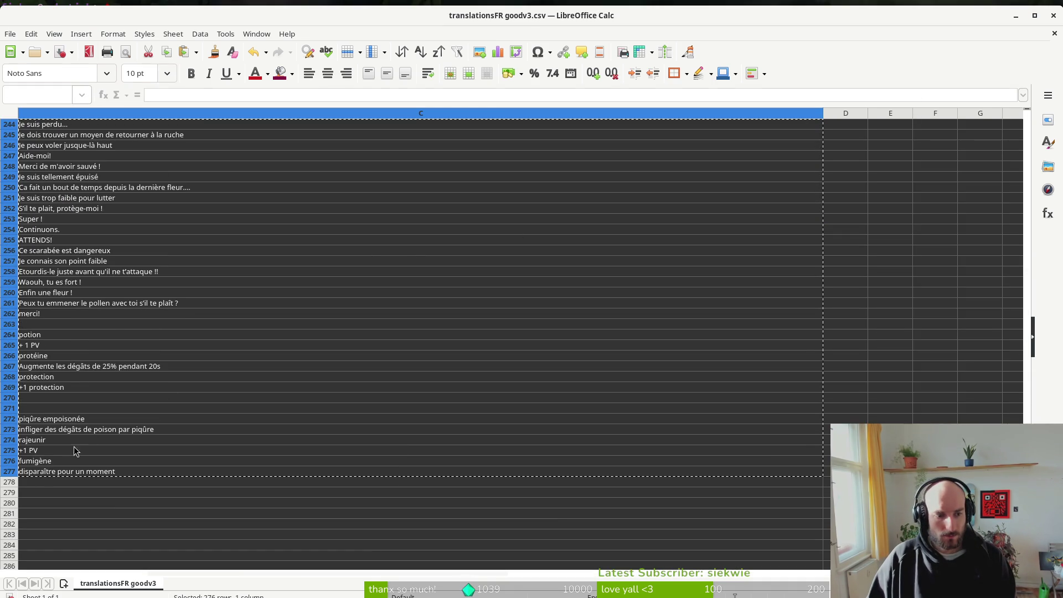
left_click(1054, 17)
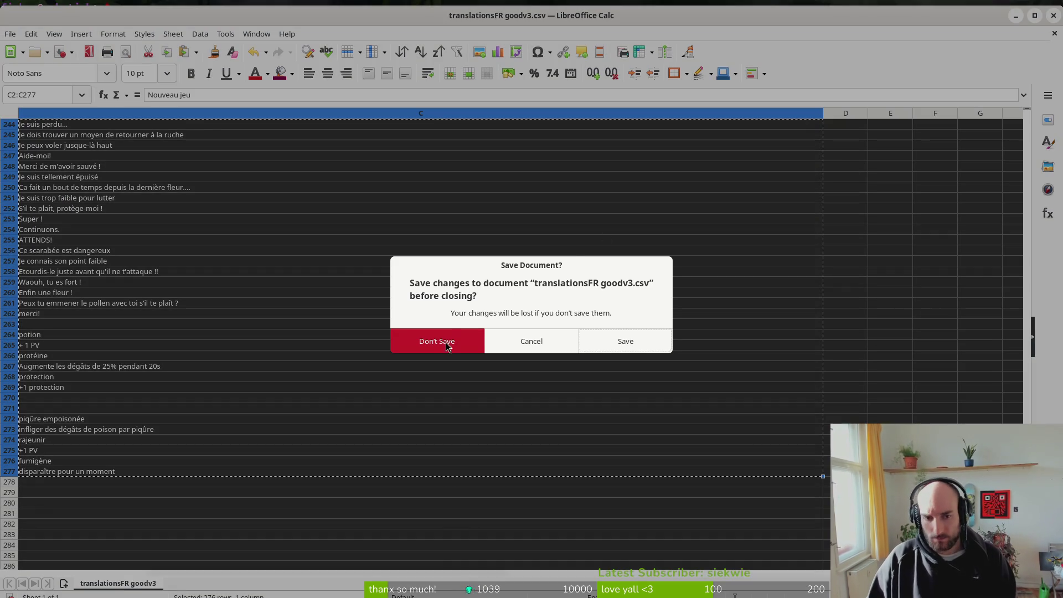
left_click(483, 342)
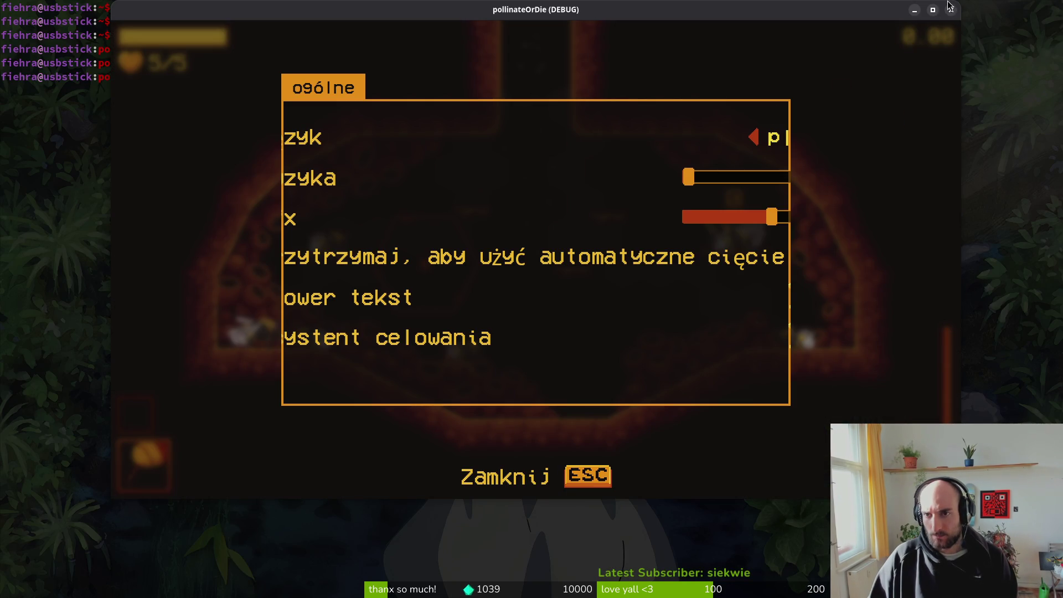
left_click(951, 10)
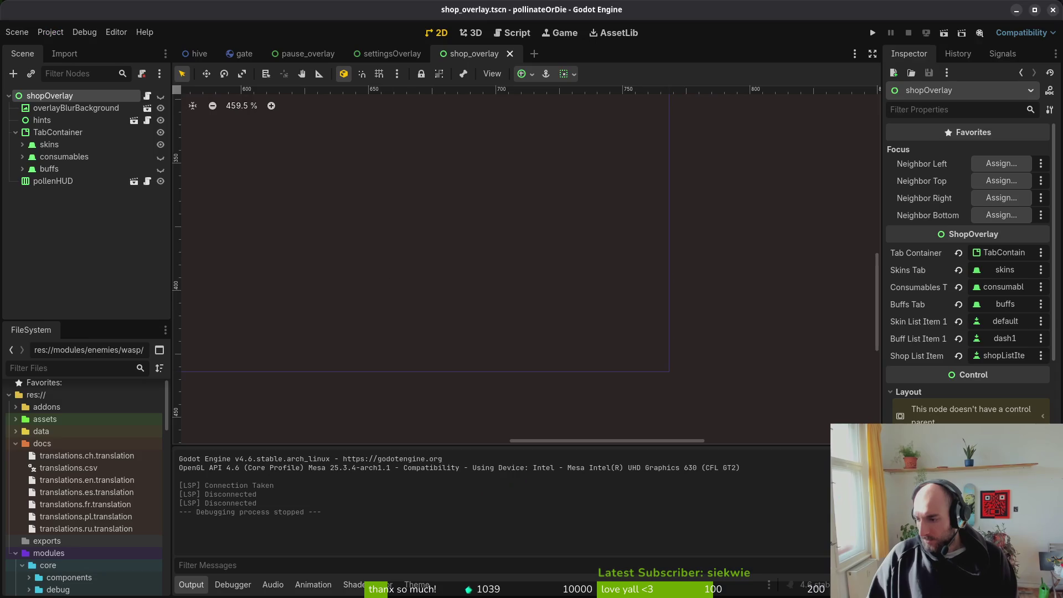
Step: Back in Godot, quick-open settingsOverlay.tscn by searching 'setovet'
key("alt+Tab")
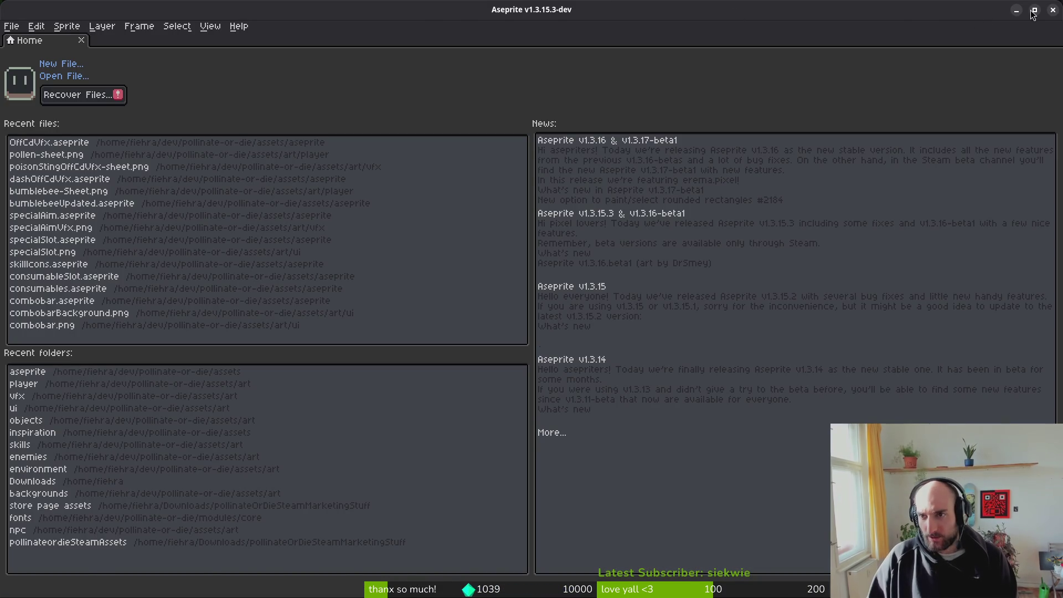
left_click(1054, 11)
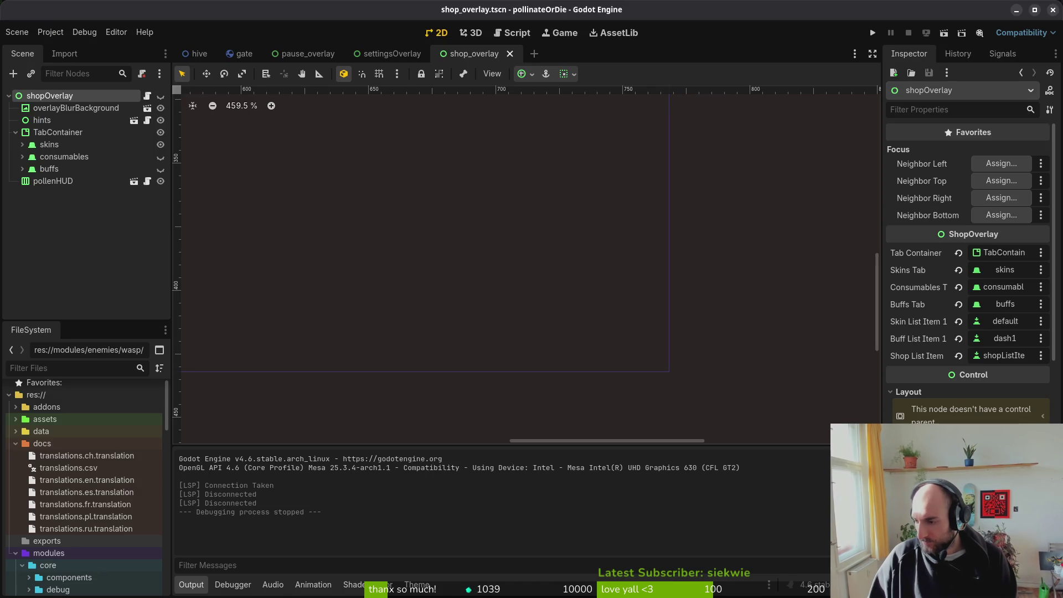
left_click(60, 244)
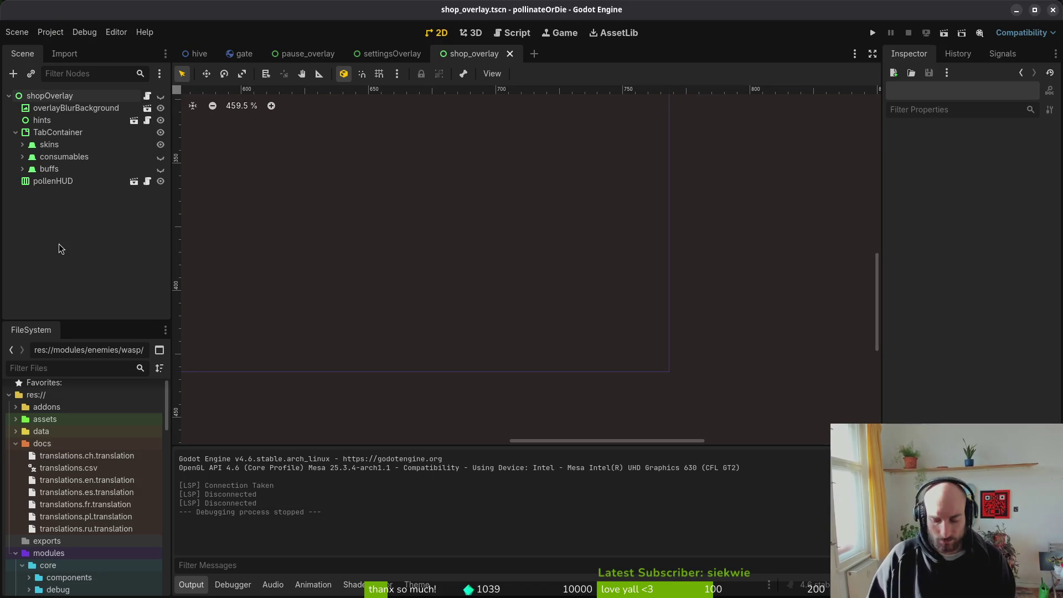
key("shift+alt+o")
type("set")
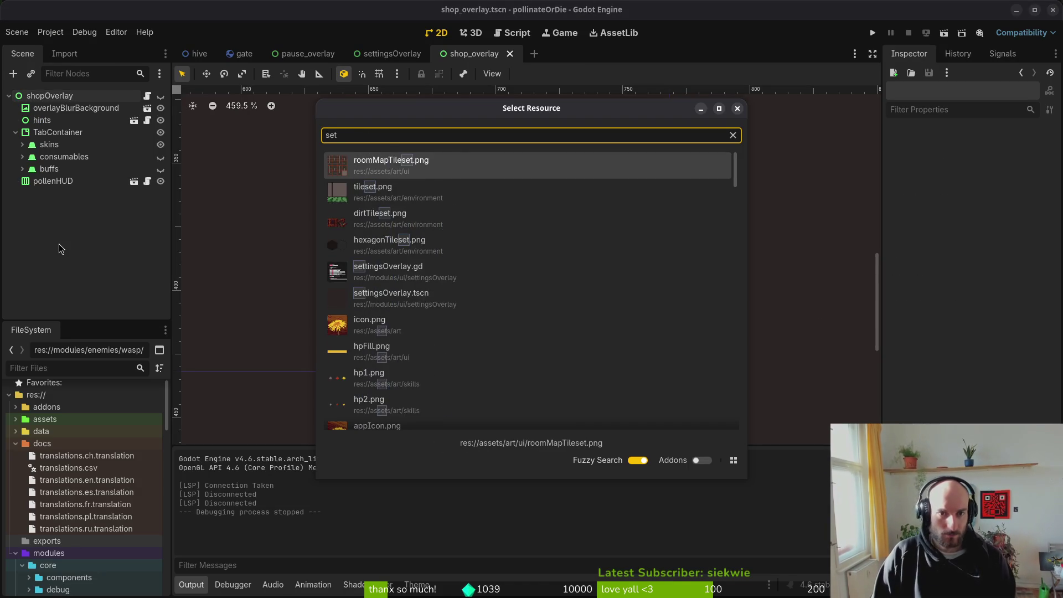
type("ovet")
key("Return")
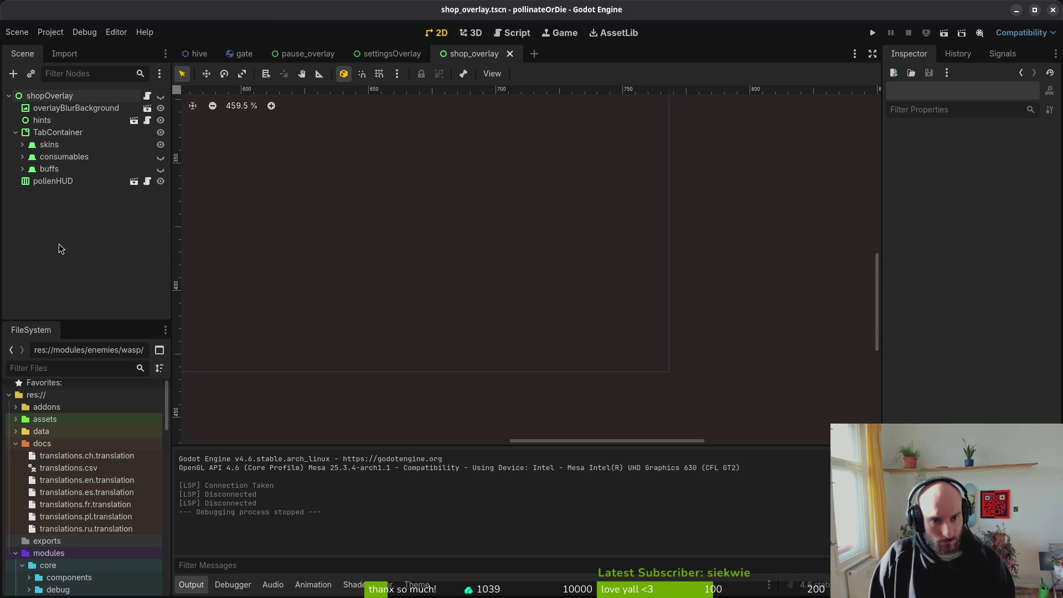
Step: Set the autoslash label's Autowrap Mode to Word, show the settings node, and save
left_click(36, 169)
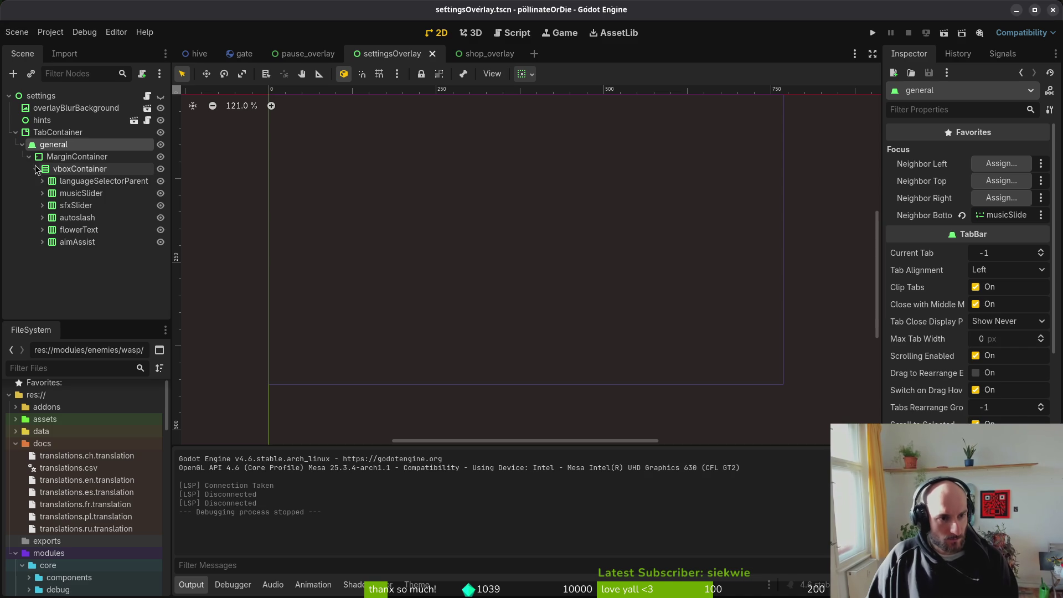
left_click(42, 230)
left_click(42, 230)
left_click(42, 218)
left_click(53, 229)
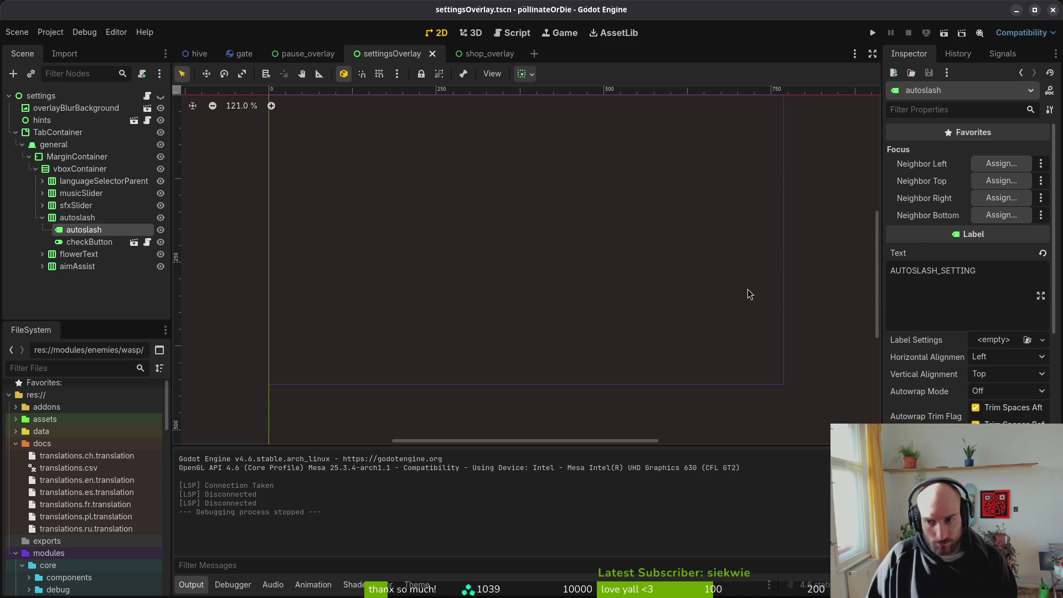
left_click(1002, 392)
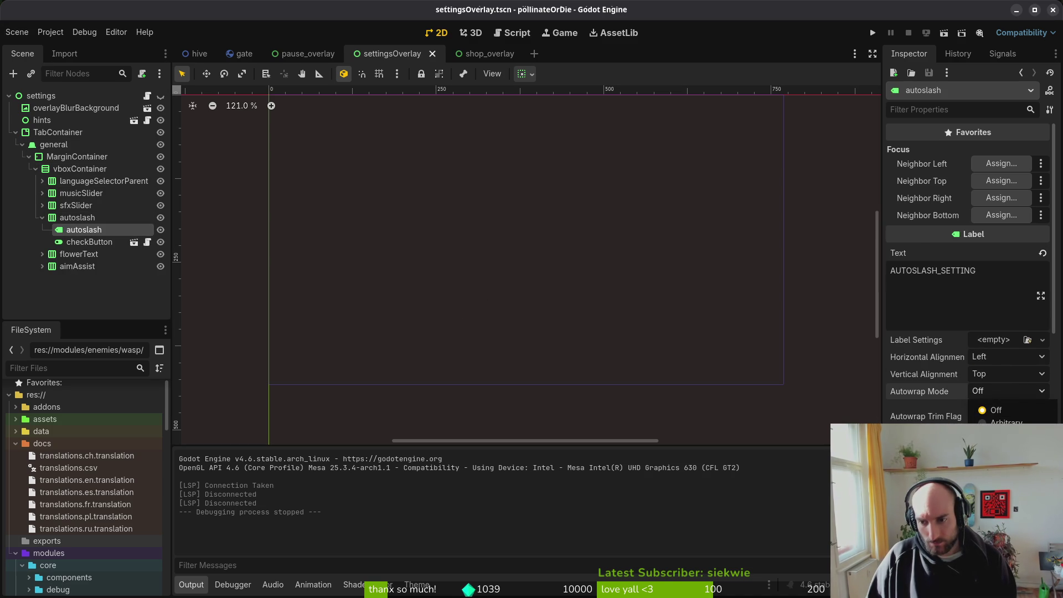
left_click(996, 435)
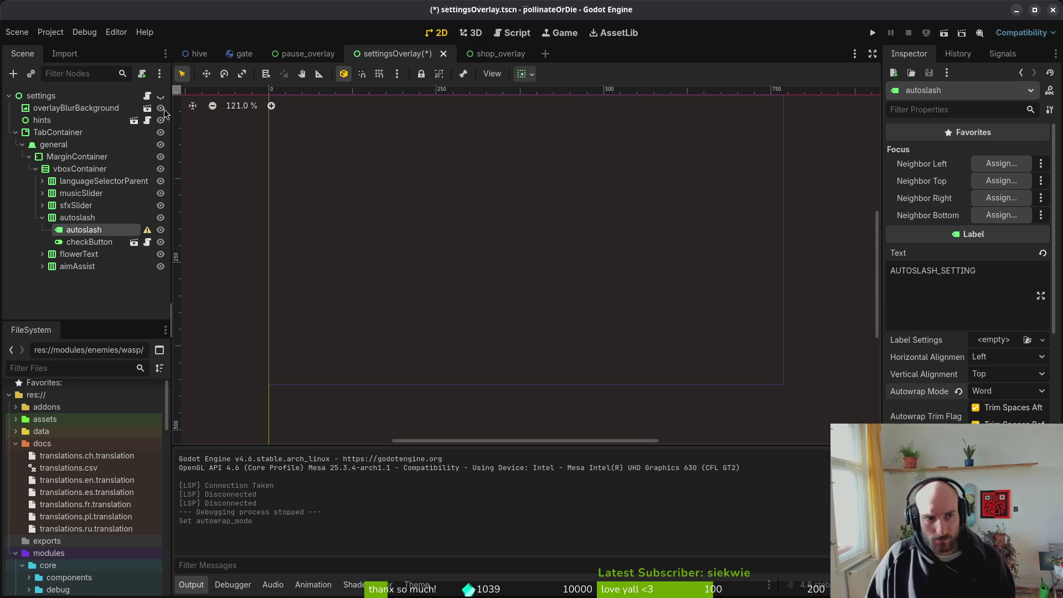
left_click(160, 95)
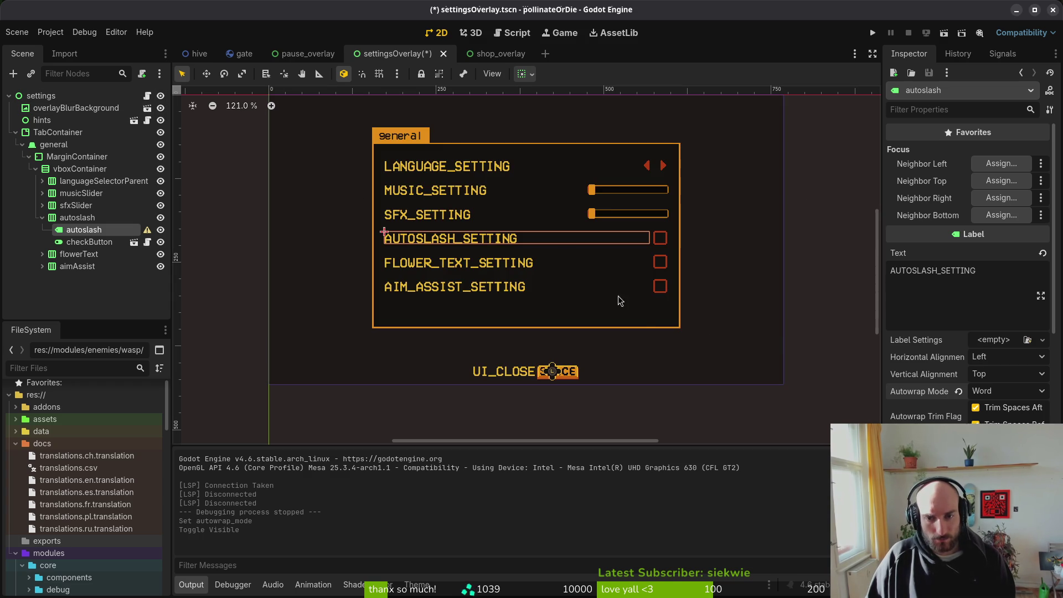
key("ctrl+s")
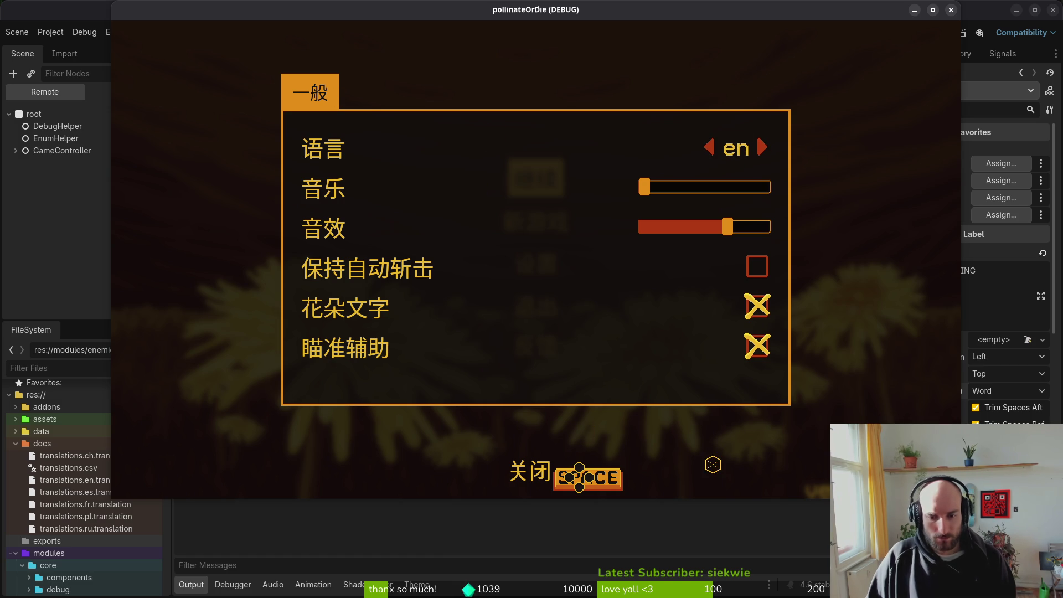
Step: Restart the game with the settings overlay hidden and continue into the level with 继续
key("F8")
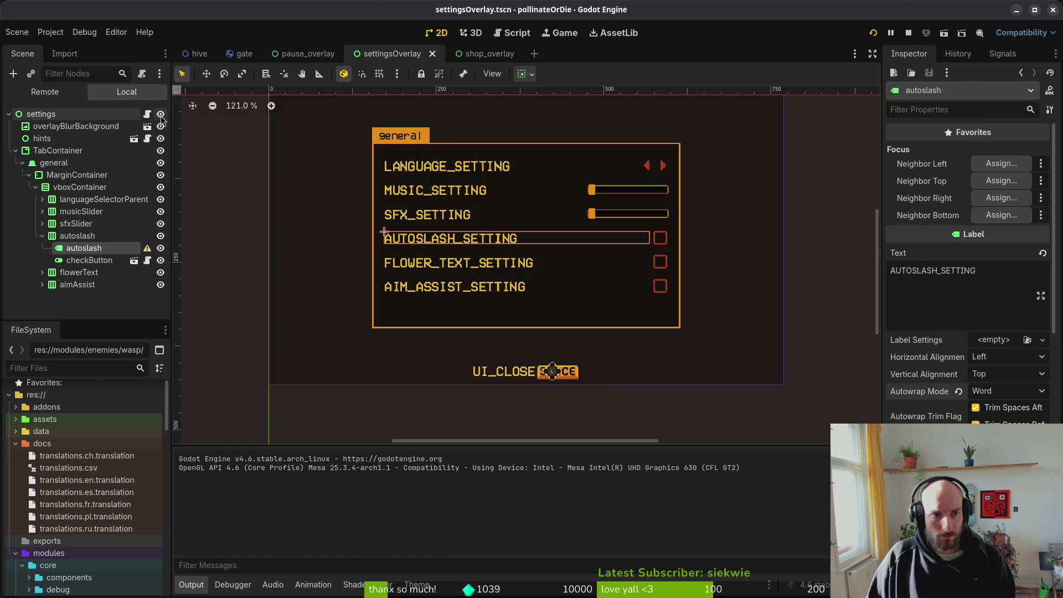
left_click(161, 115)
key("F5")
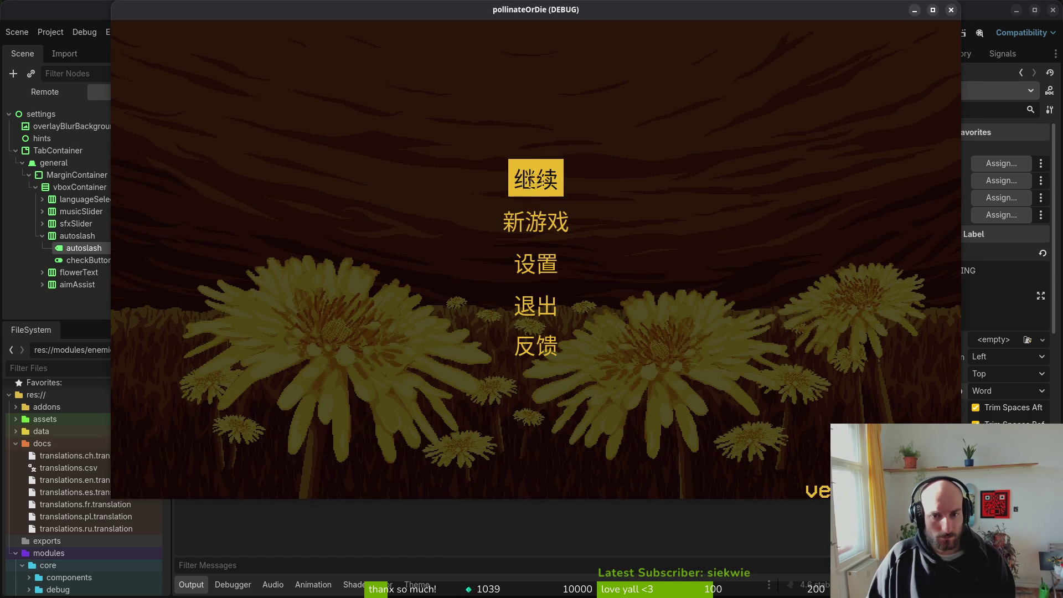
left_click(530, 180)
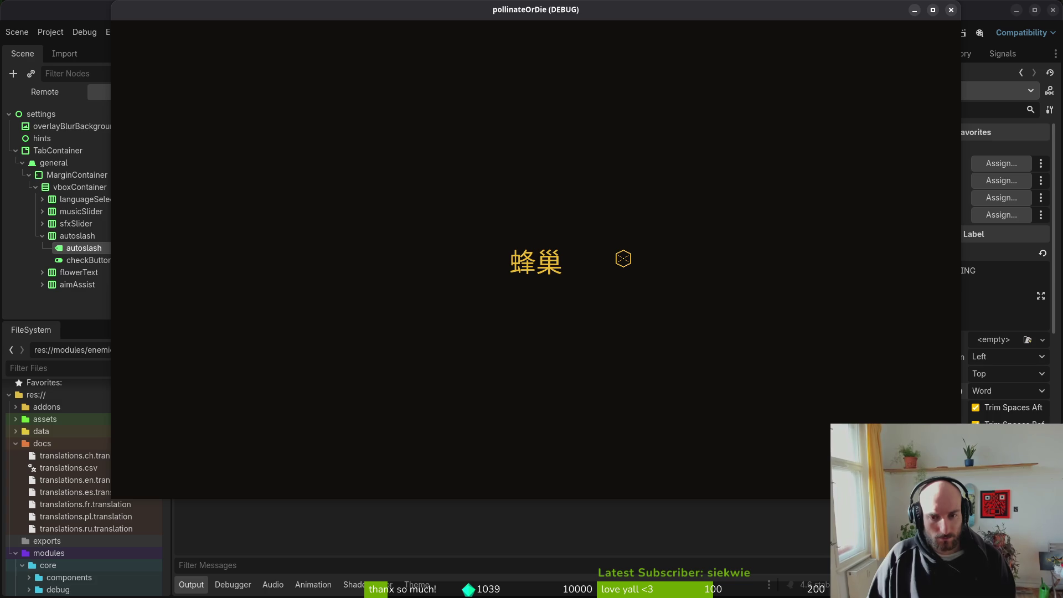
Step: Pause, open and close the 设置 panel, browse the pause menu, and resume
key("Escape")
left_click(518, 262)
key("Escape")
key("Escape")
key("Escape")
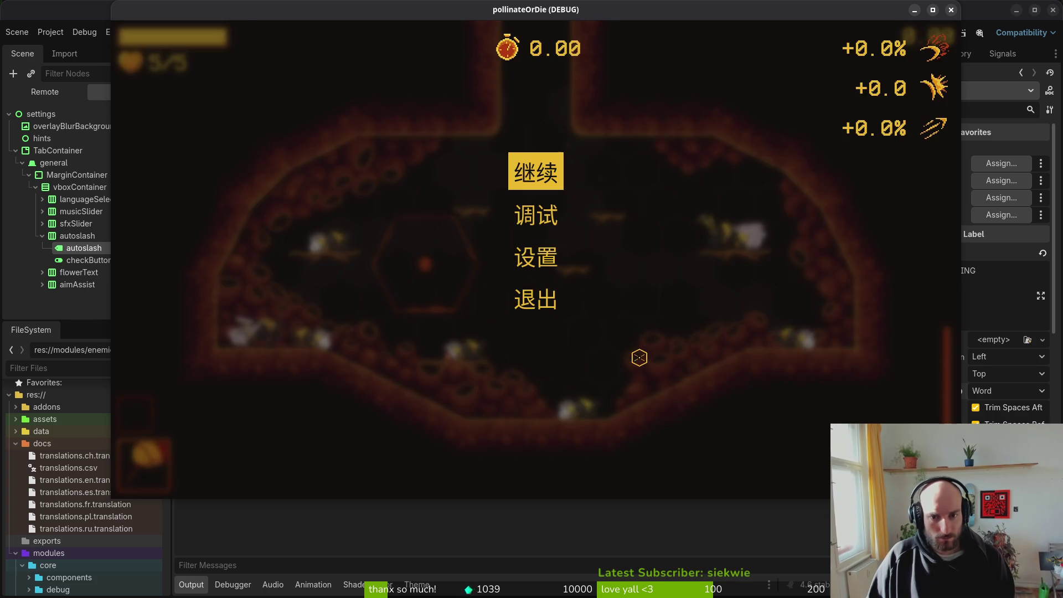
key("Escape")
key("Escape")
key("Escape")
key("Escape")
key("Escape")
key("Escape")
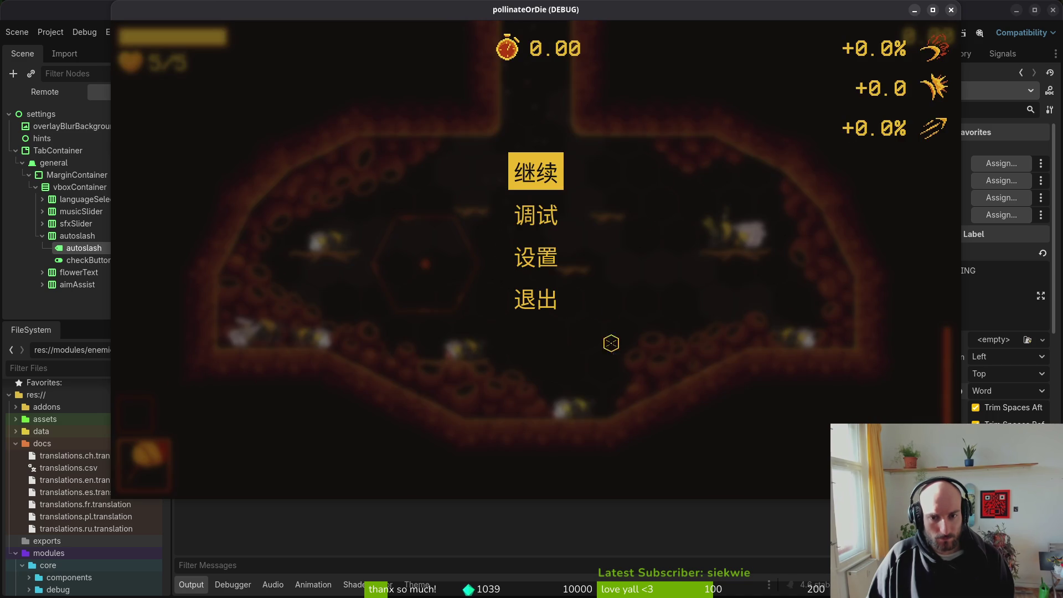
key("Down")
key("Down")
key("Down")
key("Up")
key("Up")
key("Down")
key("Down")
key("Down")
key("Up")
key("Up")
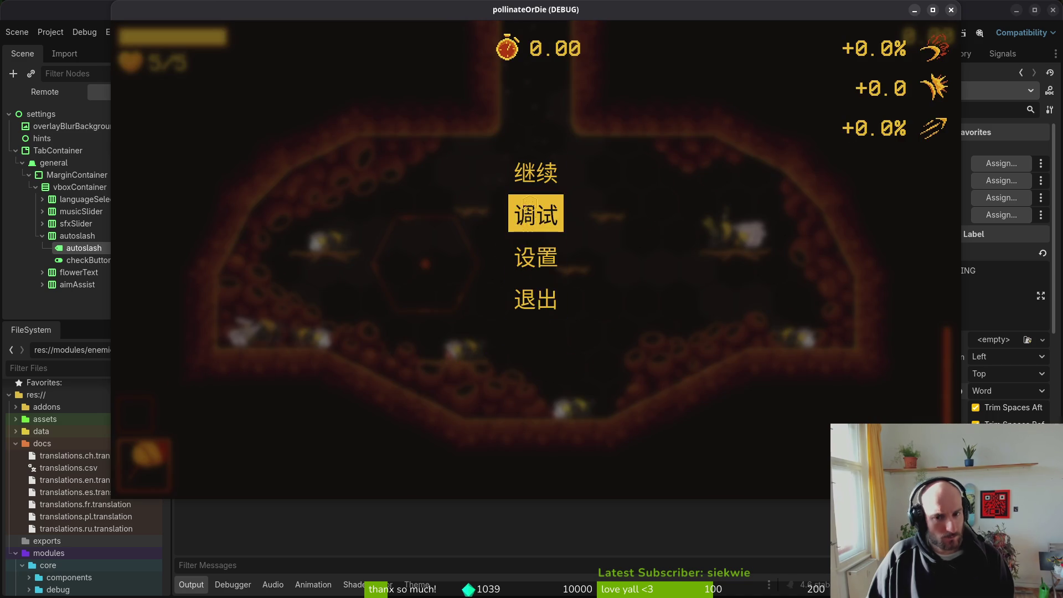
key("Escape")
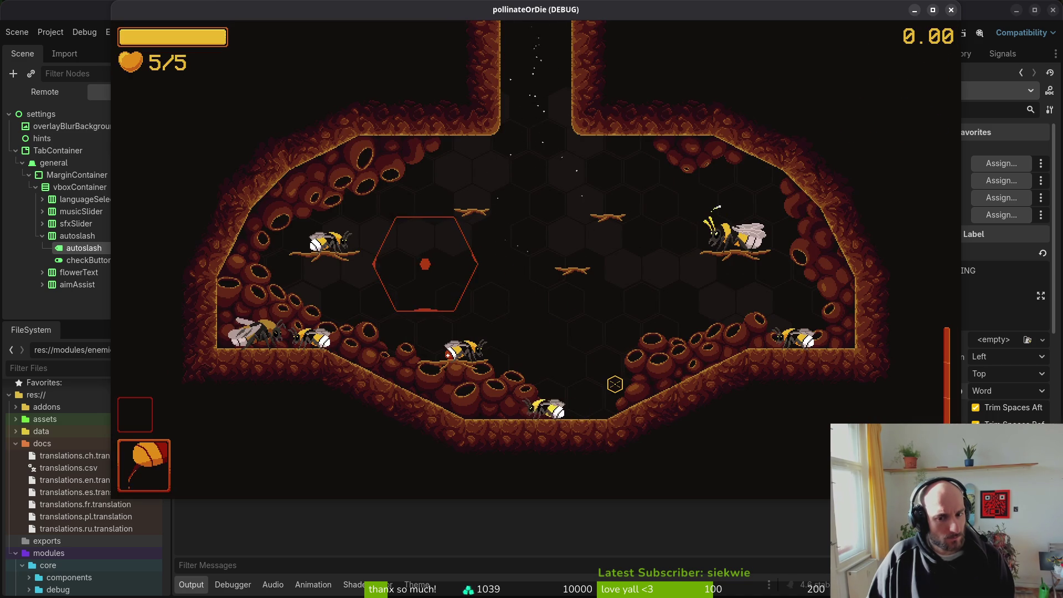
Step: Pause again, open and close 设置, then switch to the terminal
key("Escape")
left_click(541, 252)
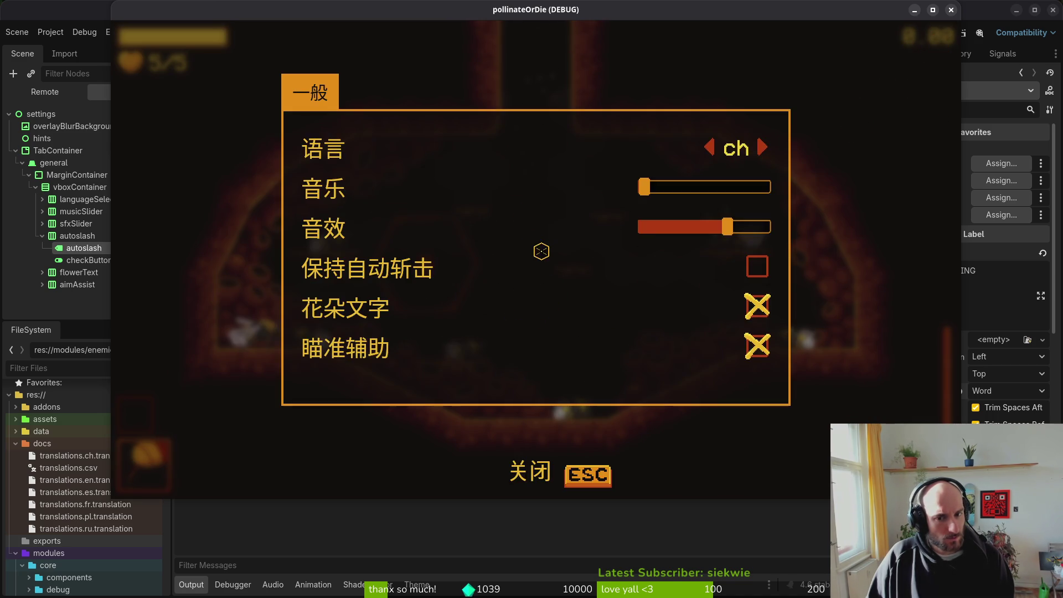
key("Escape")
key("Escape")
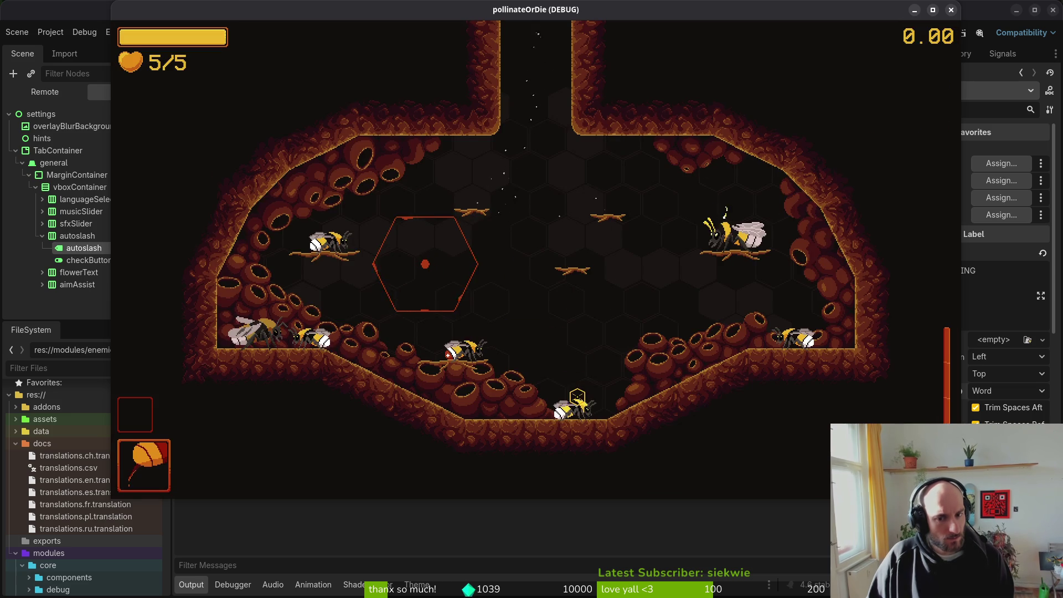
key("alt+Tab")
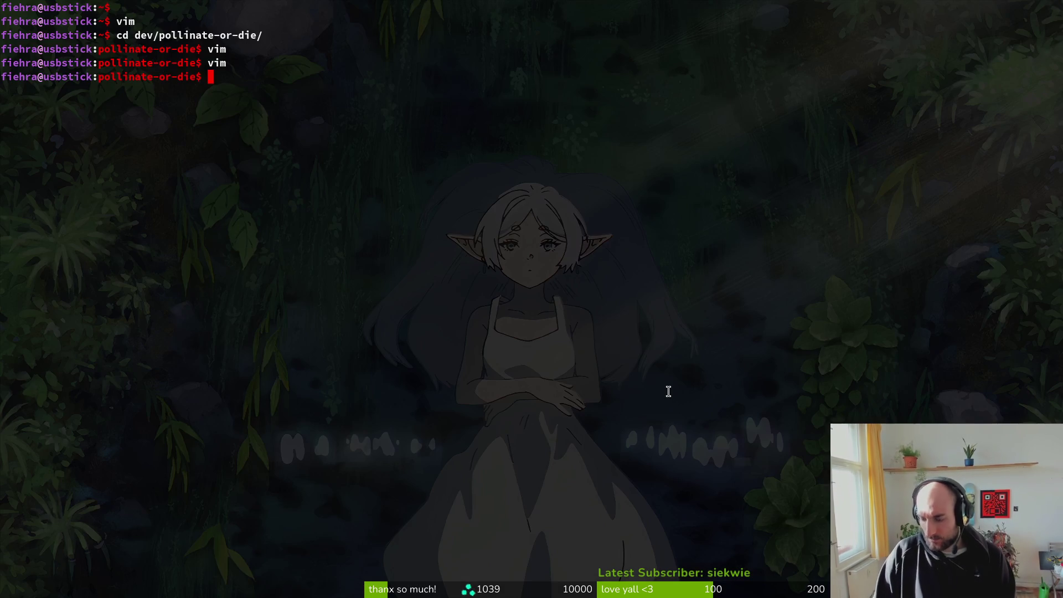
Step: Launch vim and grep the whole project for mute_ui_sf
type("vim")
key("Return")
type("mute_ui_sf")
key("Return")
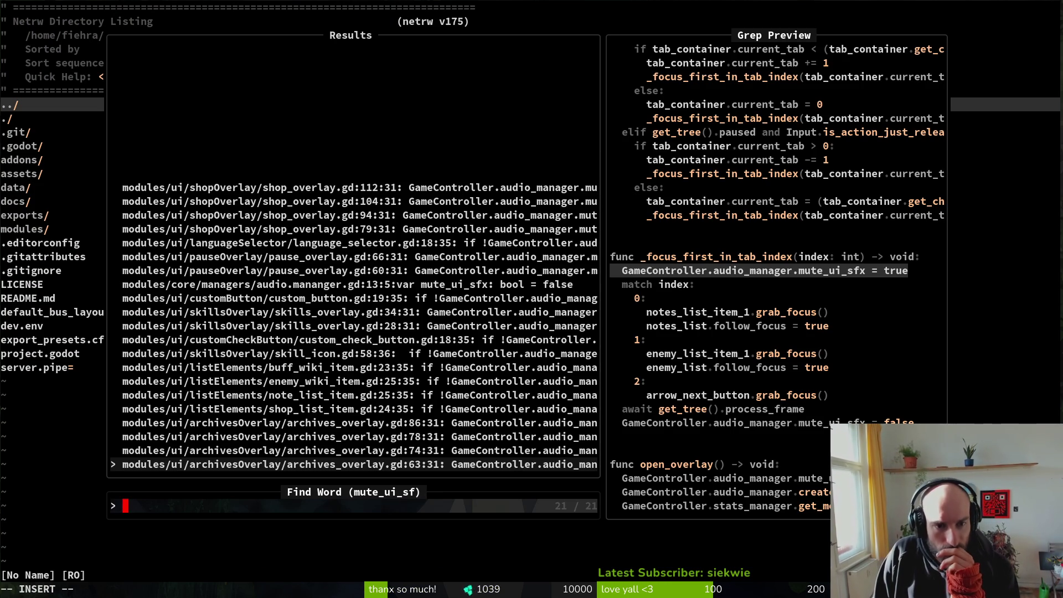
Step: Preview each mute_ui_sf match in the UI scripts, then close the picker and rerun the game
key("Down")
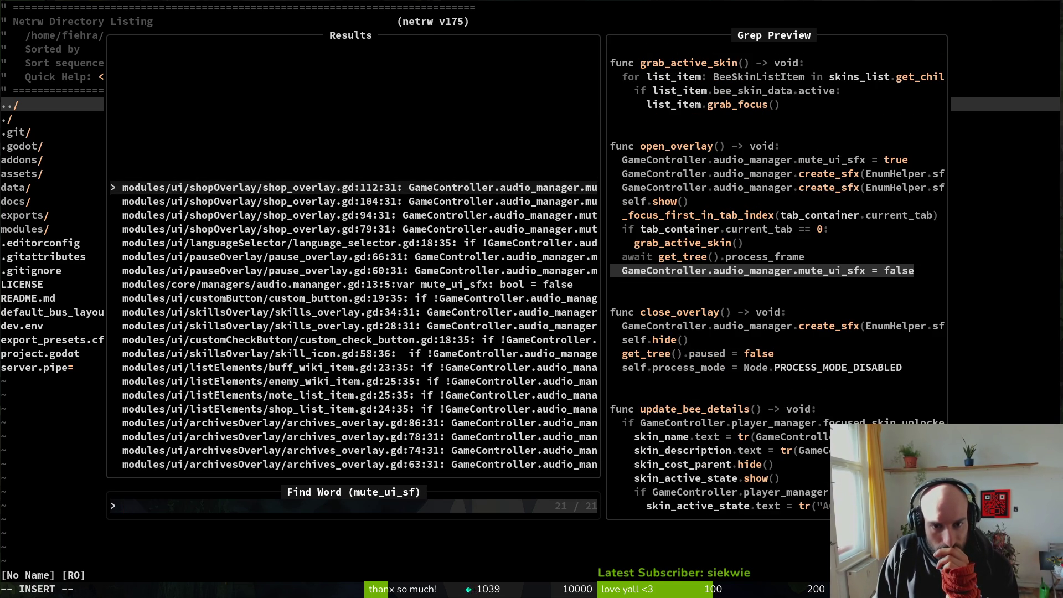
key("Down")
key("Down")
key("Down")
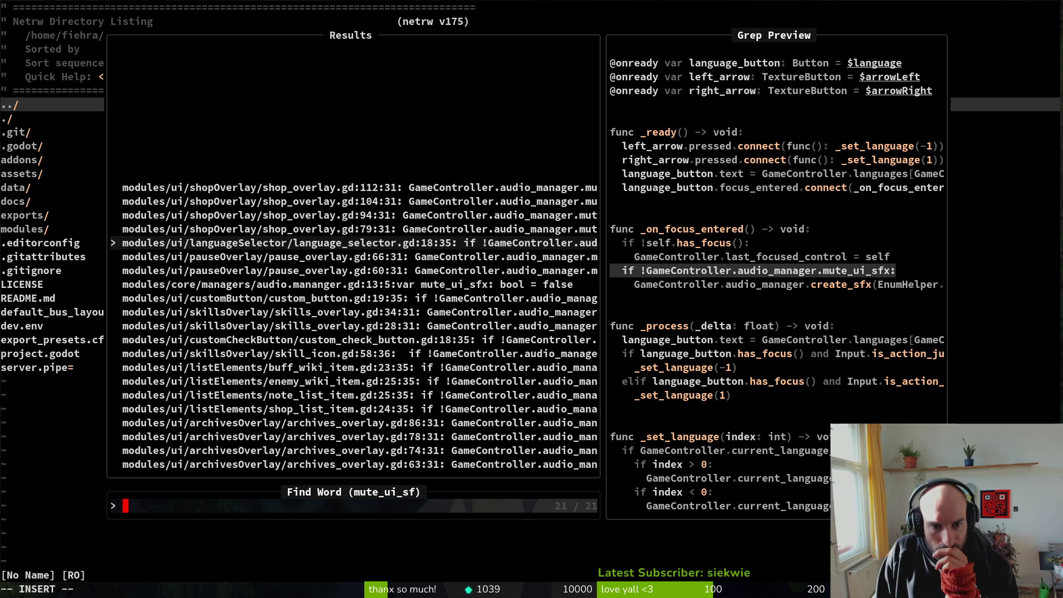
key("Down")
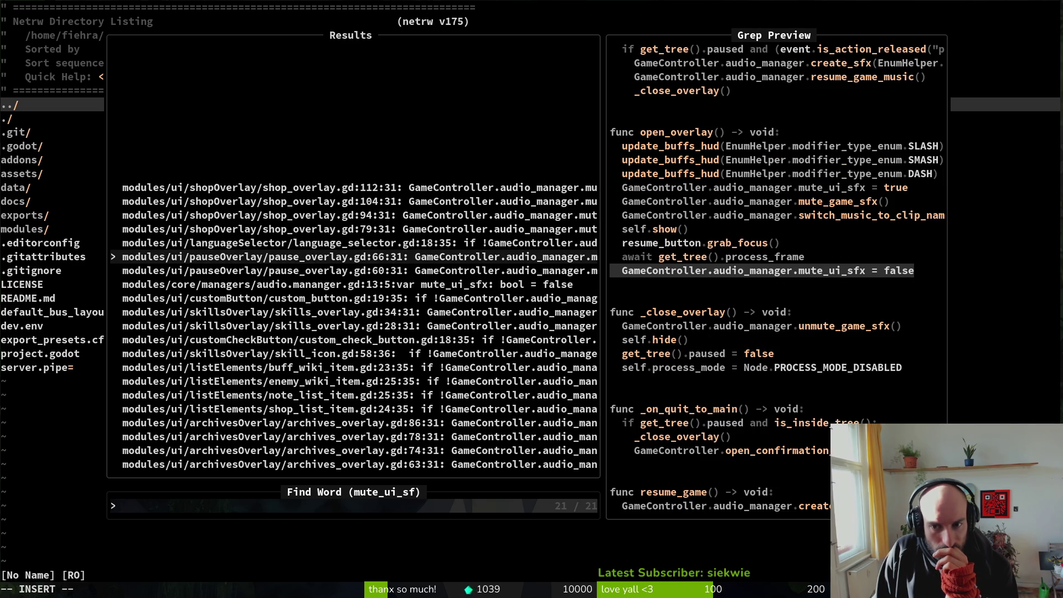
key("Down")
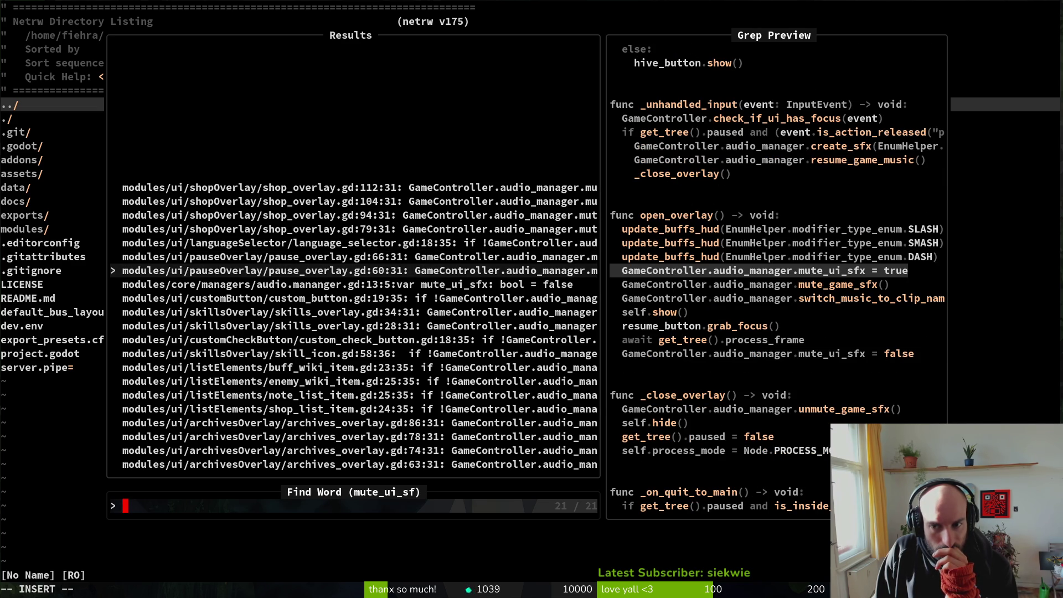
key("Down")
key("Down")
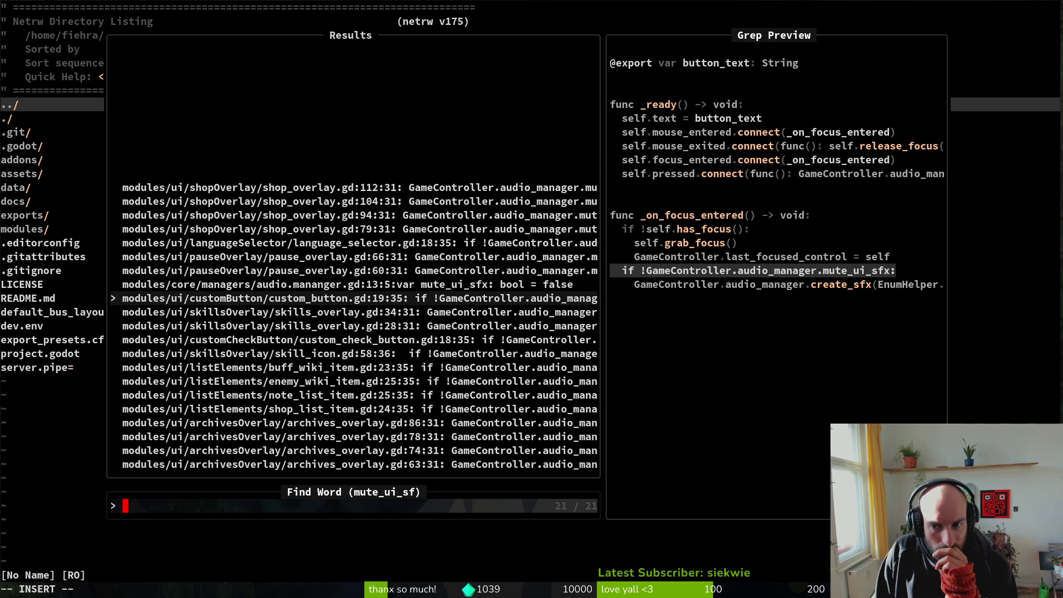
key("Down")
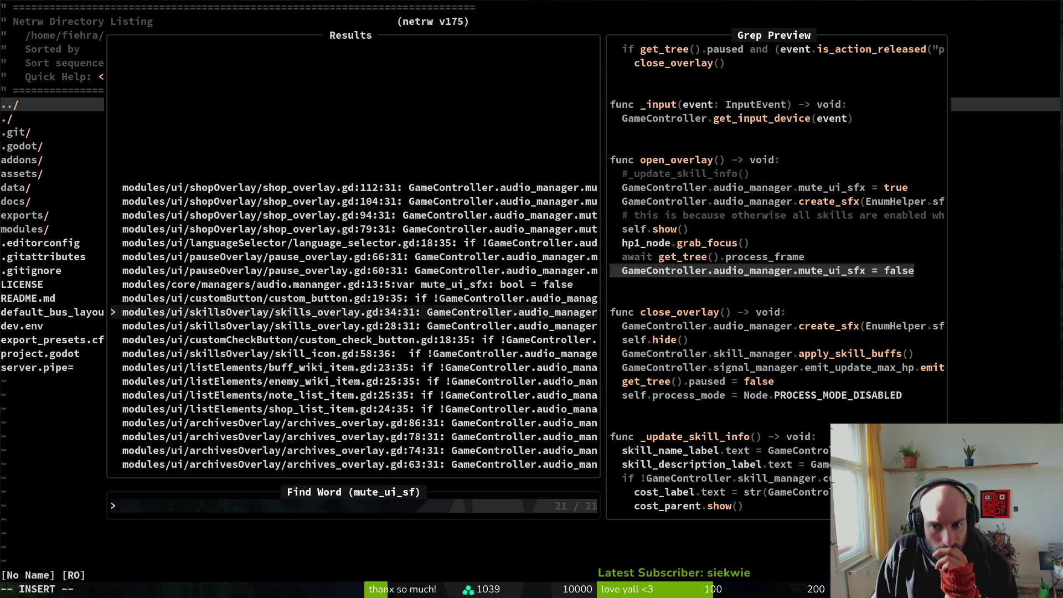
key("Down")
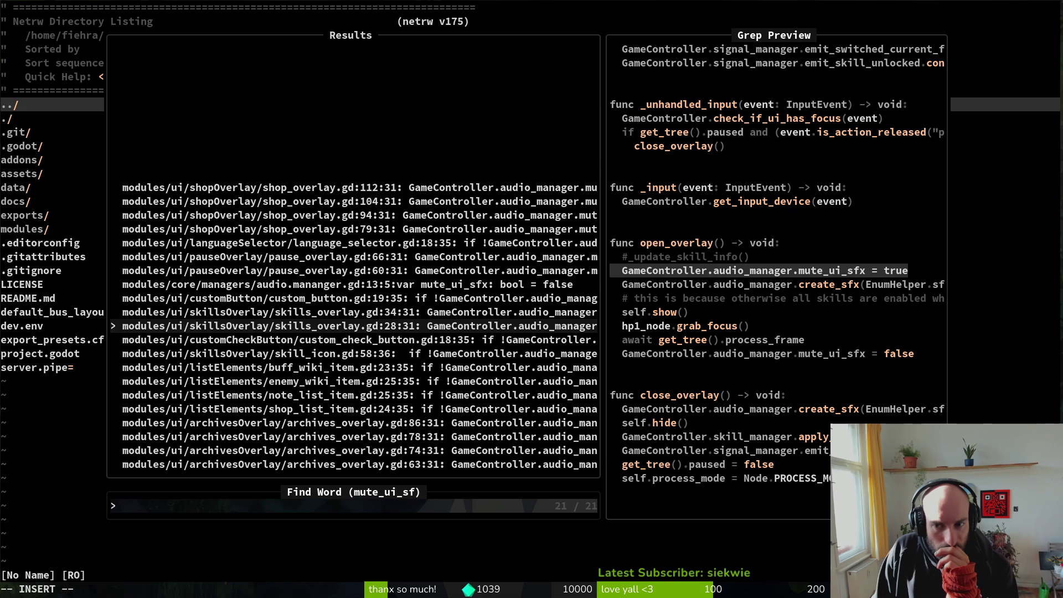
key("Down")
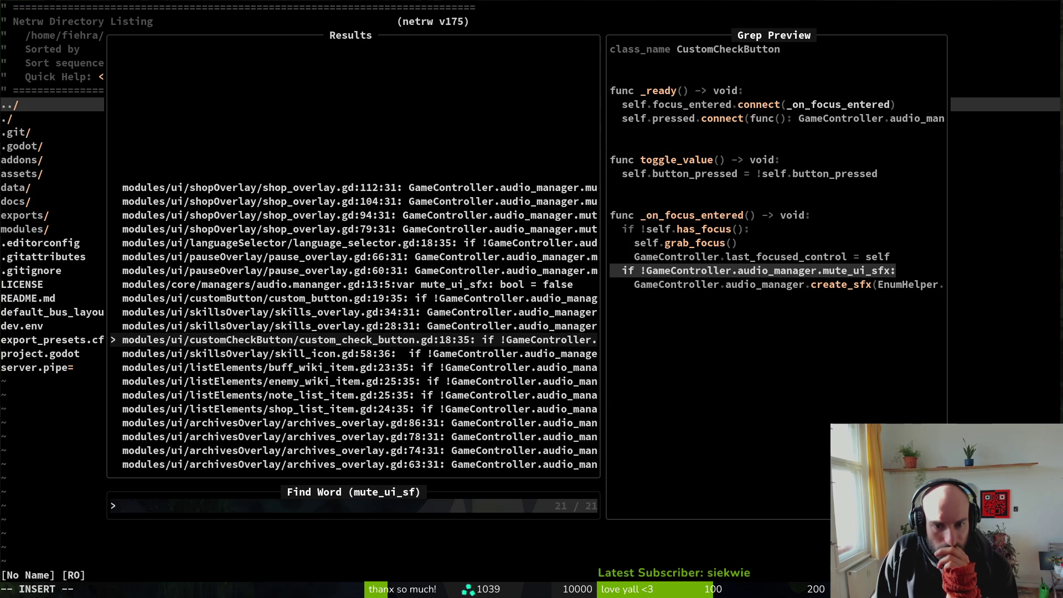
key("Escape")
key("F5")
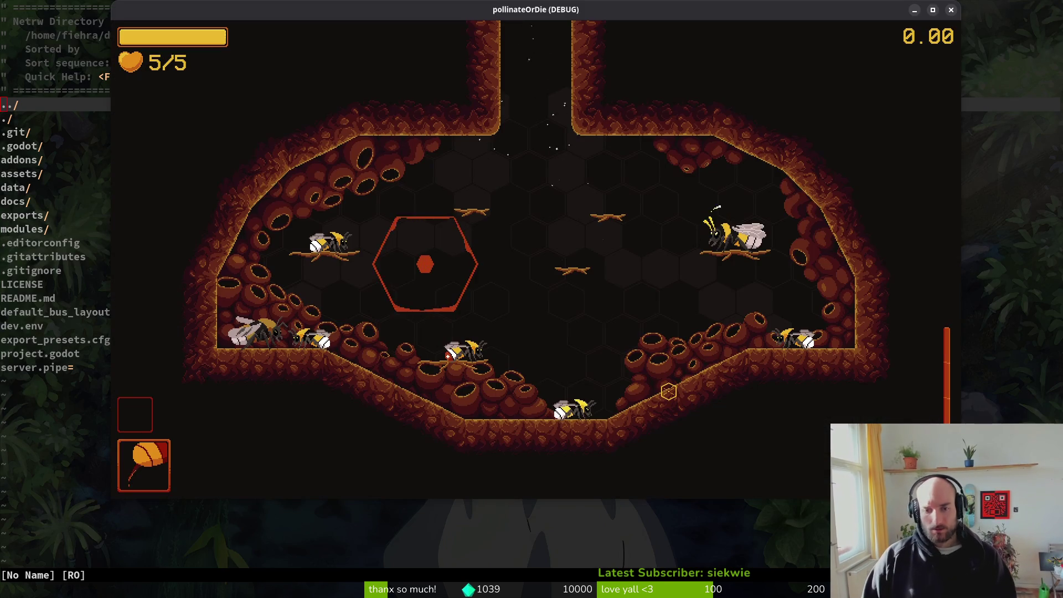
Step: Rerun the game from Godot and continue into the level with 继续
key("alt+Tab")
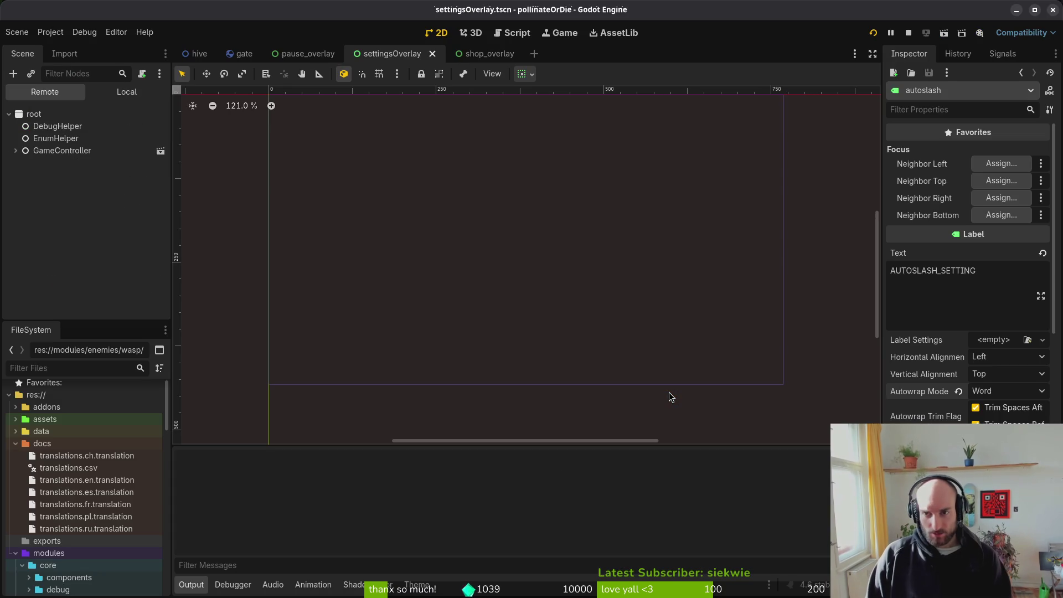
key("F5")
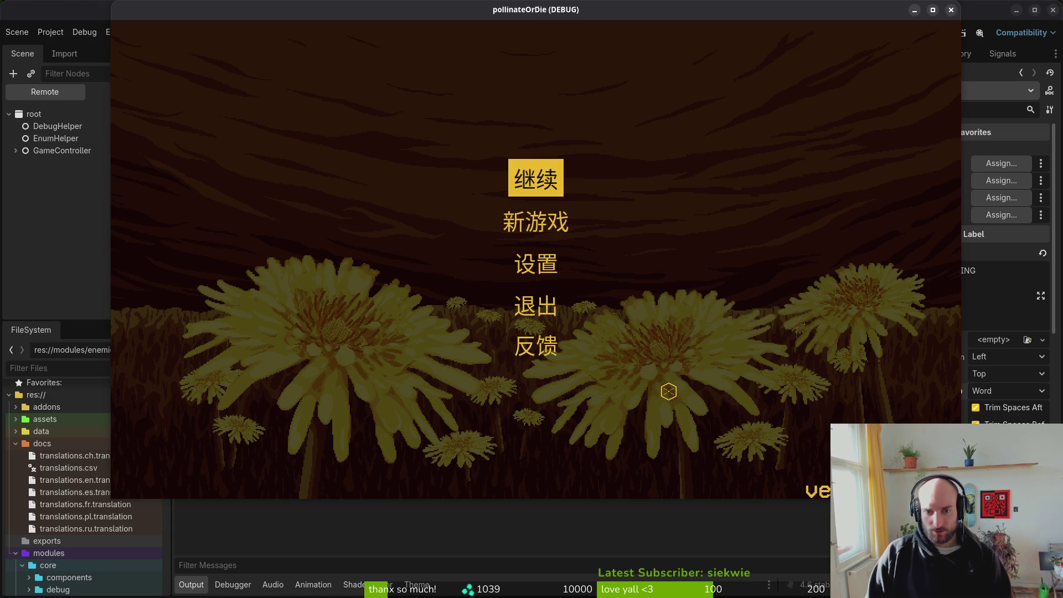
key("Down")
key("Down")
key("Down")
key("Up")
key("Up")
key("Up")
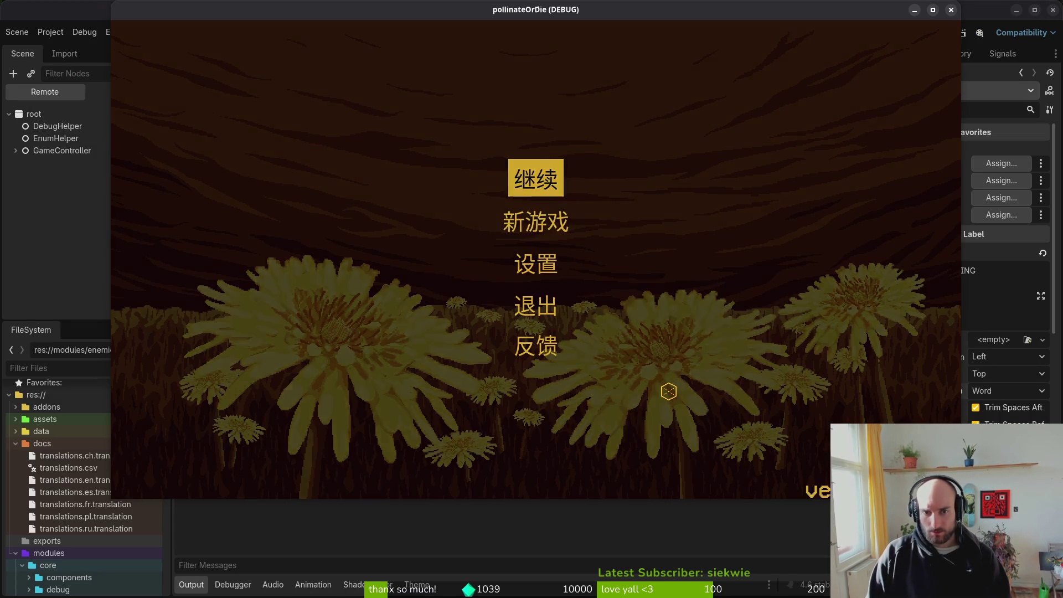
key("Return")
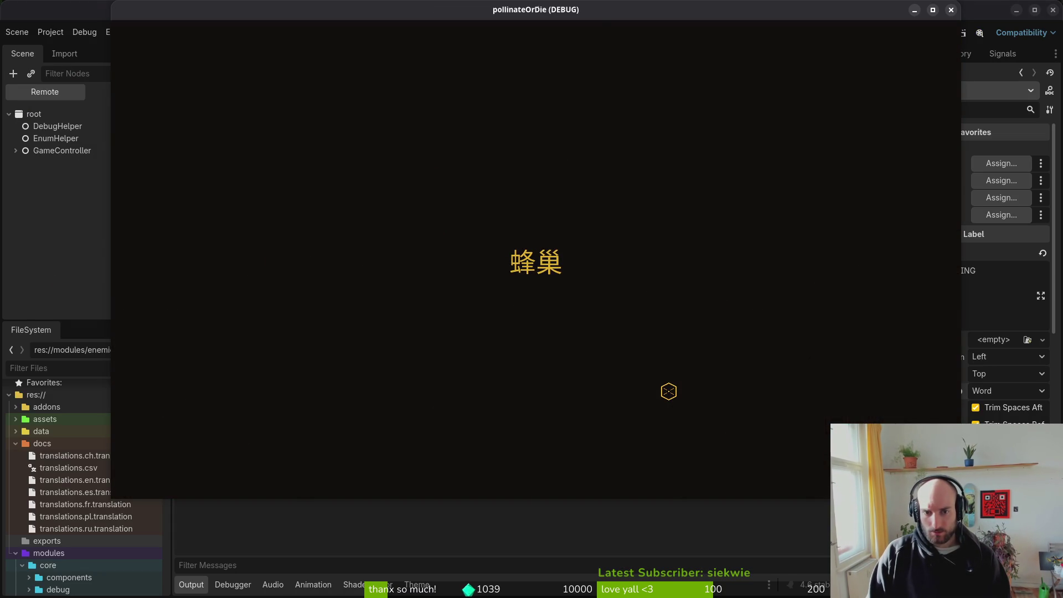
Step: Pause the game and open the 设置 panel, browsing its rows
key("Escape")
key("Down")
key("Down")
key("Escape")
key("Escape")
key("Escape")
key("Escape")
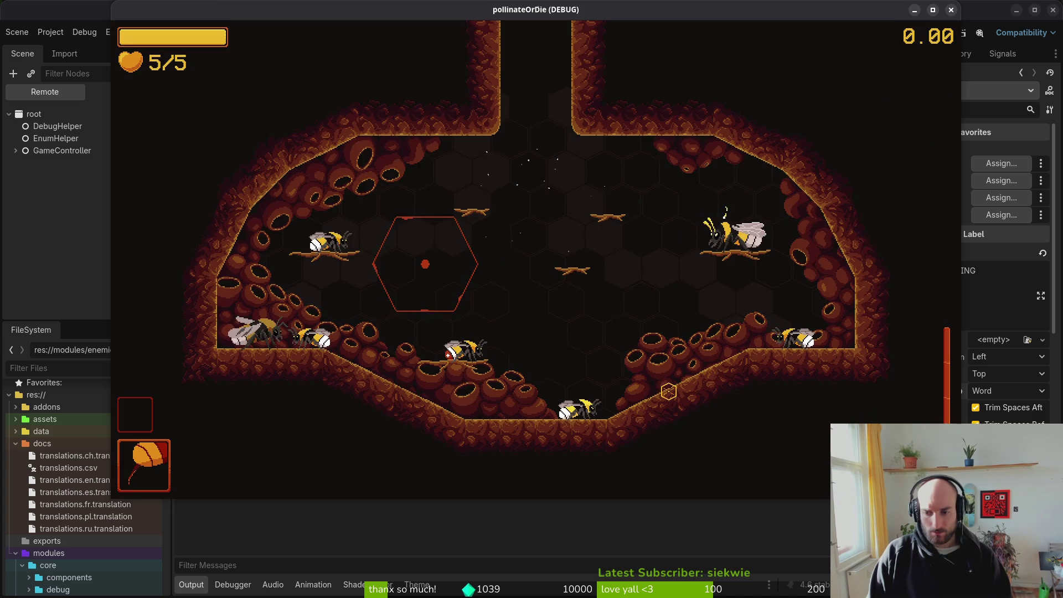
key("Down")
key("Down")
key("Return")
key("Down")
key("Down")
key("Down")
key("Up")
key("Up")
key("Escape")
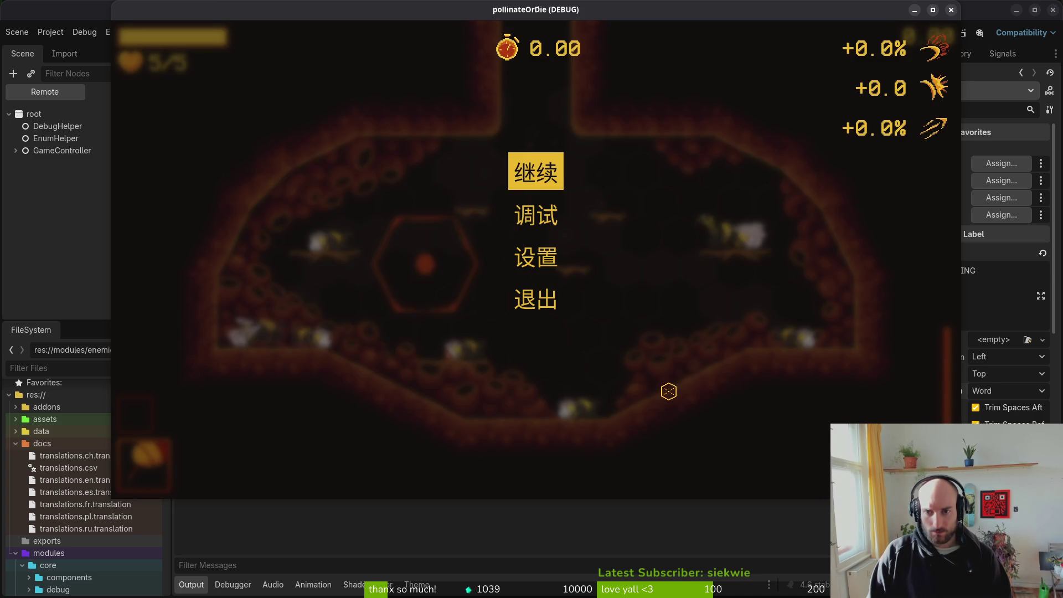
Step: Leave settings and move around the pause menu, resuming and pausing again
key("Down")
key("Down")
key("Down")
key("Up")
key("Up")
key("Down")
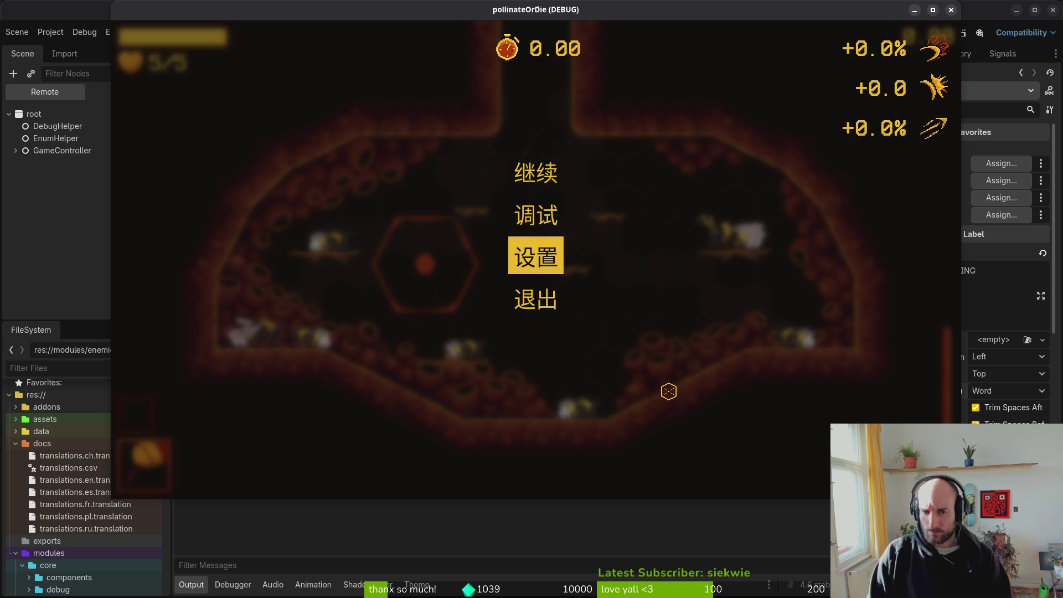
key("Down")
key("Escape")
key("Escape")
key("Down")
key("Down")
key("Down")
key("Up")
key("Up")
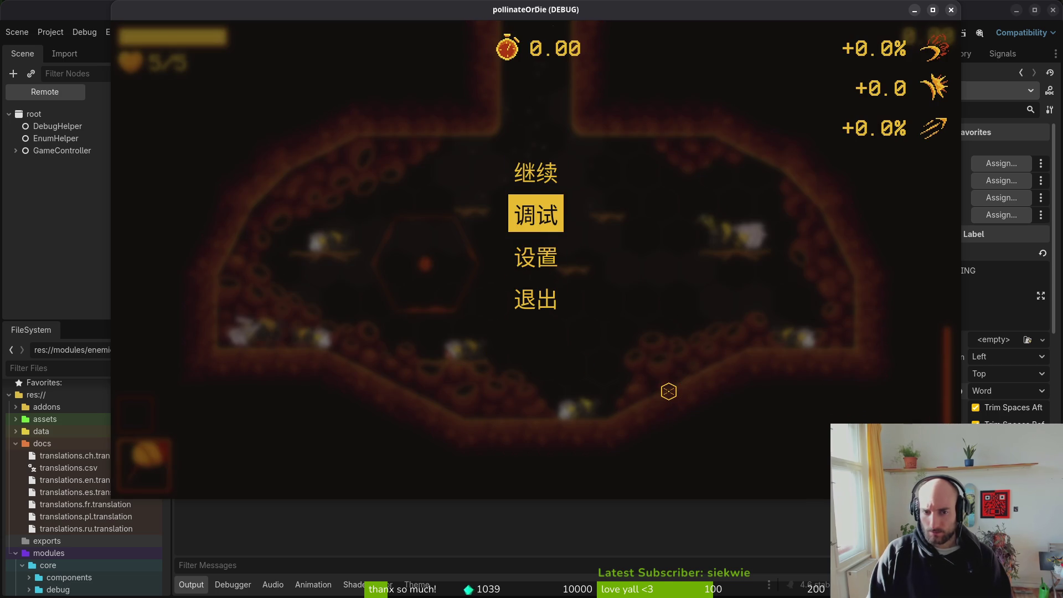
key("Escape")
key("Escape")
key("Escape")
key("Escape")
Step: Open 设置 and switch the game language to Polish (pl)
key("Down")
key("Down")
key("Return")
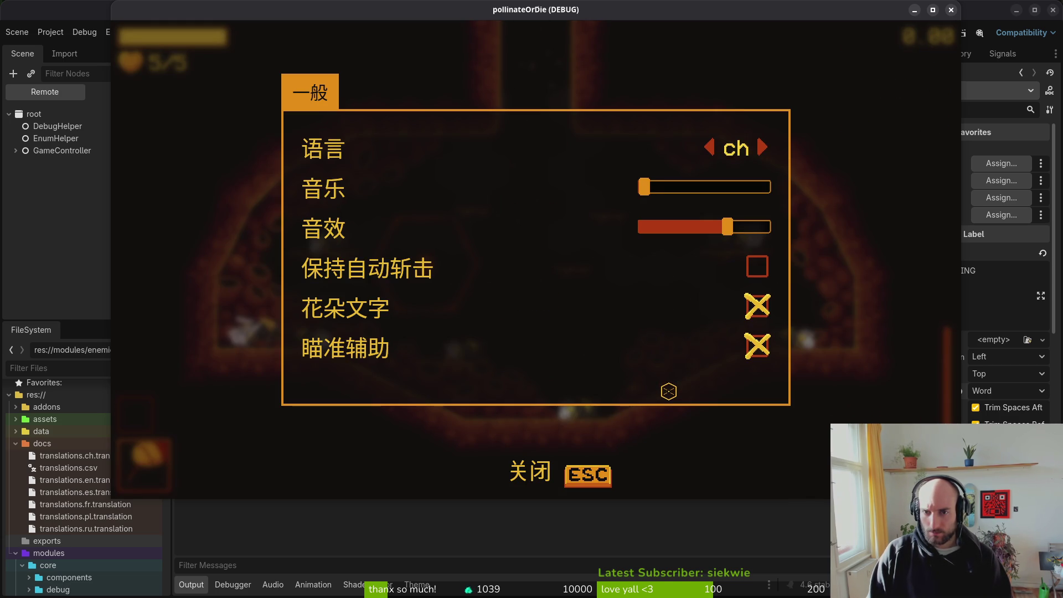
key("Right")
key("Right")
key("Right")
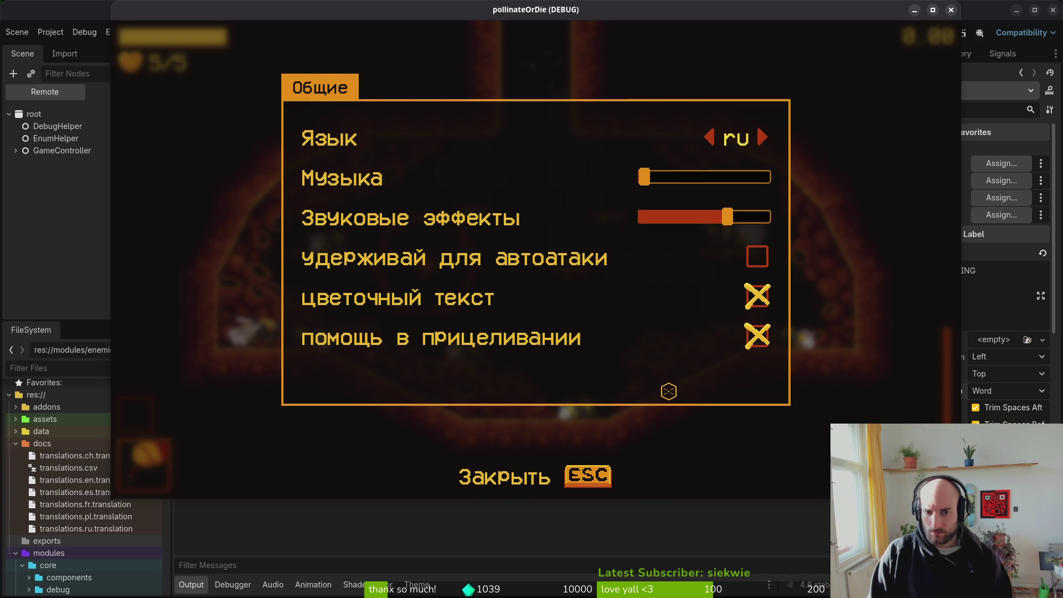
key("Left")
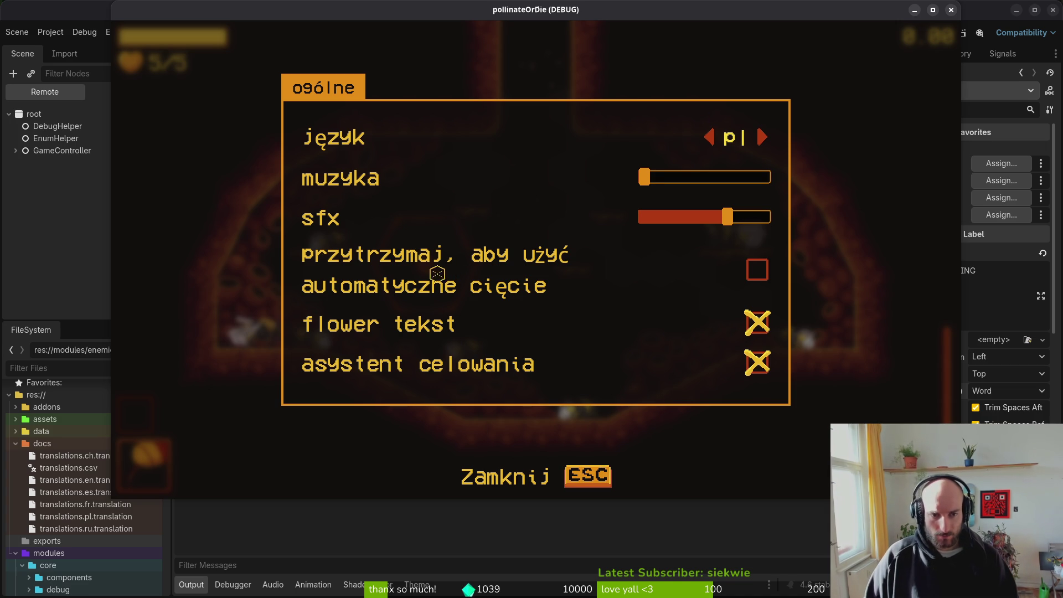
left_click(1003, 297)
scroll(1000, 397, "down", 5)
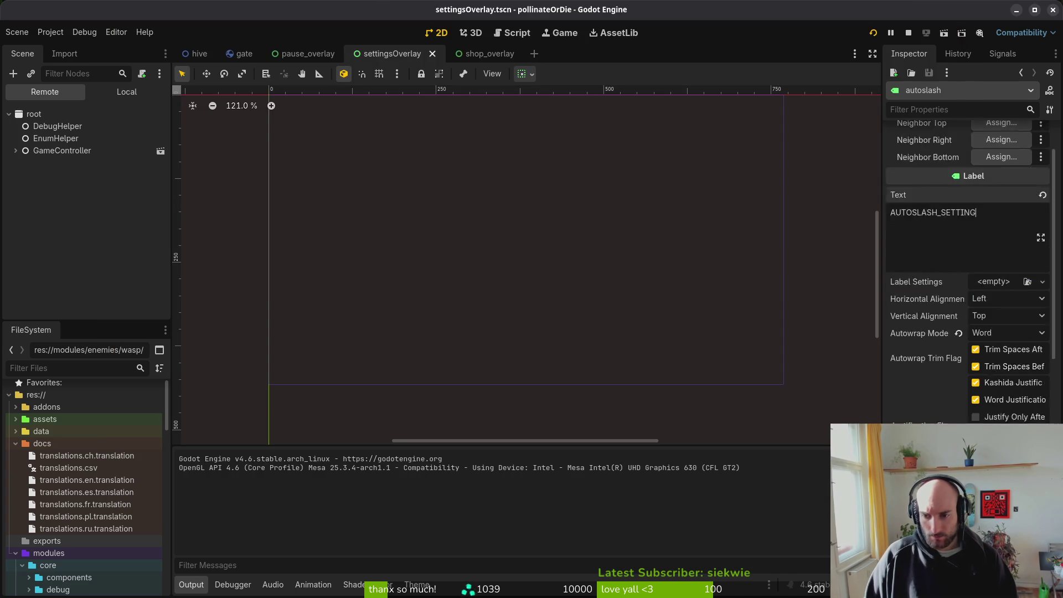
Step: Give the autoslash label a line spacing override, preview it in the game, and save
scroll(1016, 382, "down", 5)
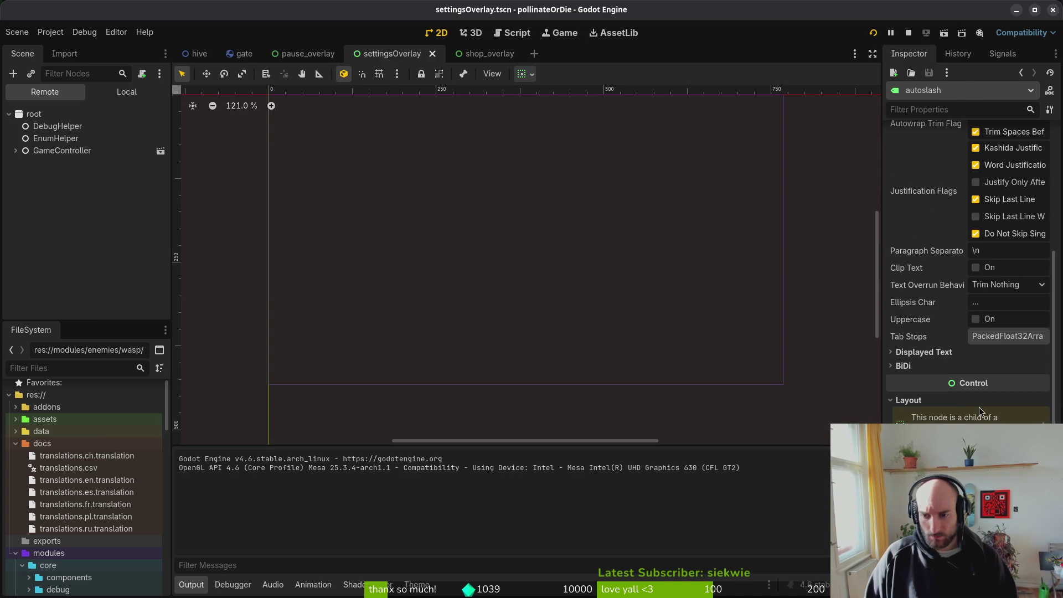
scroll(936, 417, "down", 5)
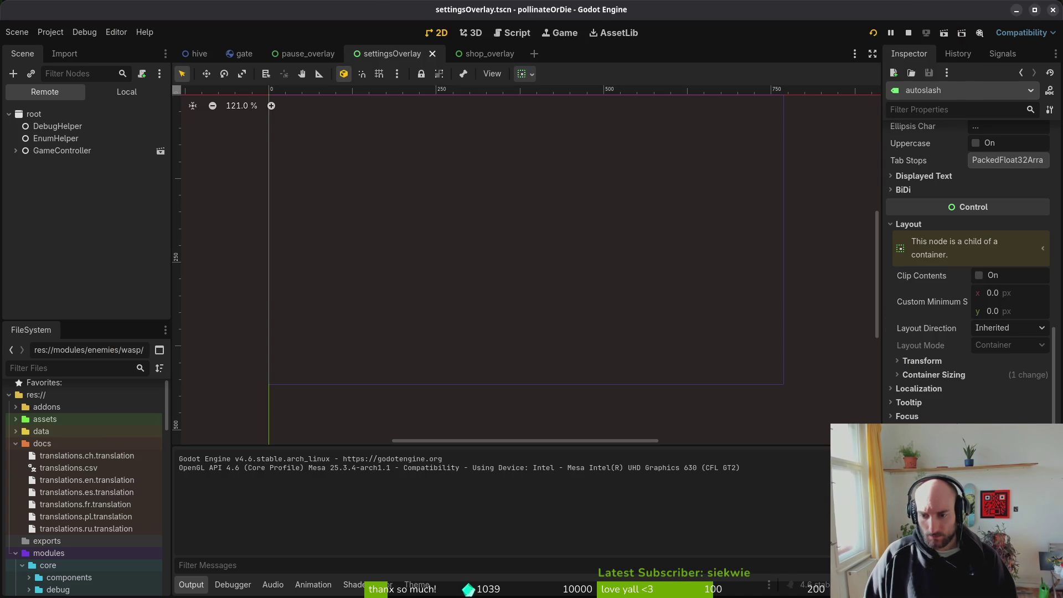
scroll(969, 276, "down", 5)
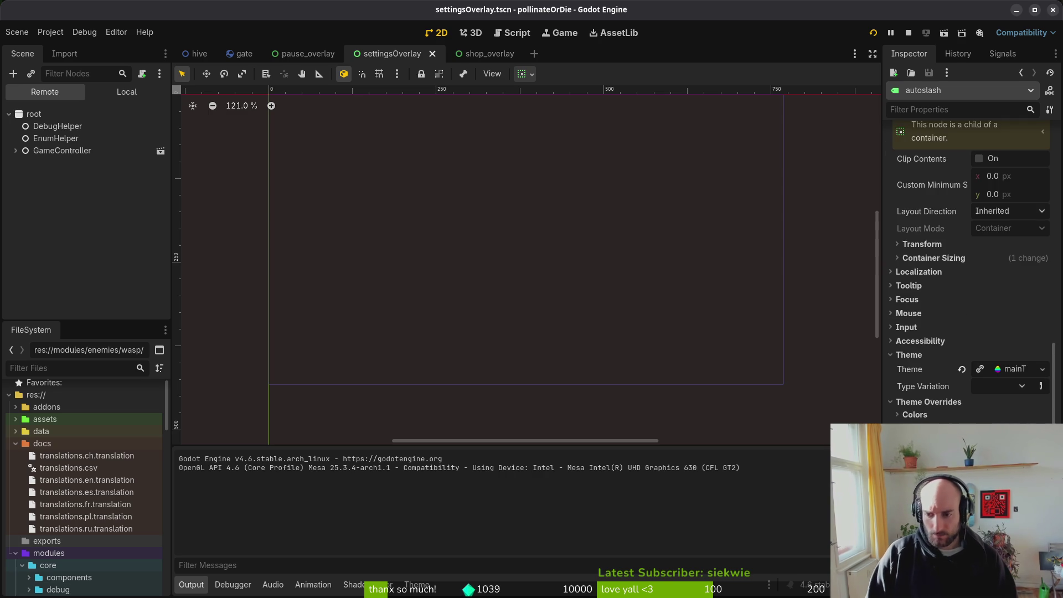
key("alt+Tab")
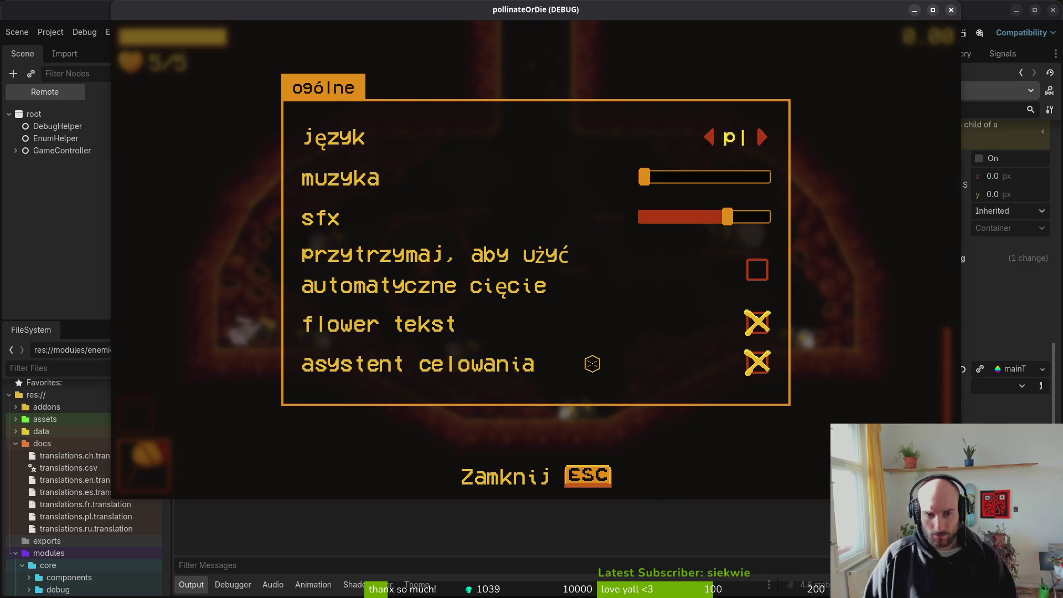
key("alt+Tab")
key("ctrl+s")
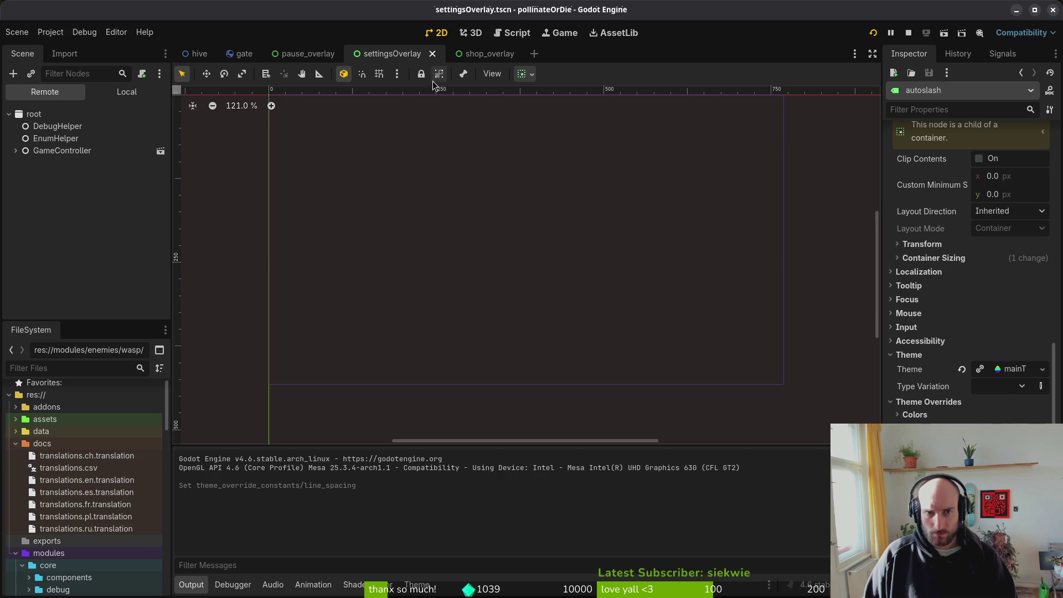
Step: Undo the line spacing override, save, and run the settings overlay scene with F6
left_click(124, 93)
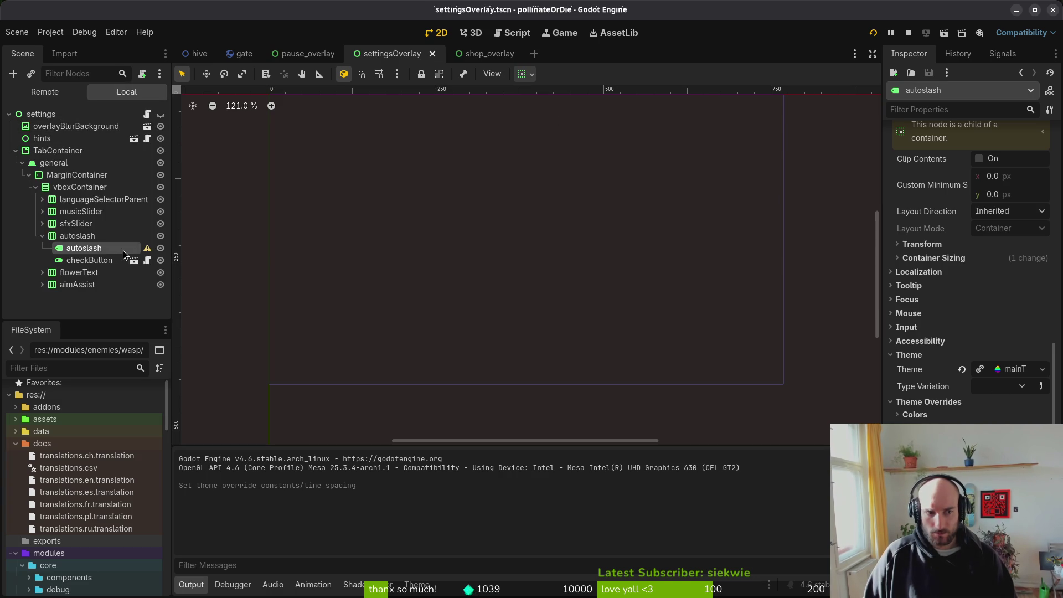
mouse_move(153, 253)
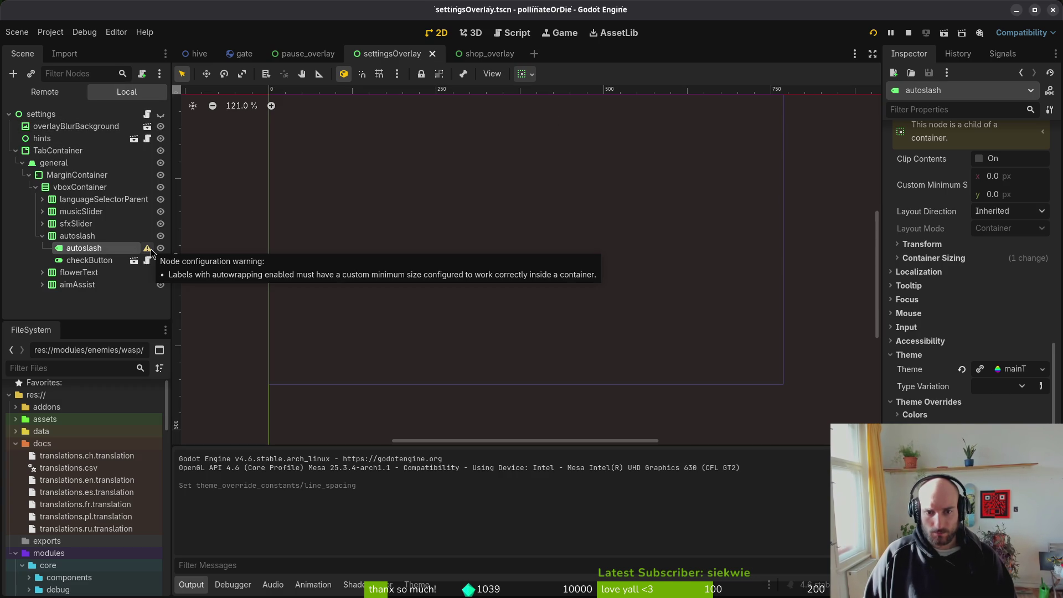
key("ctrl+z")
key("ctrl+s")
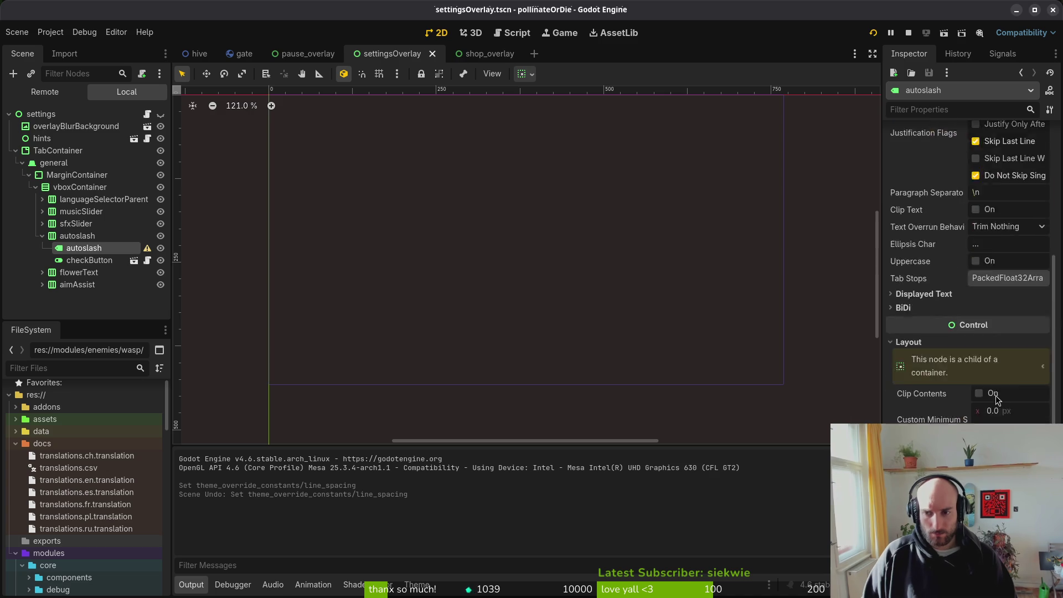
scroll(998, 396, "up", 5)
scroll(991, 411, "down", 4)
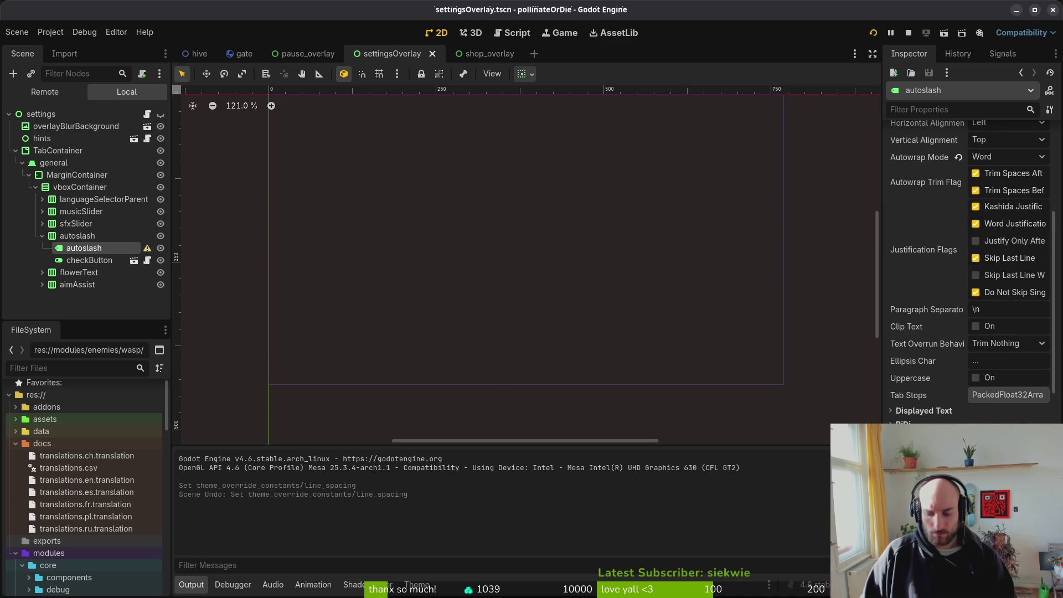
key("F6")
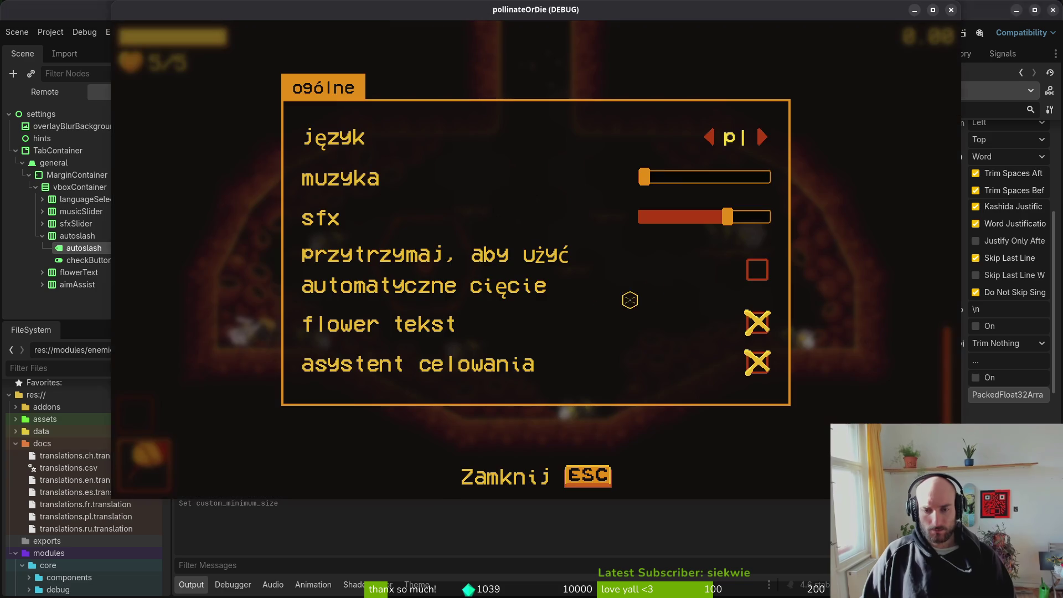
key("Escape")
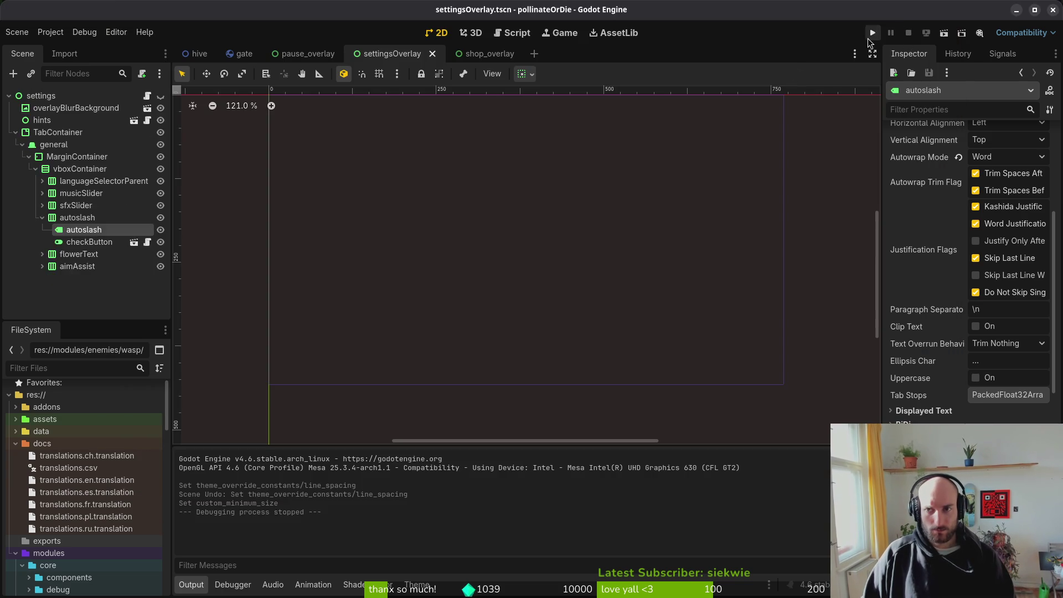
Step: Relaunch the project, open Settings and cycle through every language, ending on pl
left_click(871, 35)
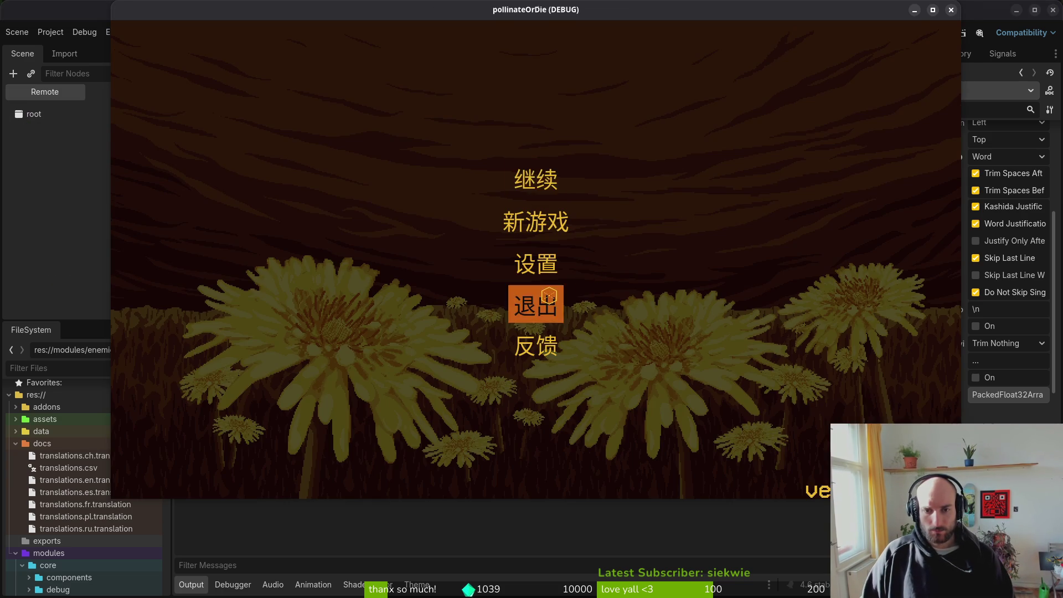
left_click(556, 295)
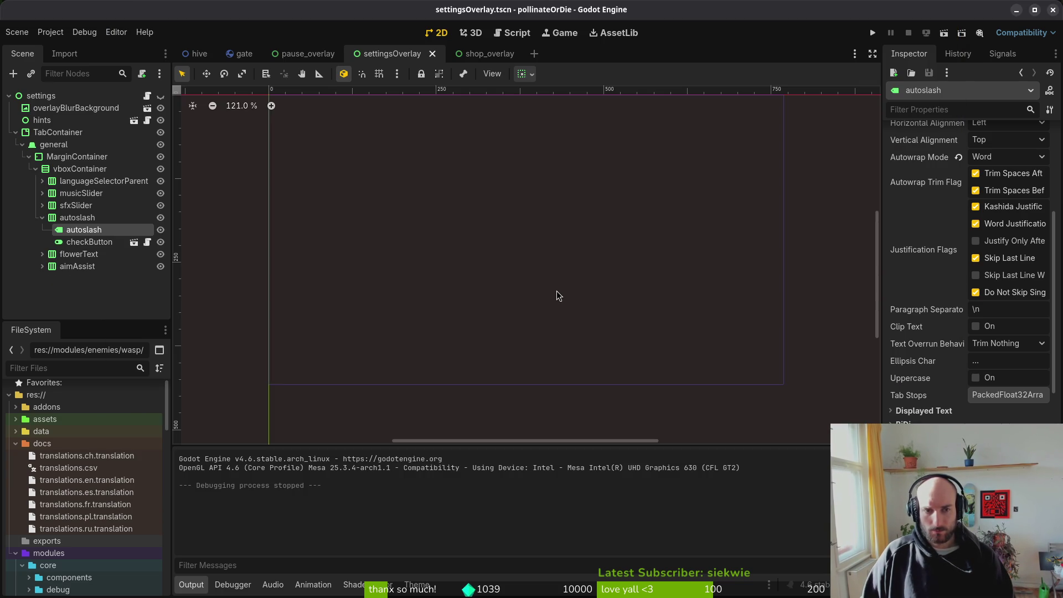
left_click(869, 34)
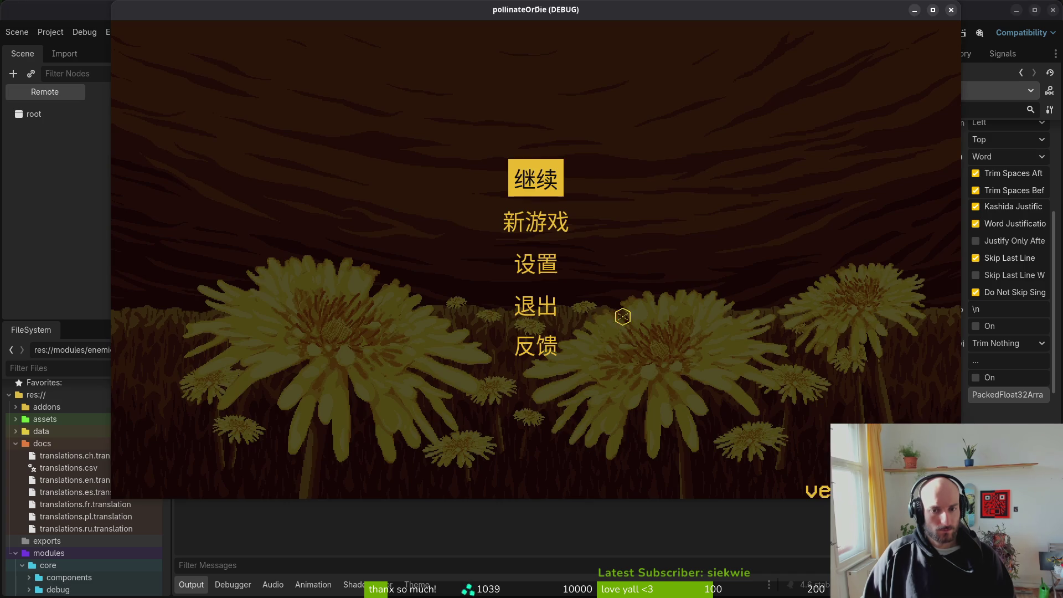
left_click(534, 264)
left_click(760, 146)
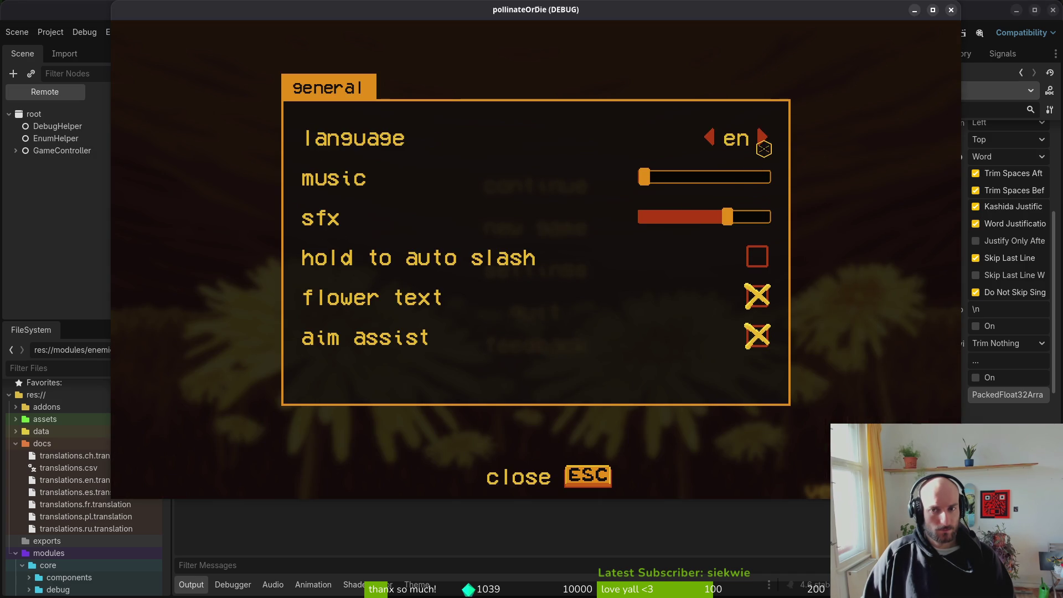
left_click(760, 137)
left_click(761, 137)
left_click(761, 138)
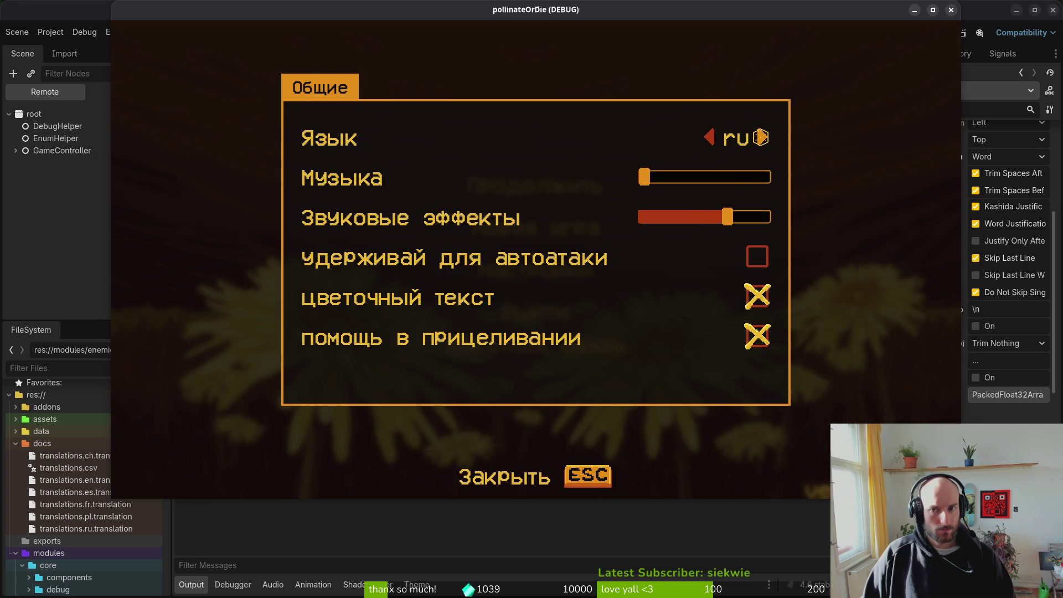
left_click(760, 137)
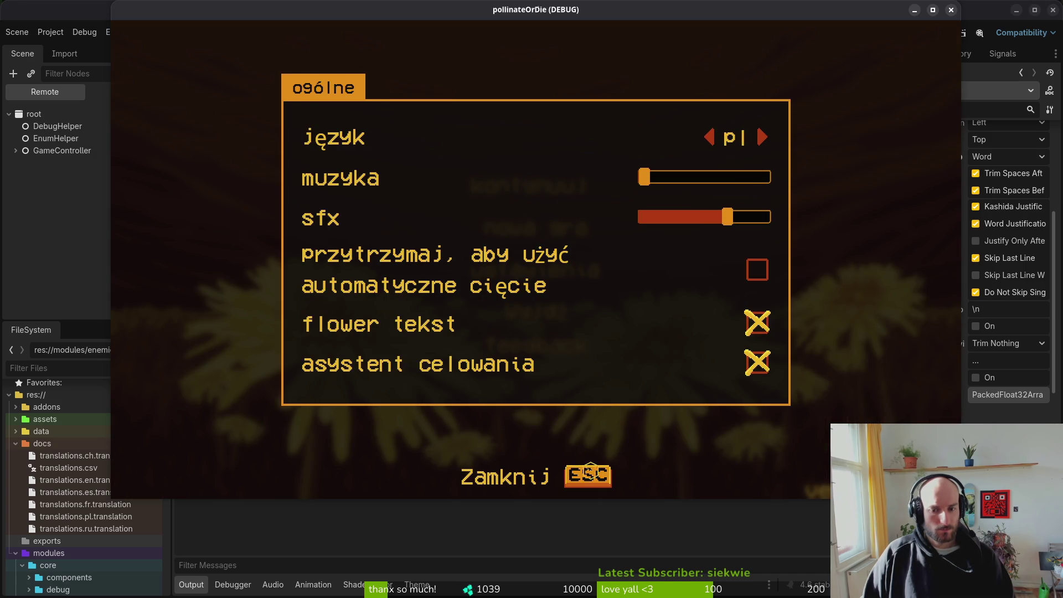
left_click(587, 475)
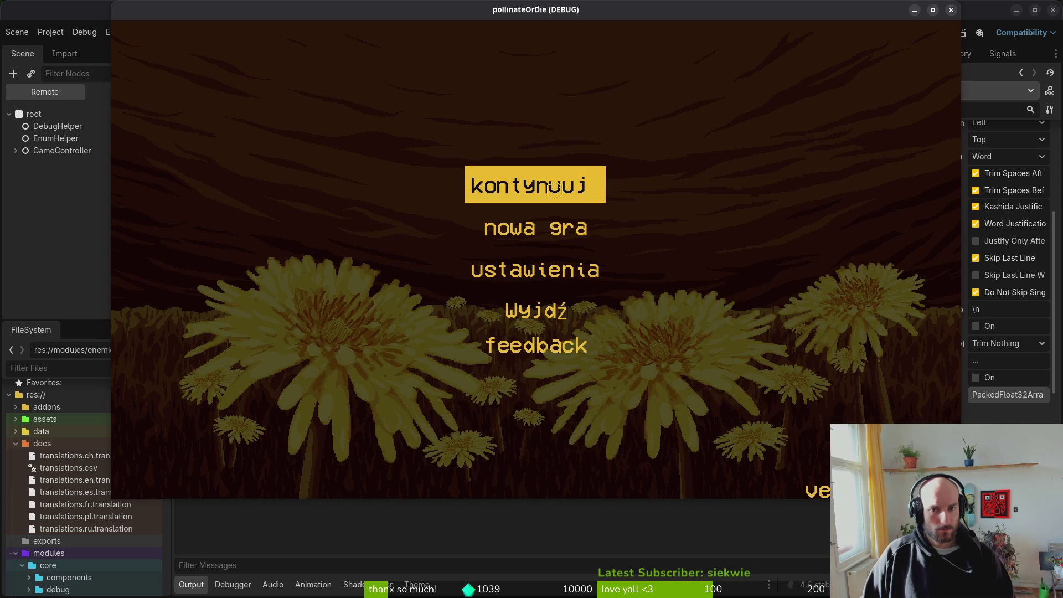
Step: Continue the saved game, pause, and quit the level back to the main menu
left_click(541, 188)
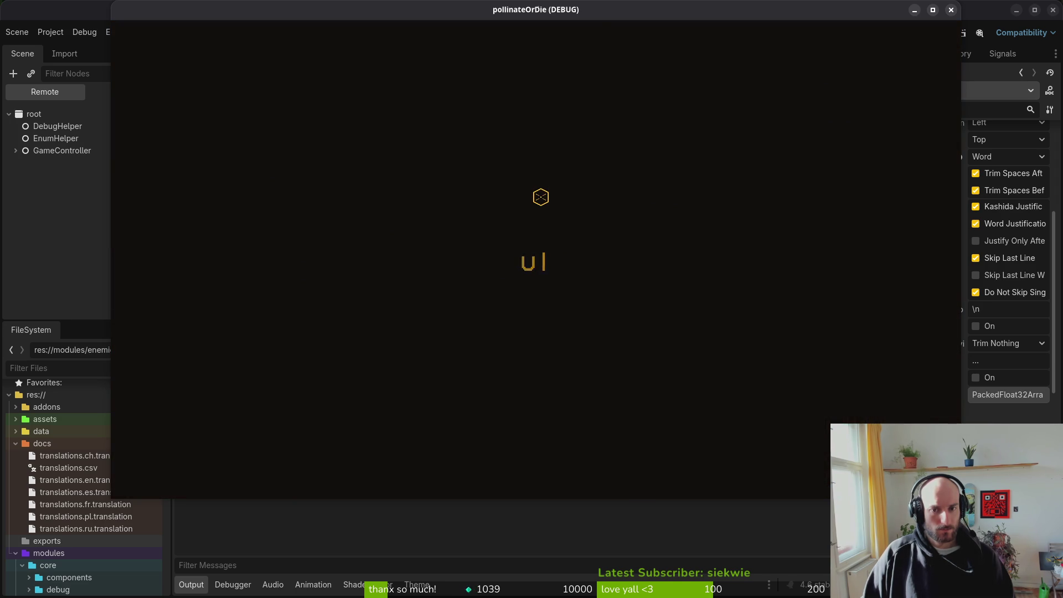
key("Escape")
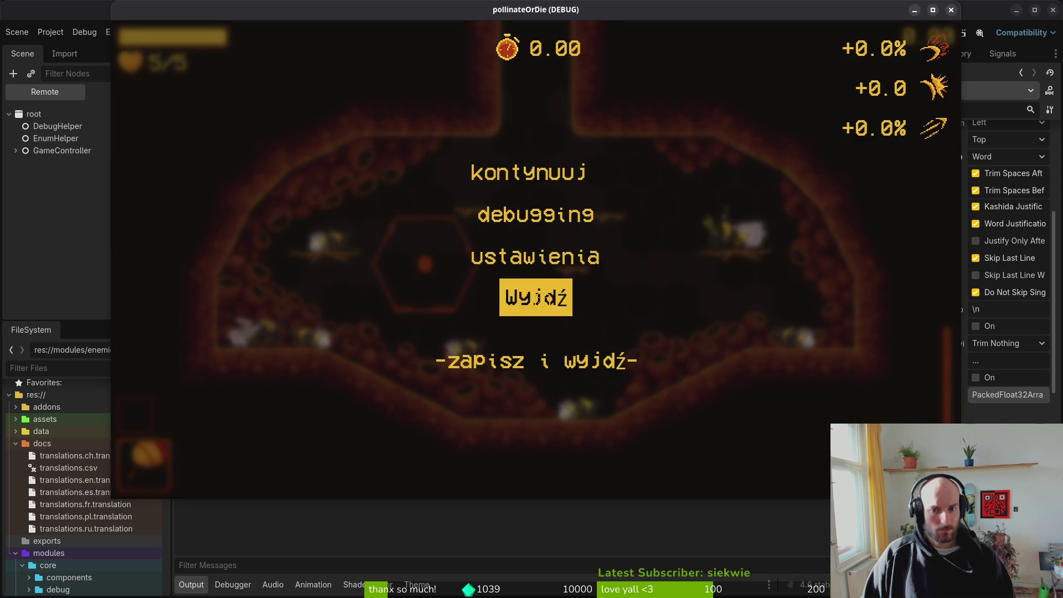
left_click(543, 297)
left_click(534, 359)
left_click(471, 283)
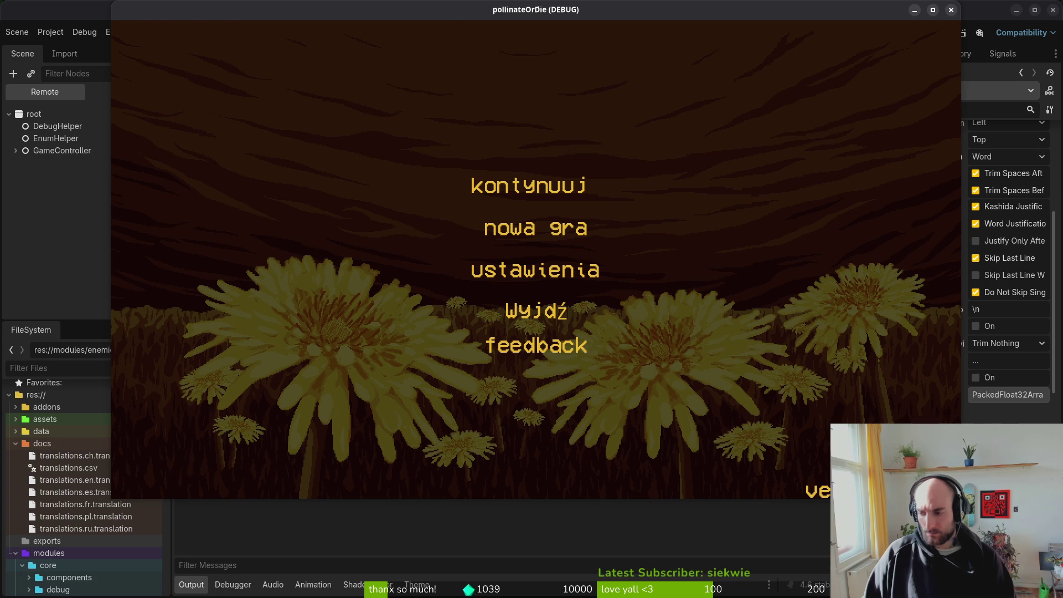
key("alt+Tab")
Step: Open docs/translations.csv via the file finder filtered by 'tra'
key("space")
key("f")
key("f")
type("tra")
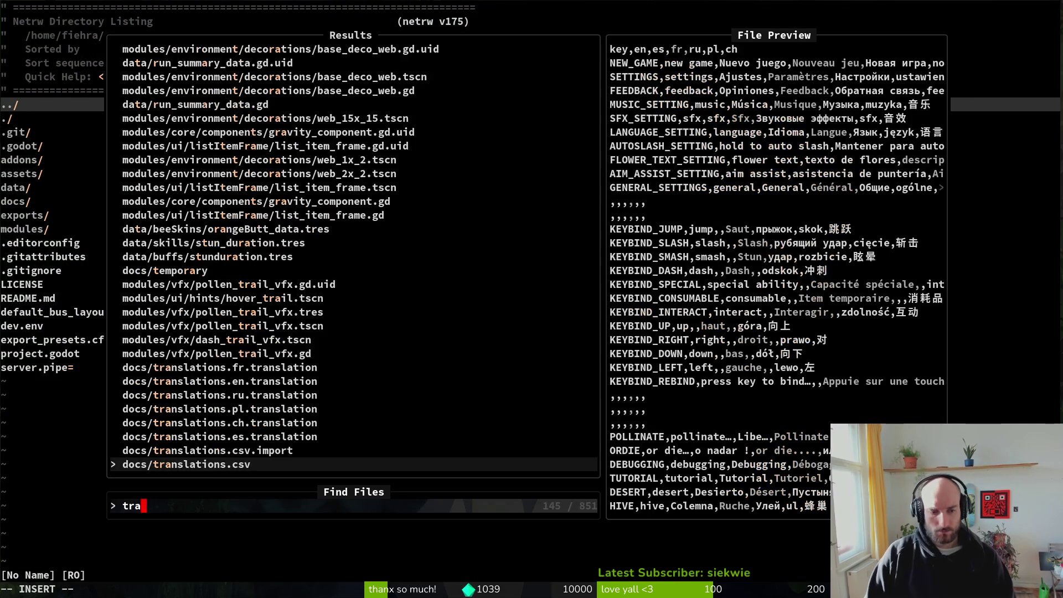
key("Return")
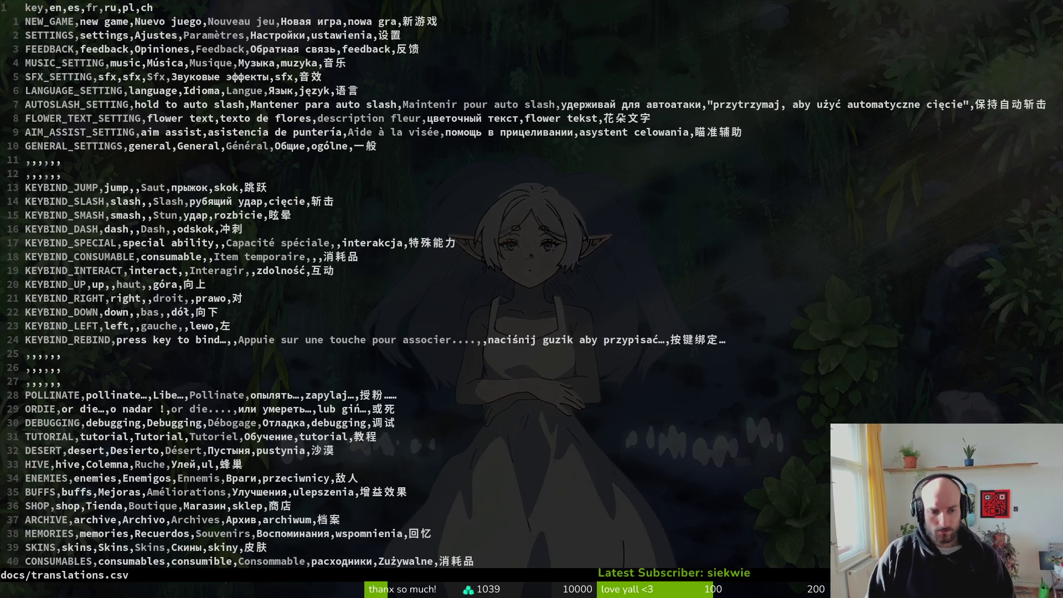
Step: Delete the stray space after 'kontynuuj' on the UI_CONTINUE line, then save and quit Vim
type("/continu")
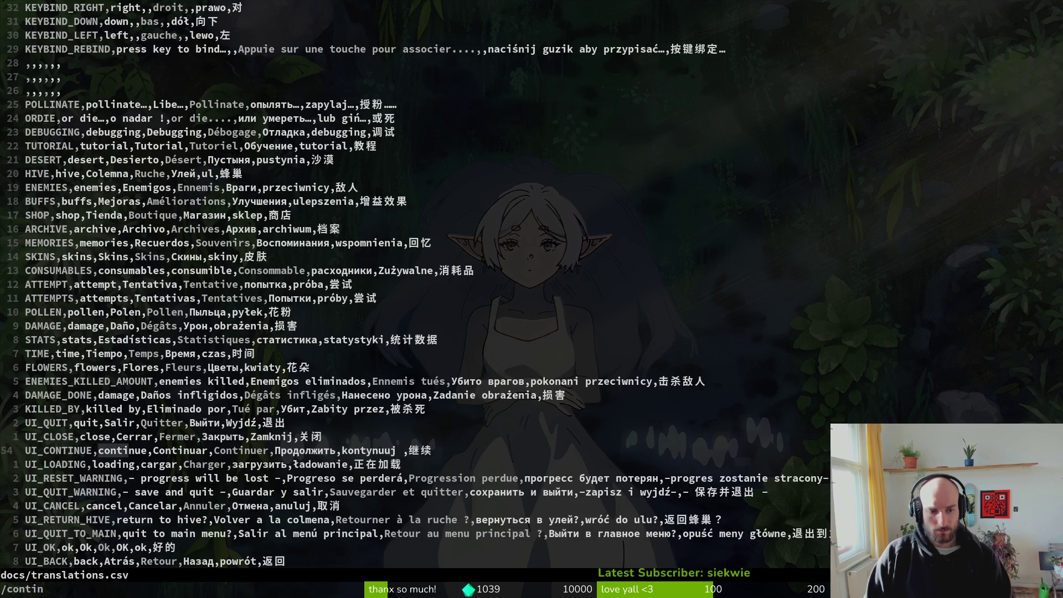
key("Return")
key("dollar")
key("h")
key("h")
key("h")
type("x:w")
key("Return")
type(":wq")
key("Return")
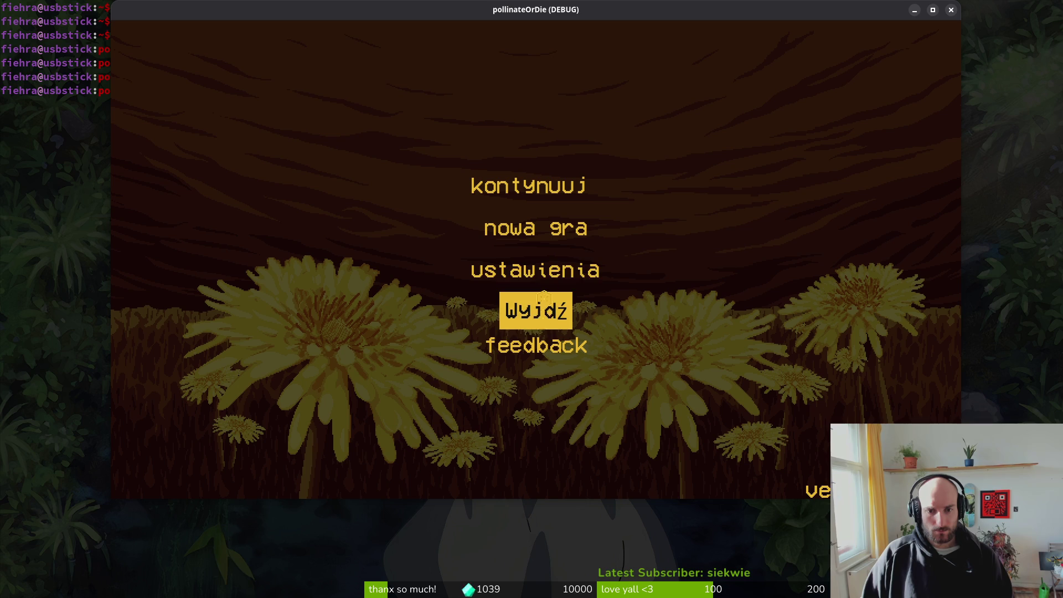
Step: In the game's settings, toggle auto-cut on and off, and switch the language to ch and back to en
left_click(542, 277)
left_click(543, 277)
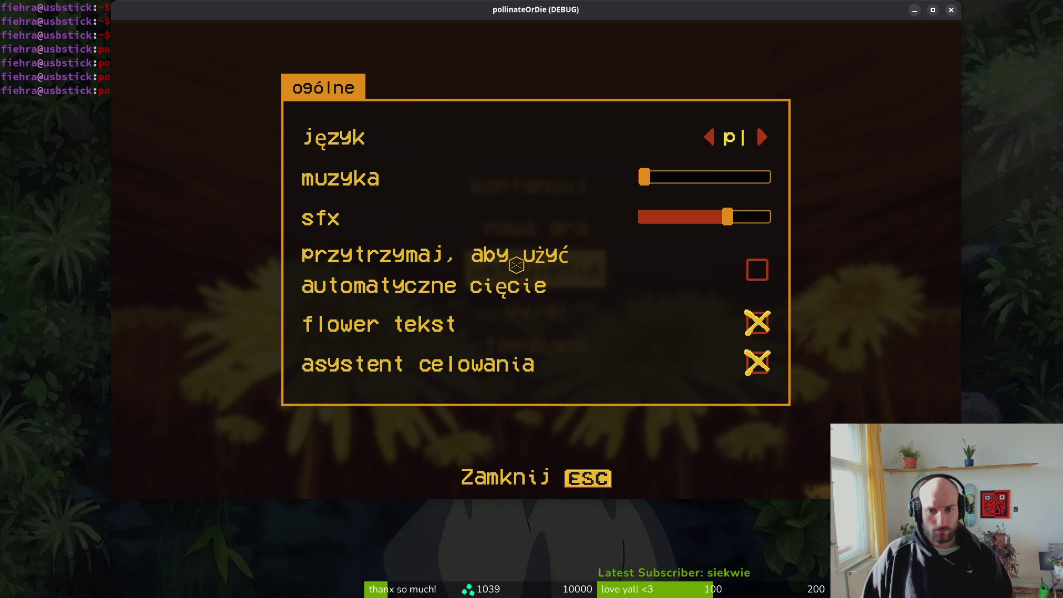
left_click(756, 270)
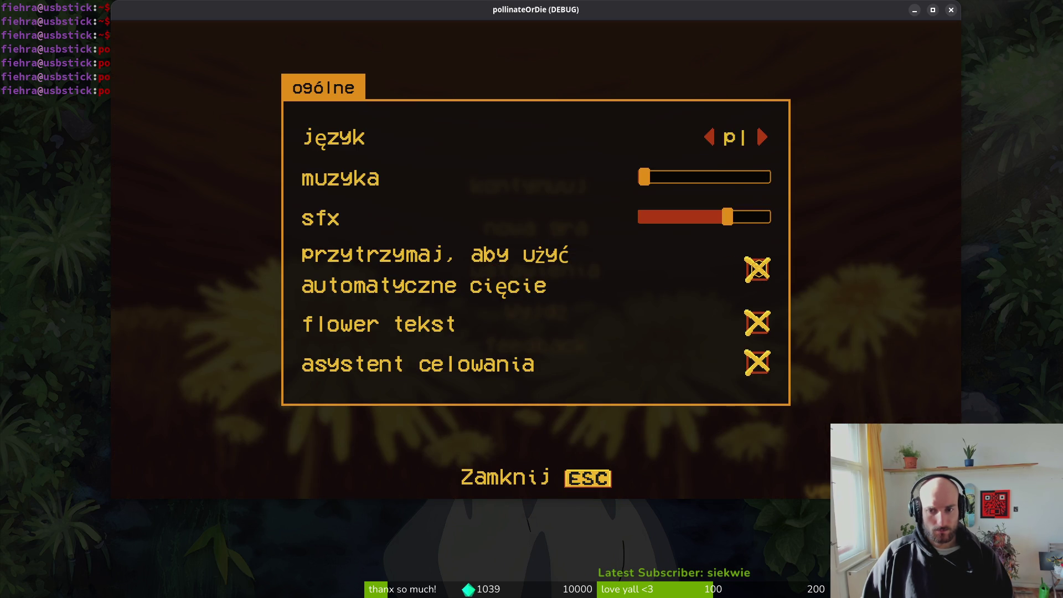
left_click(757, 269)
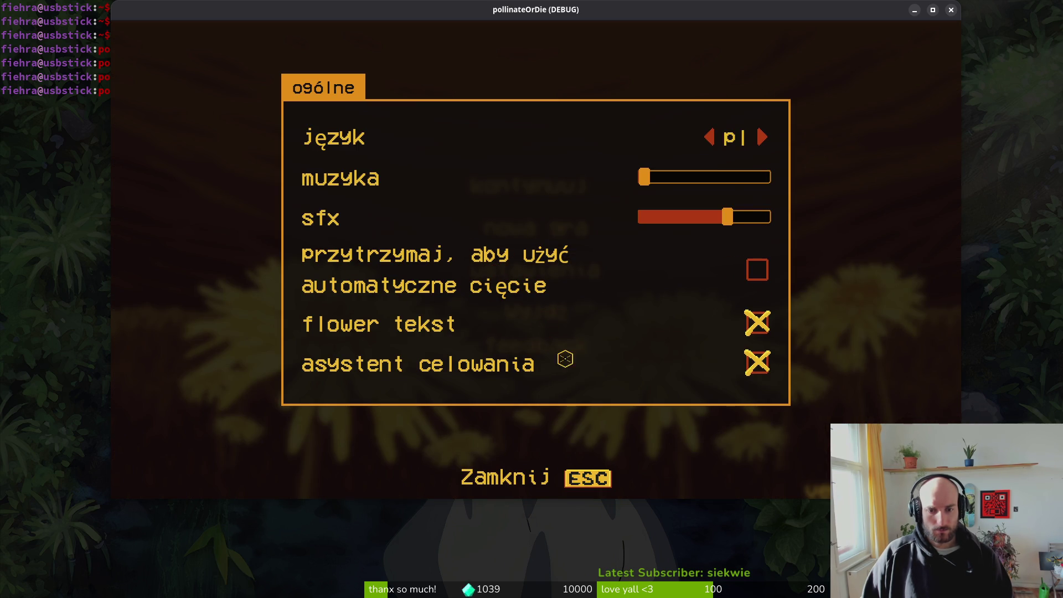
left_click(763, 138)
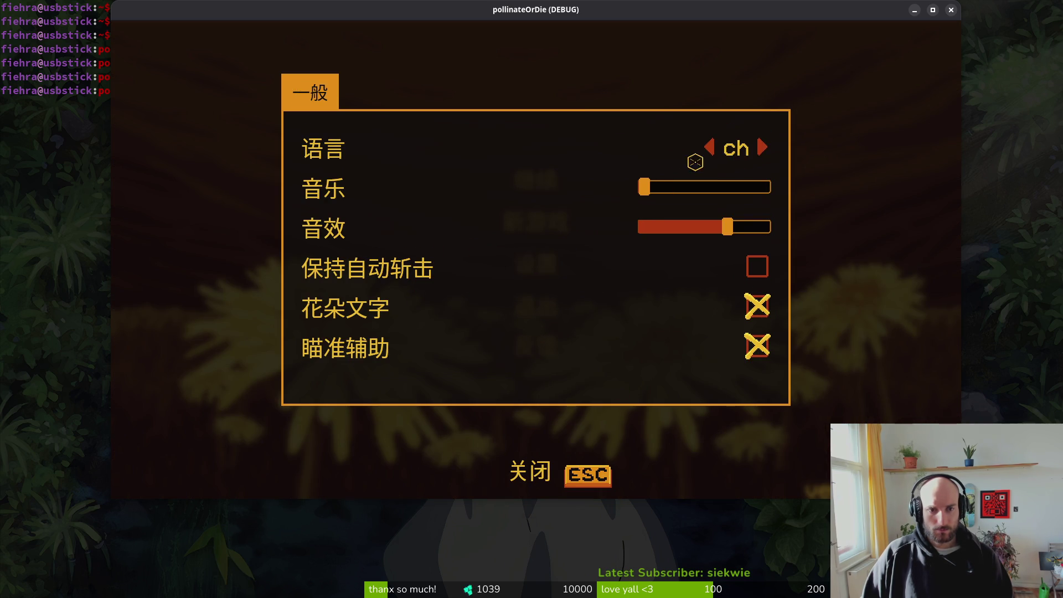
left_click(766, 148)
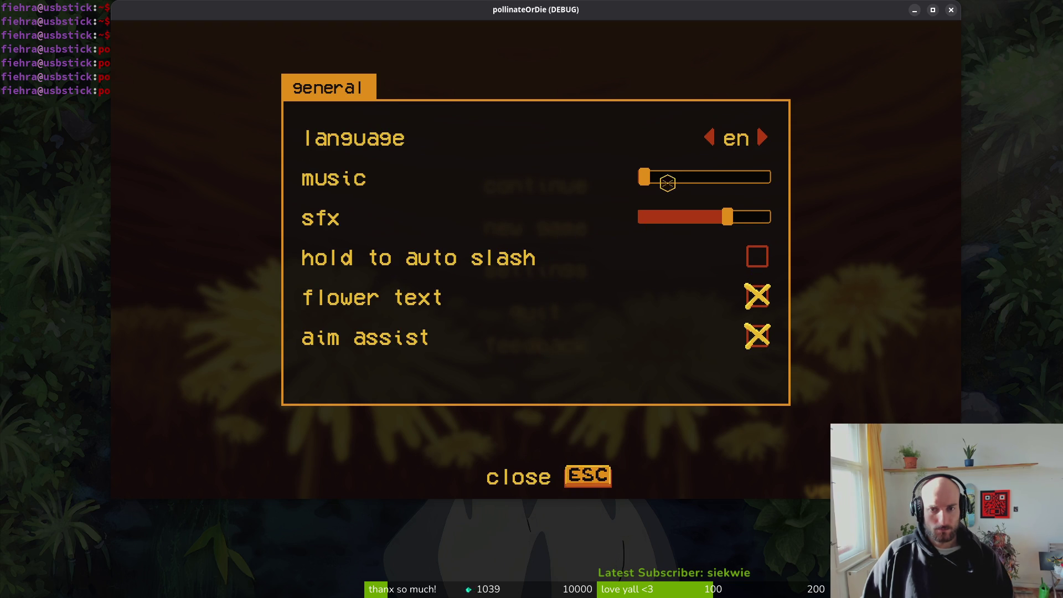
Step: Leave settings, continue into the level, pause it, close the game, and launch vim
key("Escape")
left_click(555, 186)
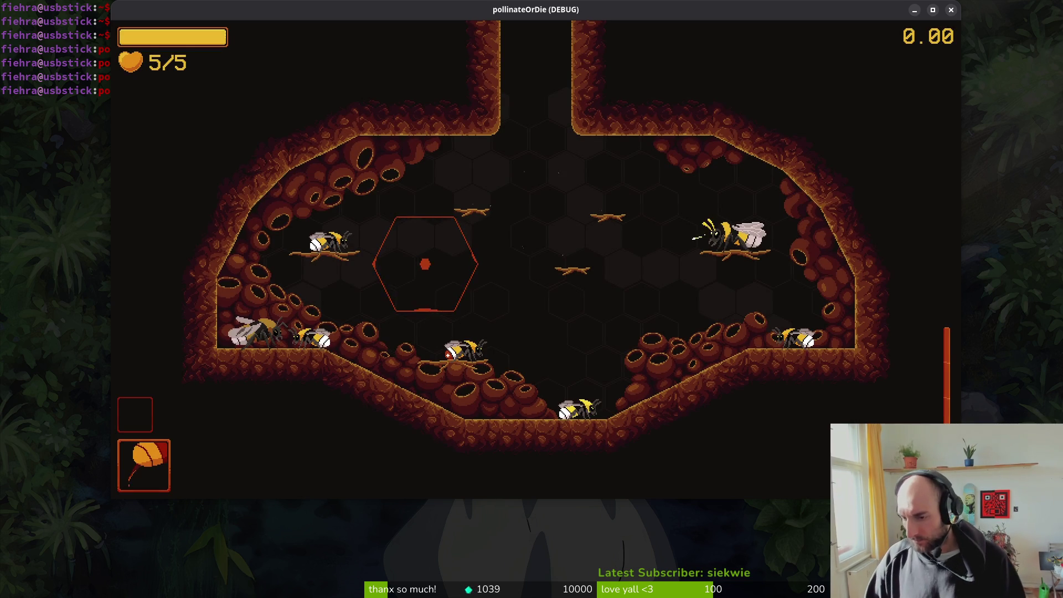
key("Escape")
key("Escape")
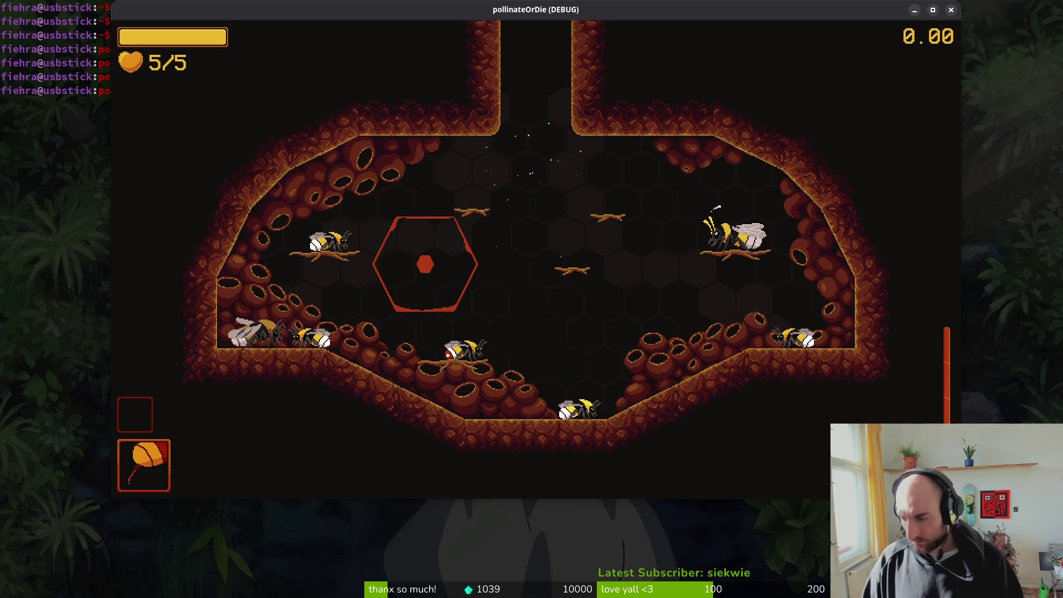
key("alt+F4")
type("vim")
key("Return")
Step: Fuzzy-find pause_overlay.gd, highlight its mute_game_sfx() line, then bring up the game's pause menu
type("pause")
key("Return")
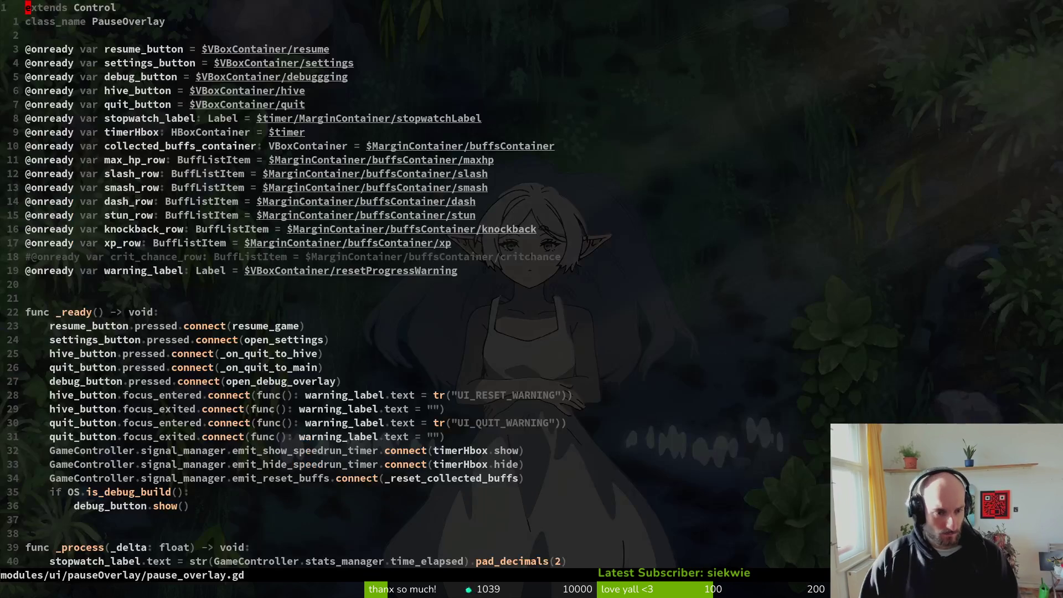
key("j")
key("j")
key("j")
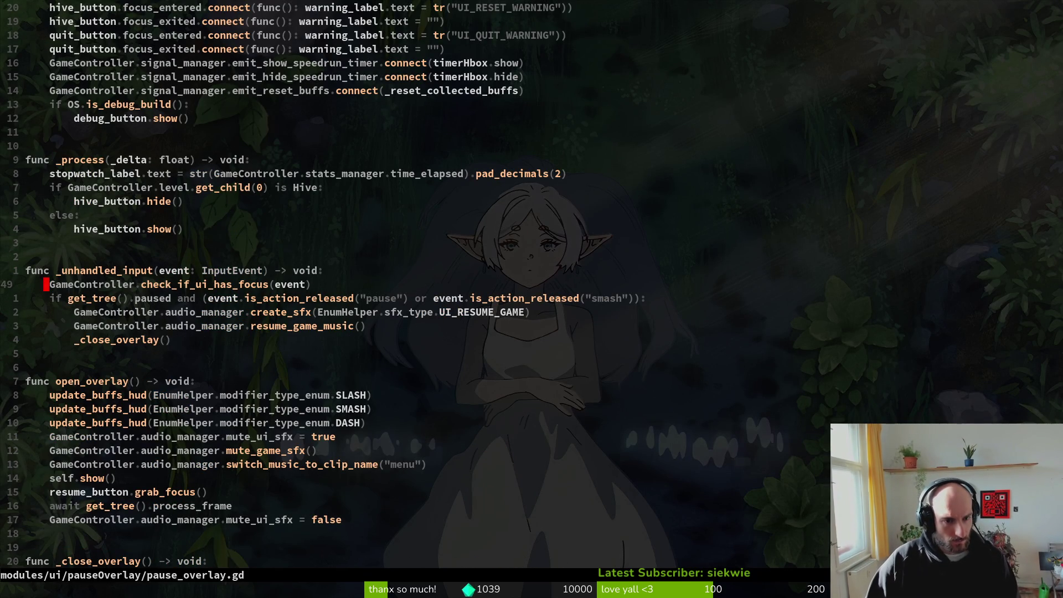
key("j")
key("j")
key("j")
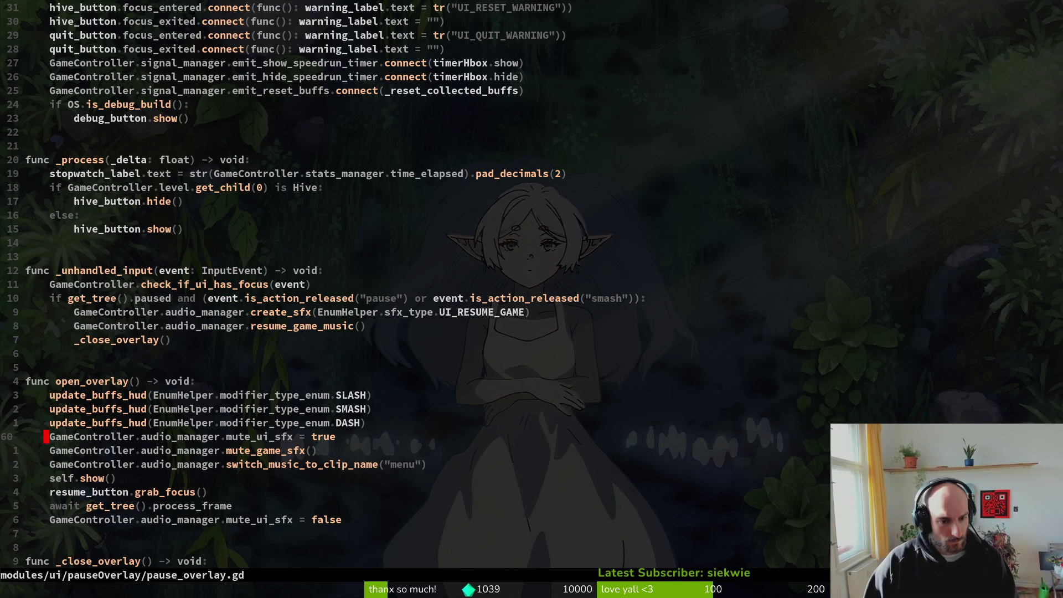
key("j")
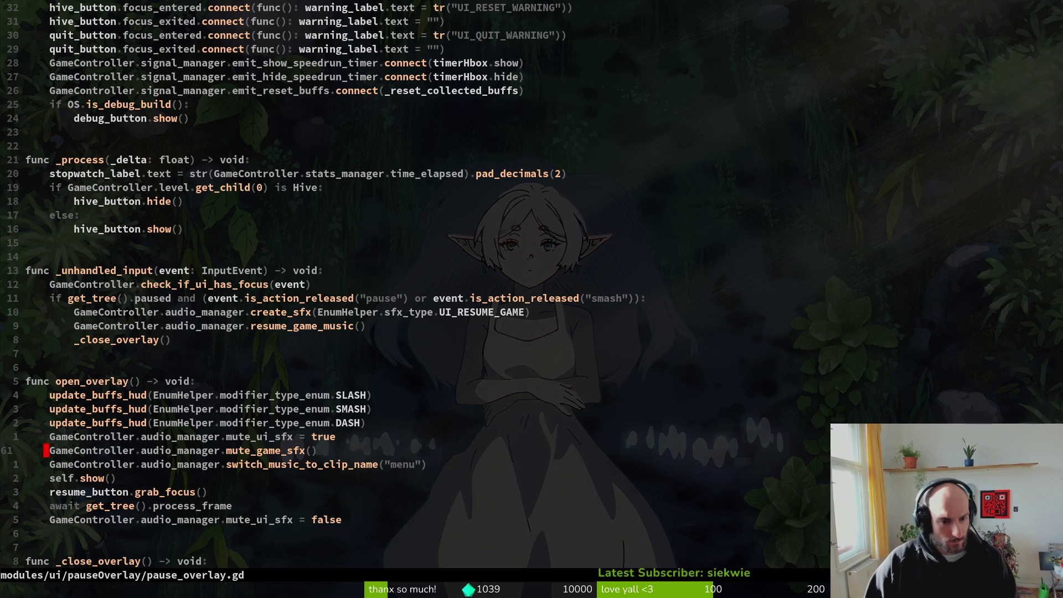
key("shift+v")
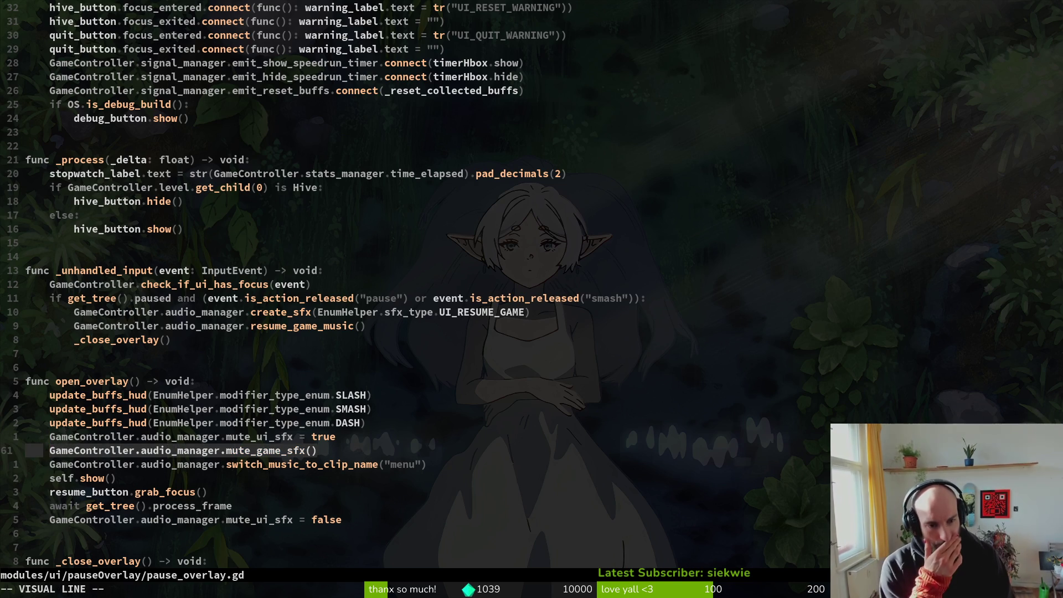
key("Escape")
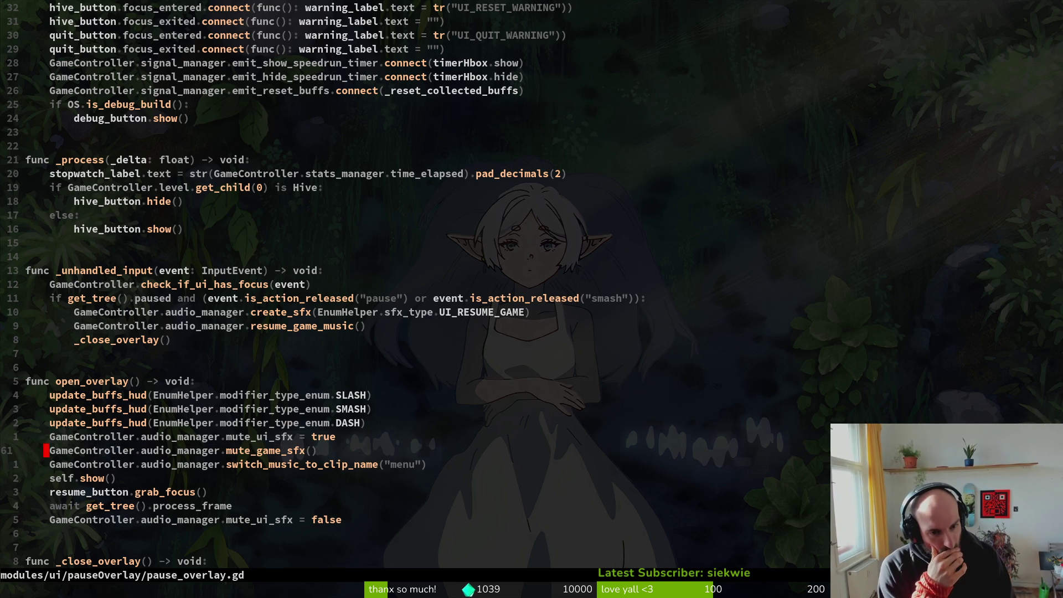
key("Escape")
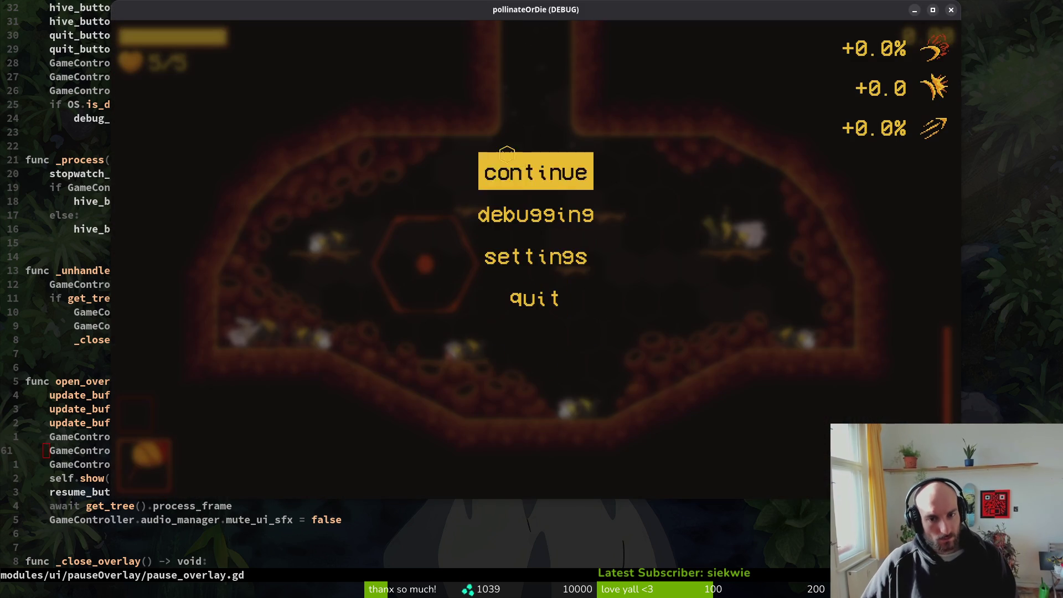
Step: Check the pause menu, then comment out the mute_game_sfx() line with # and save with :w
key("Escape")
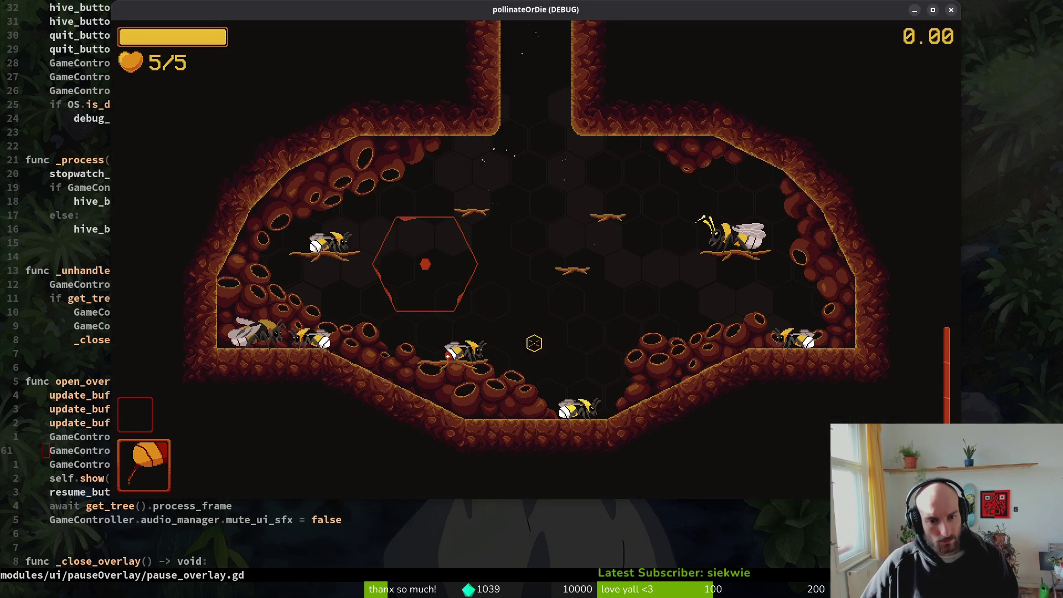
key("Escape")
key("Escape")
key("Escape")
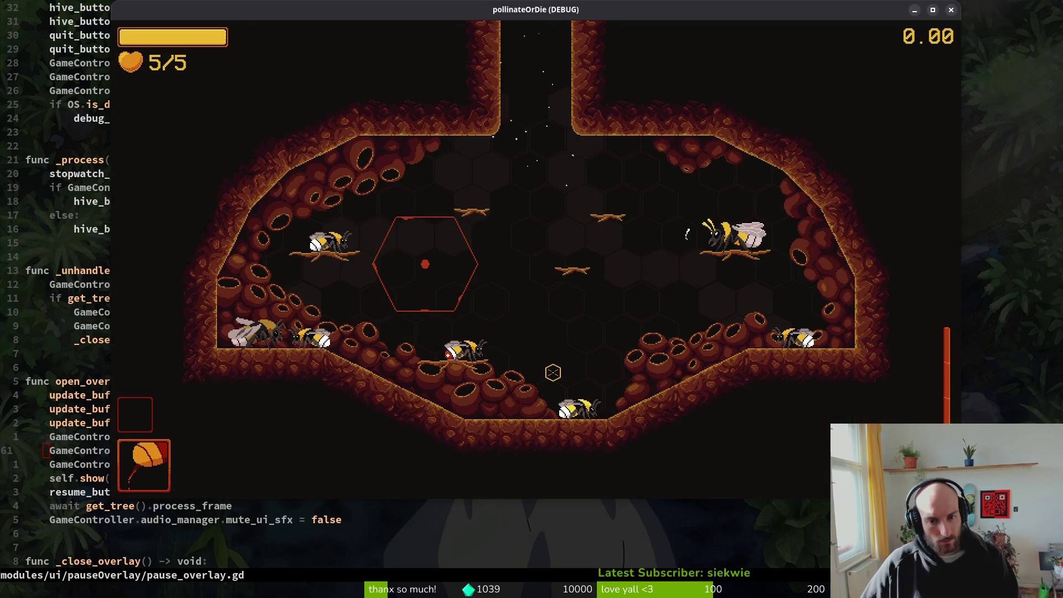
key("Escape")
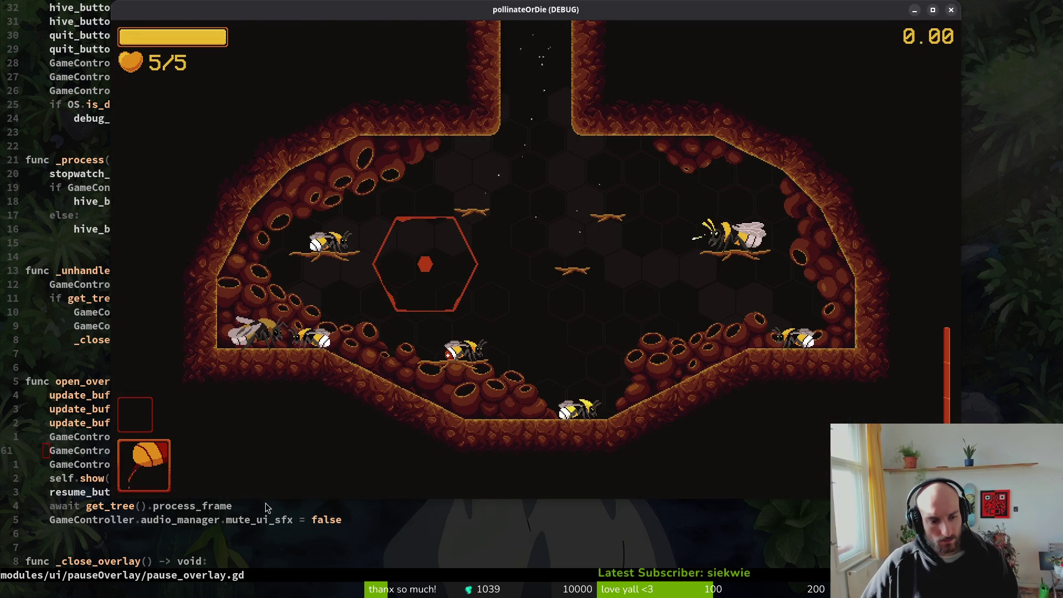
left_click(235, 519)
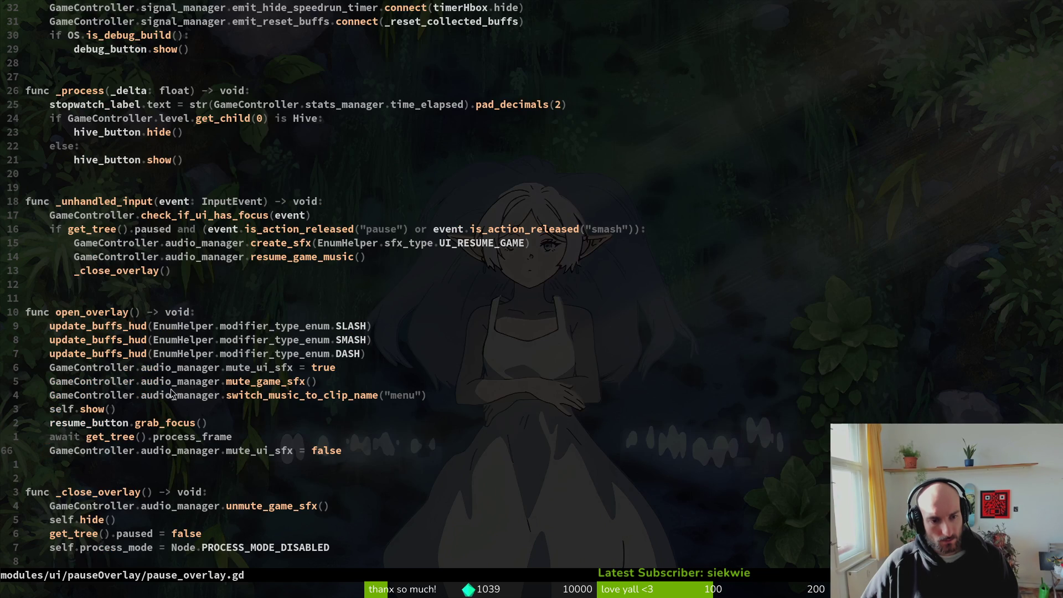
left_click(50, 383)
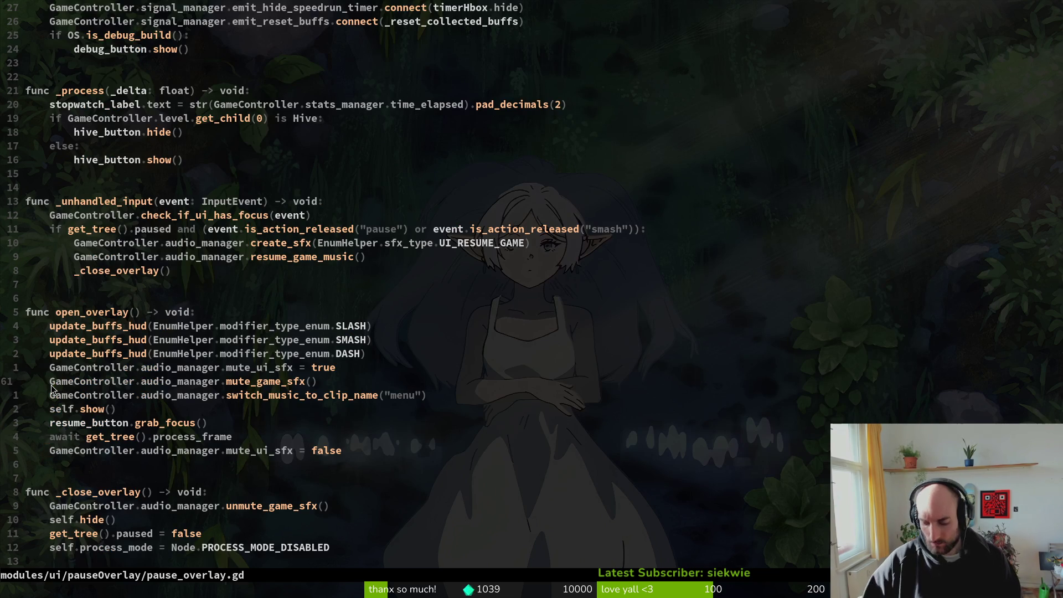
type("I#")
key("Escape")
type(":w")
key("Return")
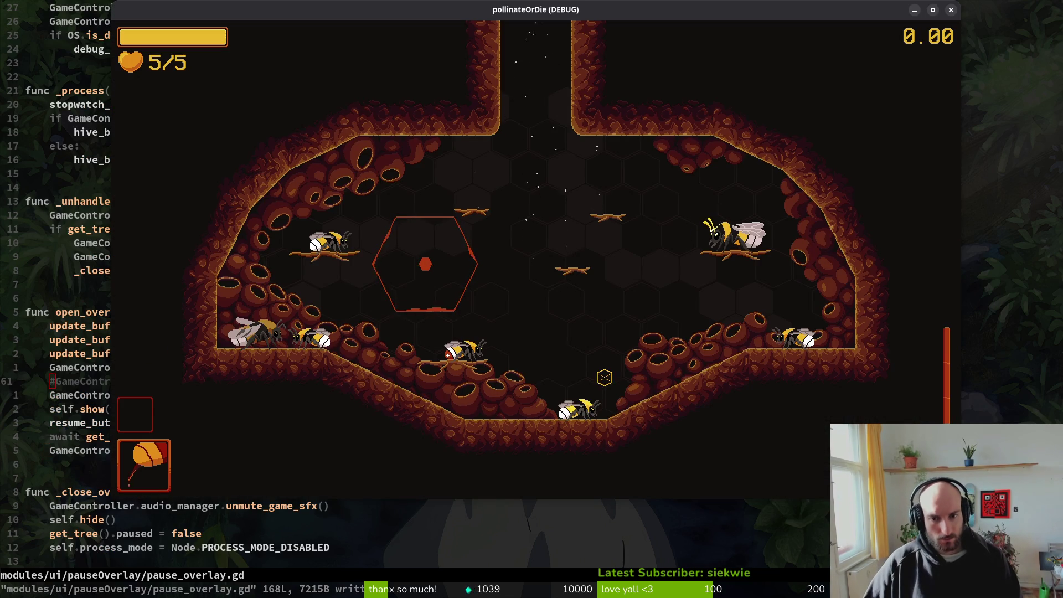
Step: Test the pause menu, remove the # from mute_game_sfx(), save, and close the game
key("Escape")
key("Escape")
key("Escape")
key("Down")
key("Down")
key("Down")
key("Escape")
key("Escape")
key("Escape")
left_click(49, 384)
key("s")
key("Escape")
type(":w")
key("Return")
key("Escape")
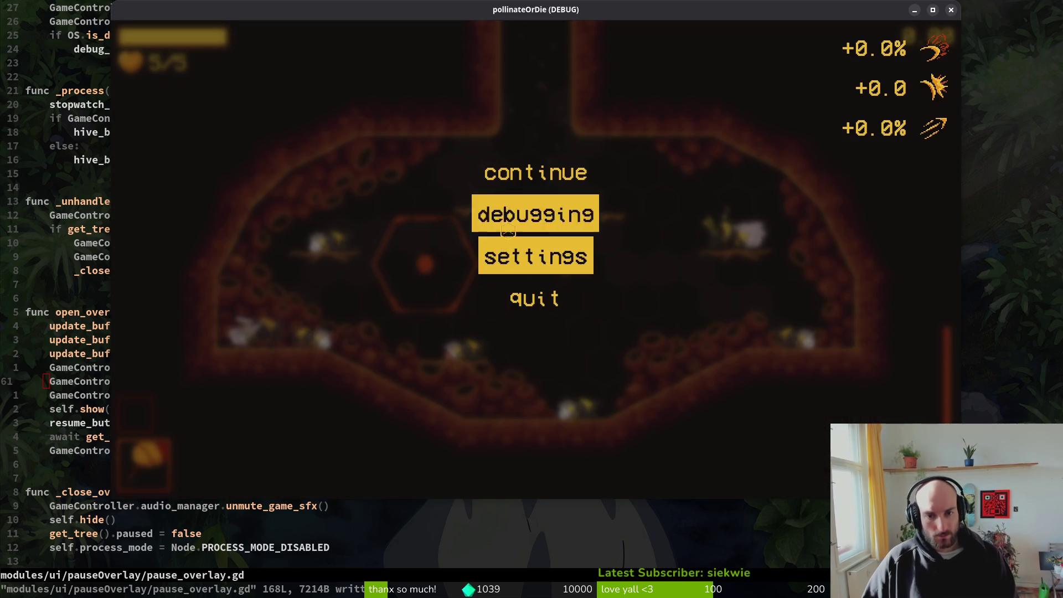
key("alt+F4")
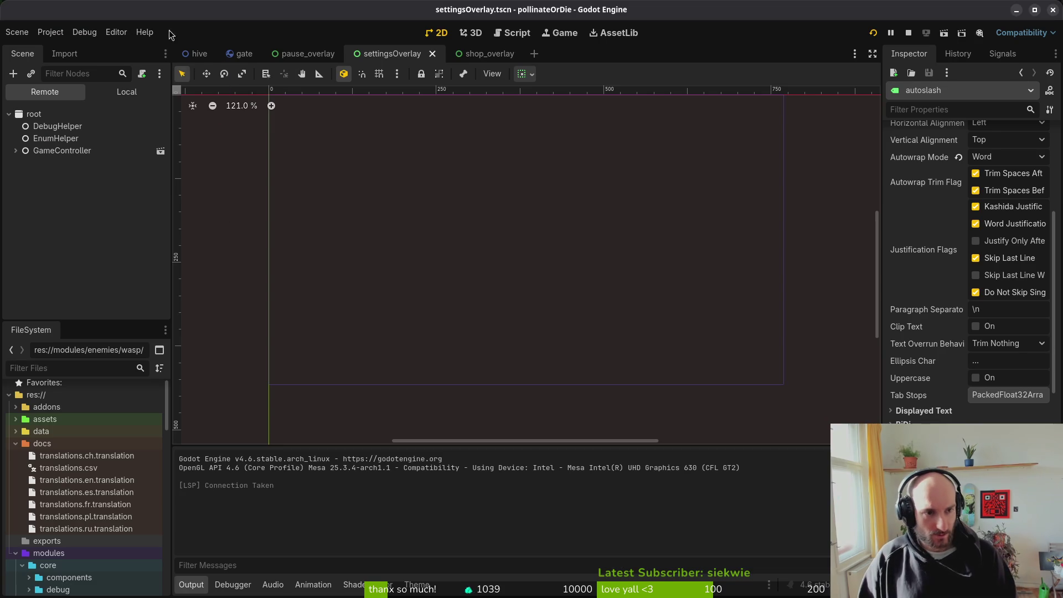
Step: Open the pause_overlay scene, cycle between game, Godot and Neovim, then place the caret on create_sfx
left_click(306, 53)
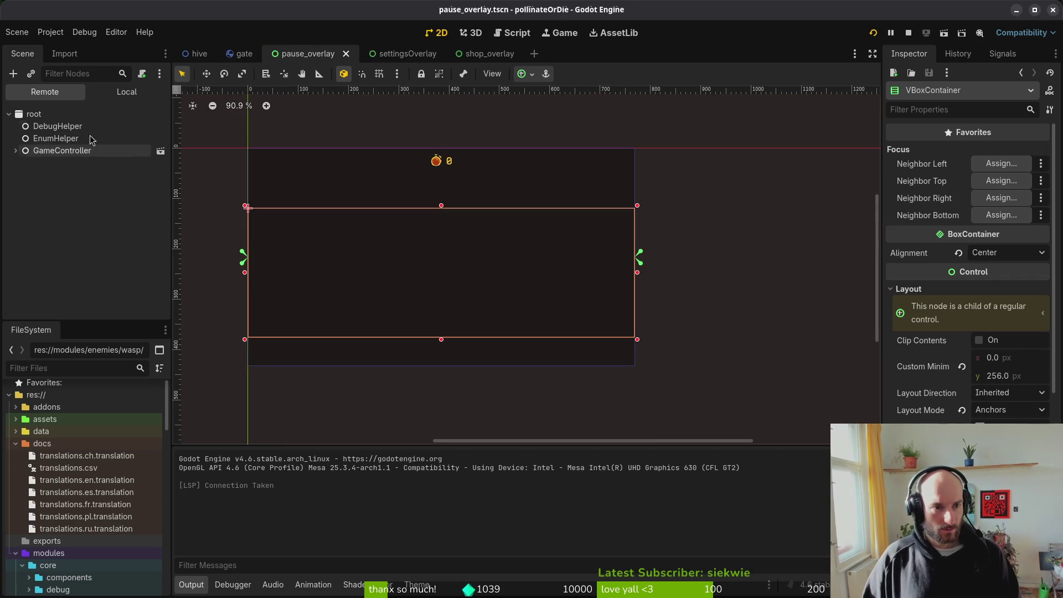
key("F5")
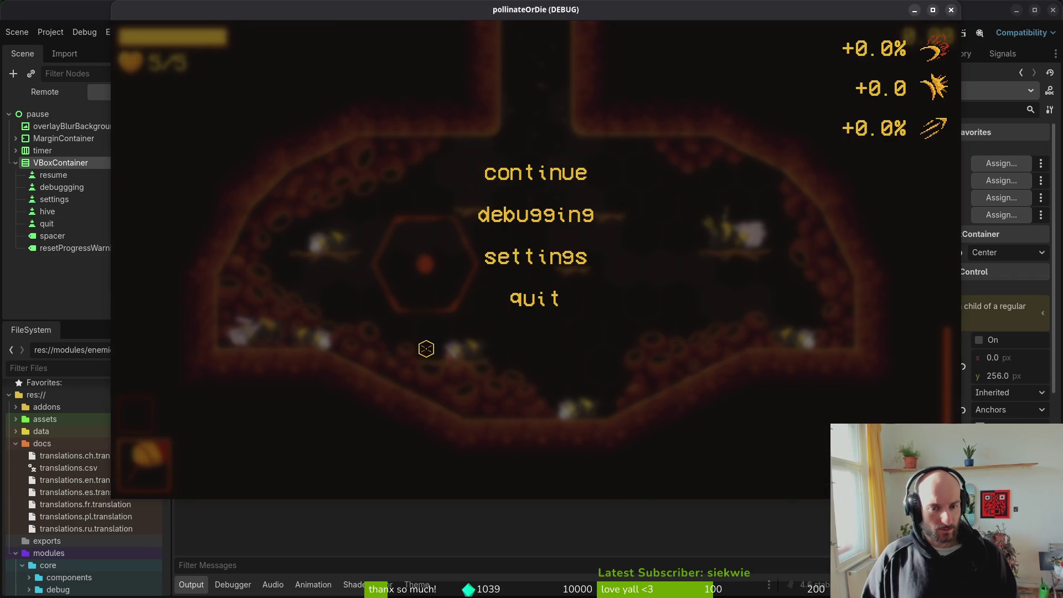
key("alt+Tab")
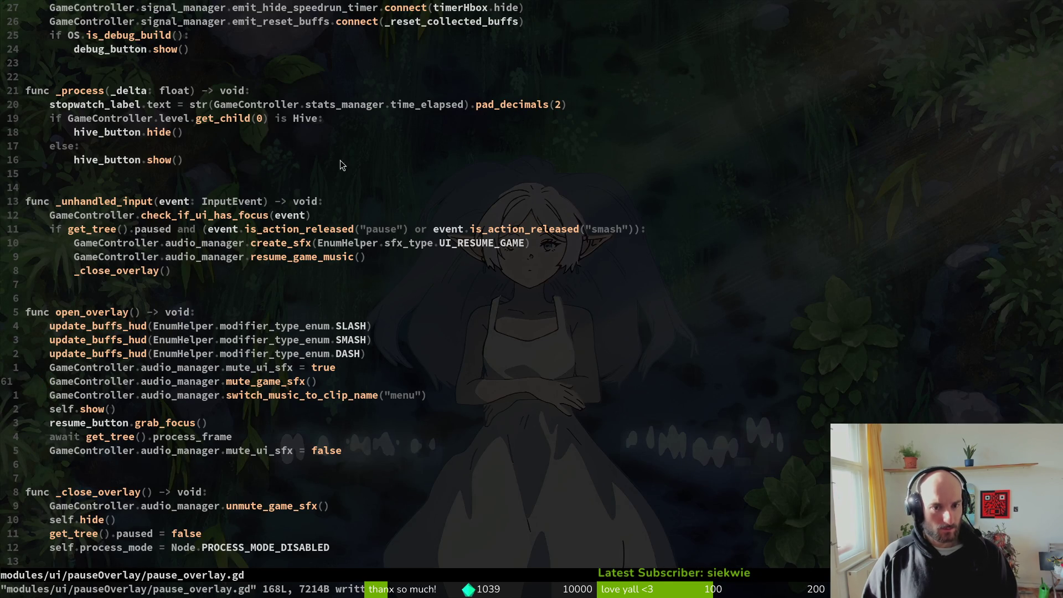
key("alt+Tab")
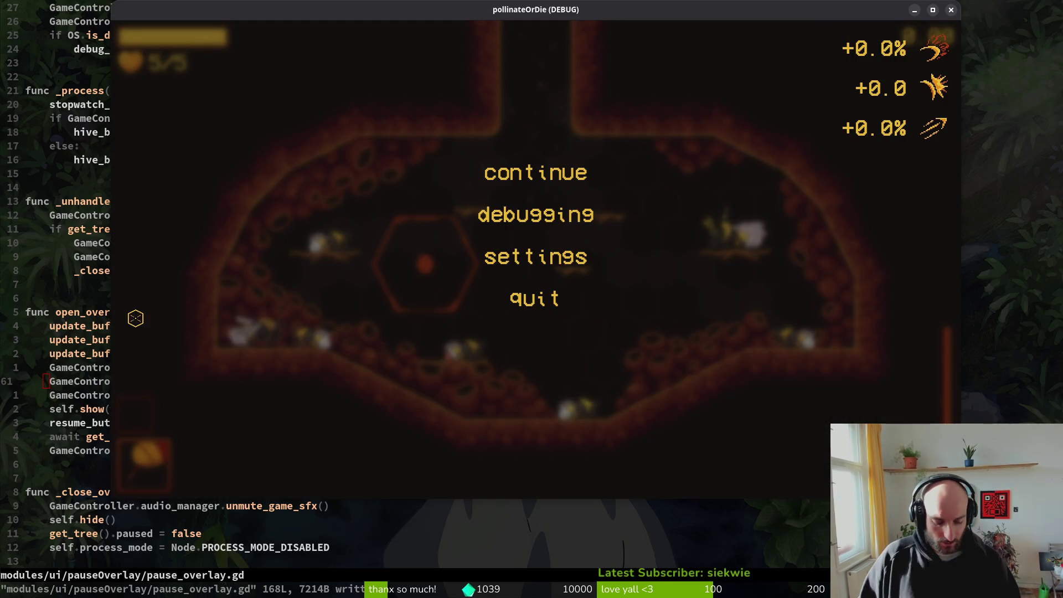
key("alt+Tab")
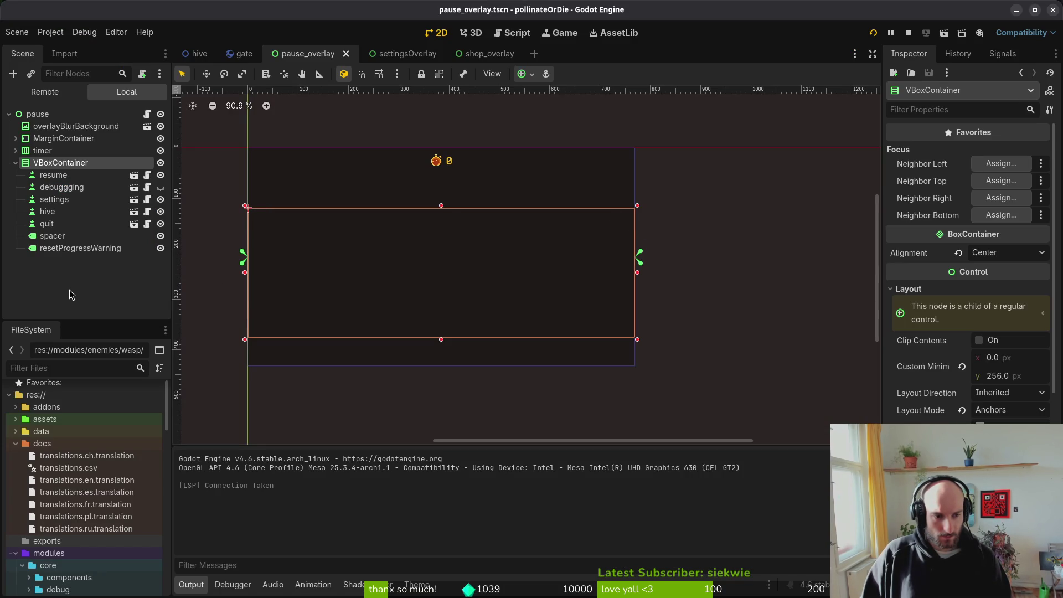
key("alt+Tab")
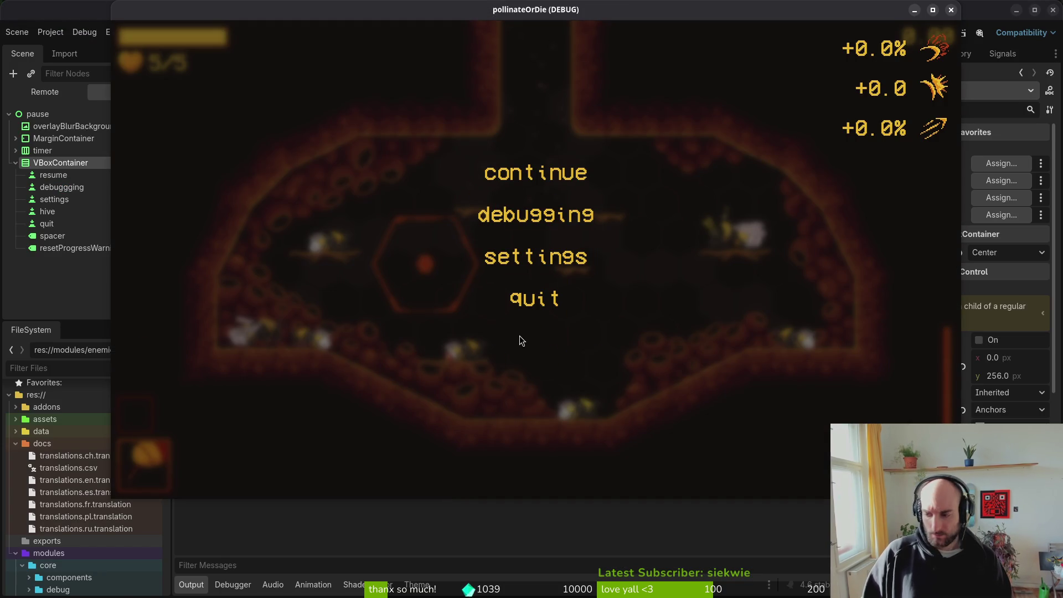
key("alt+Tab")
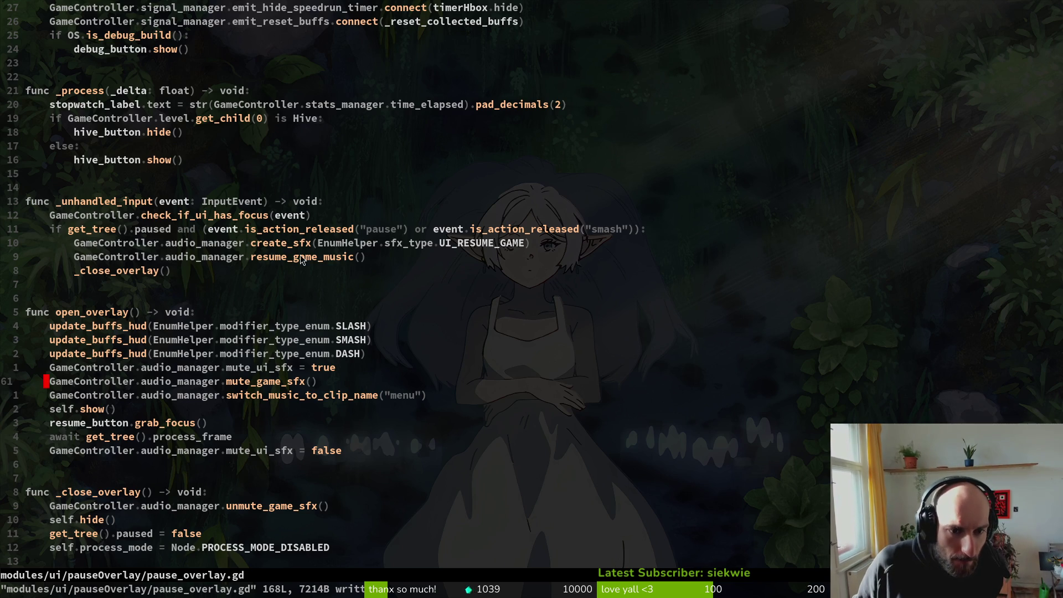
left_click(313, 243)
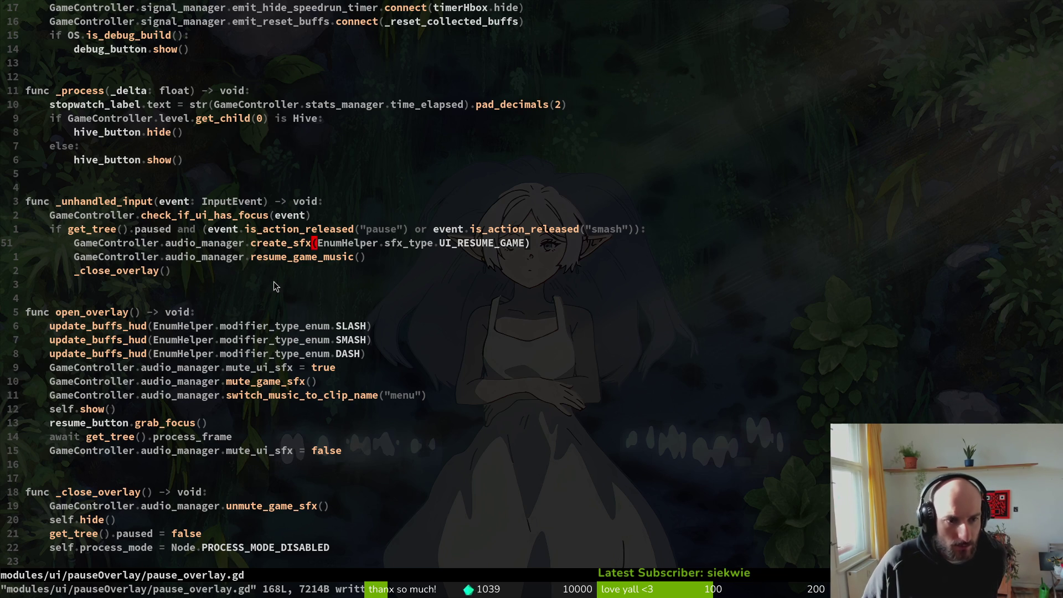
Step: Scroll through pause_overlay.gd and view create_sfx's signature and sfx_bus documentation in completion
scroll(220, 370, "down", 3)
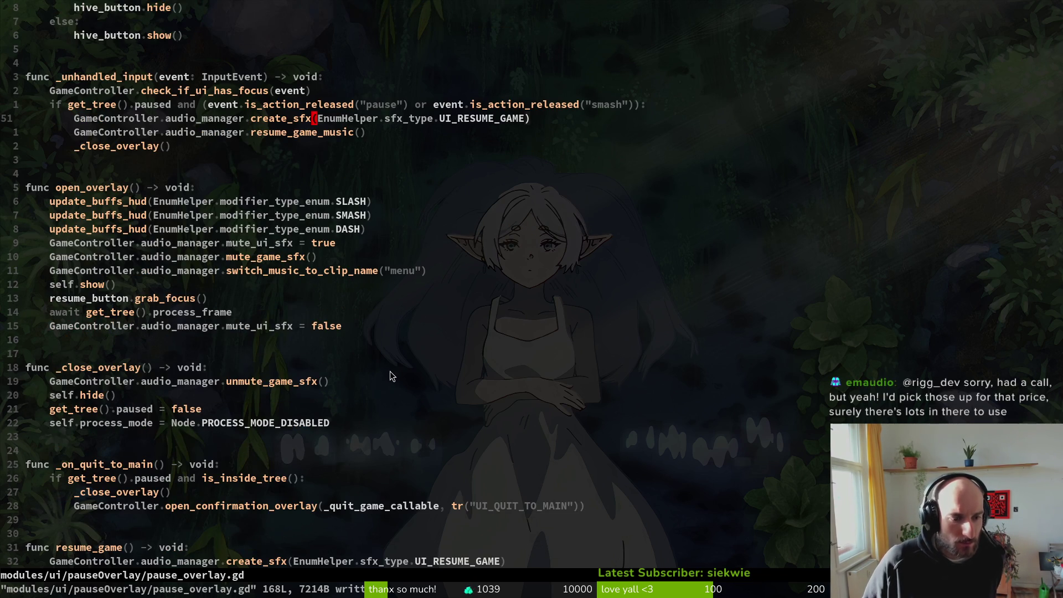
scroll(387, 369, "down", 3)
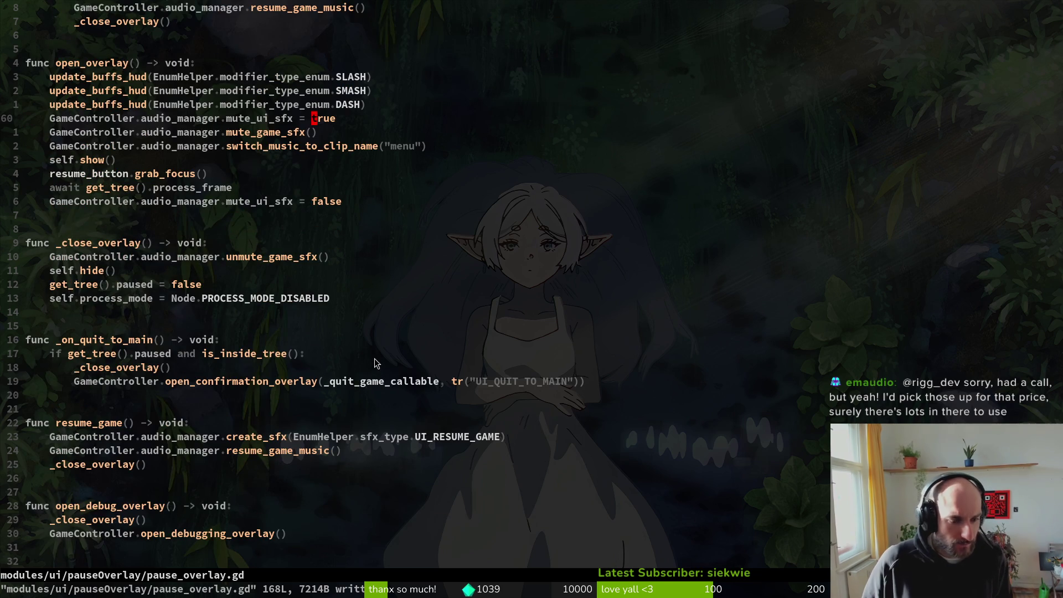
scroll(376, 362, "down", 1)
scroll(377, 360, "down", 5)
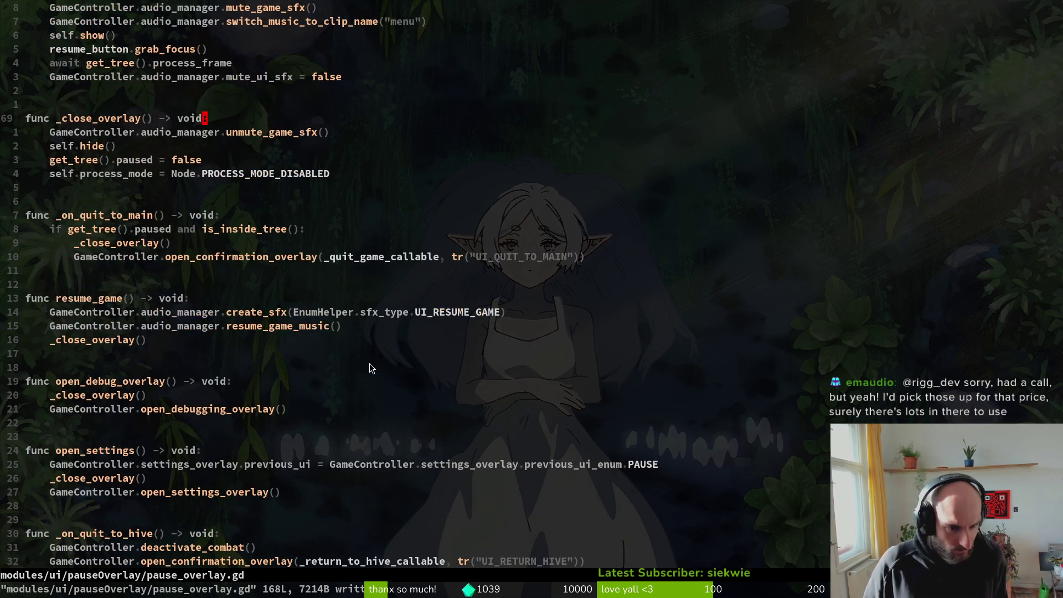
scroll(386, 362, "down", 2)
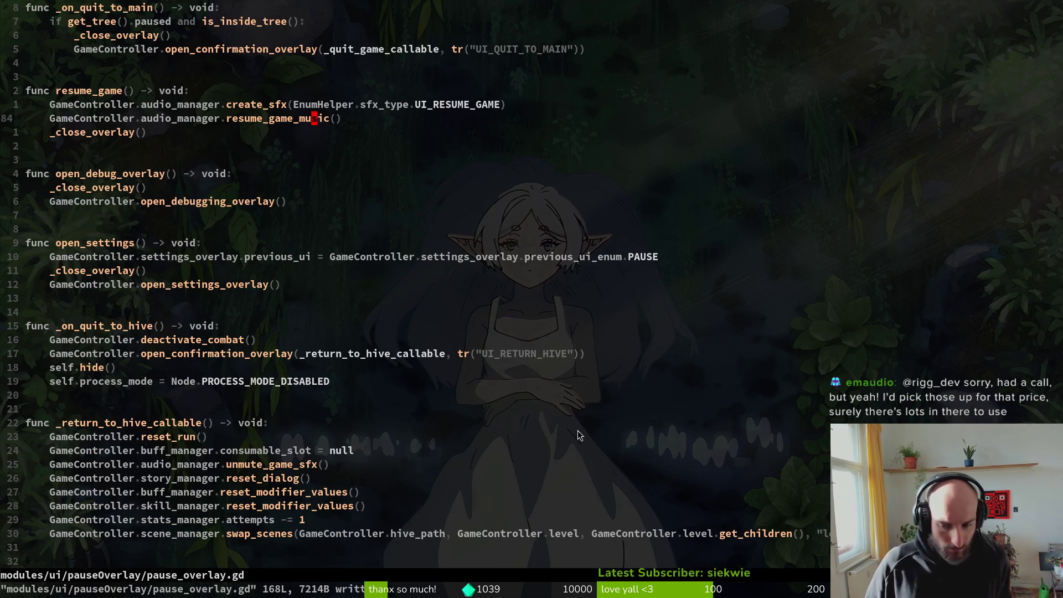
scroll(624, 418, "up", 13)
scroll(451, 321, "up", 1)
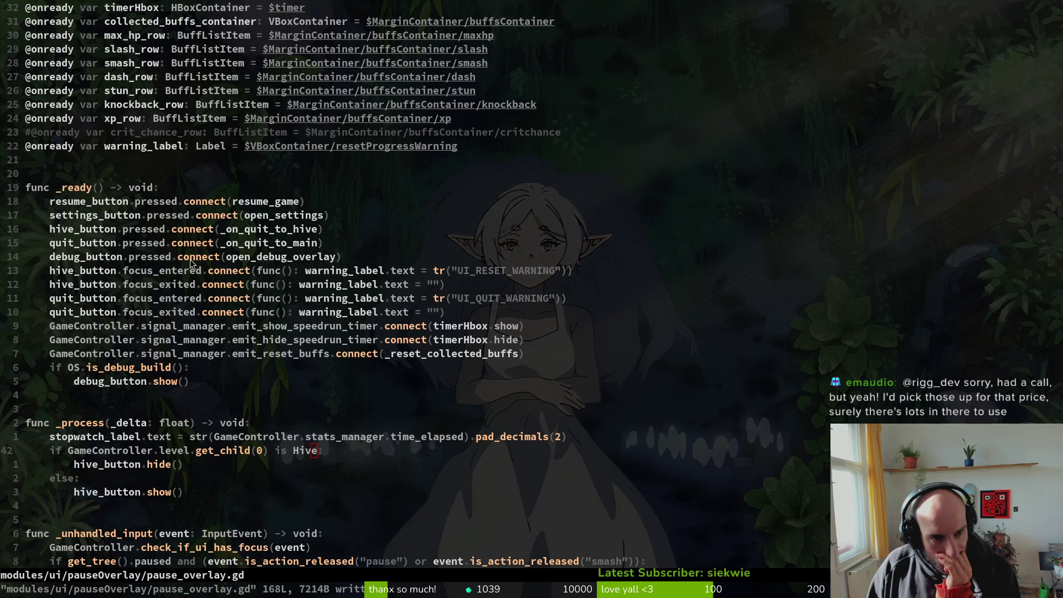
scroll(429, 332, "down", 4)
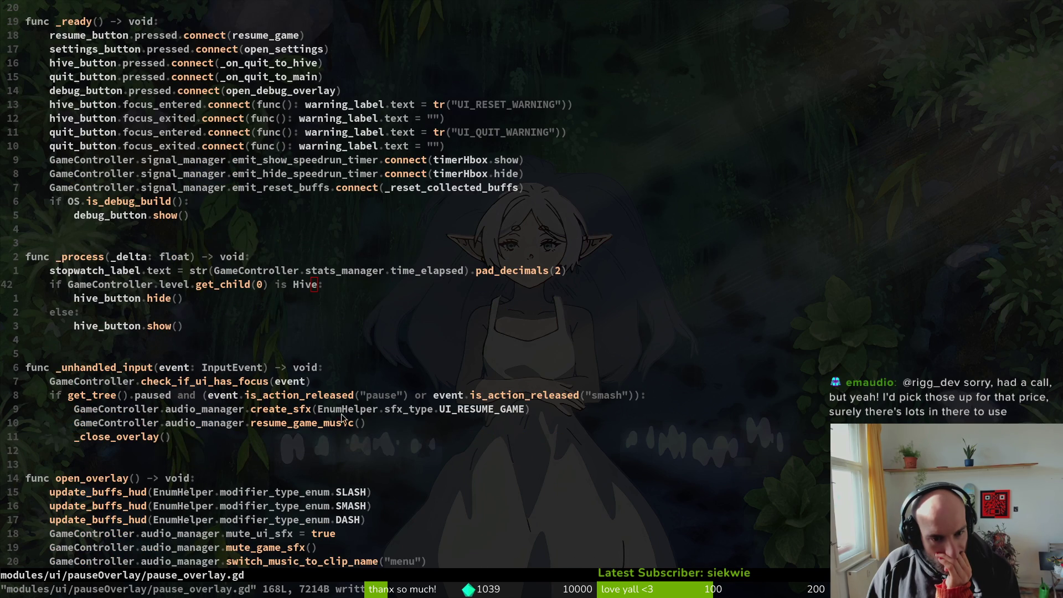
key("i")
left_click(314, 409)
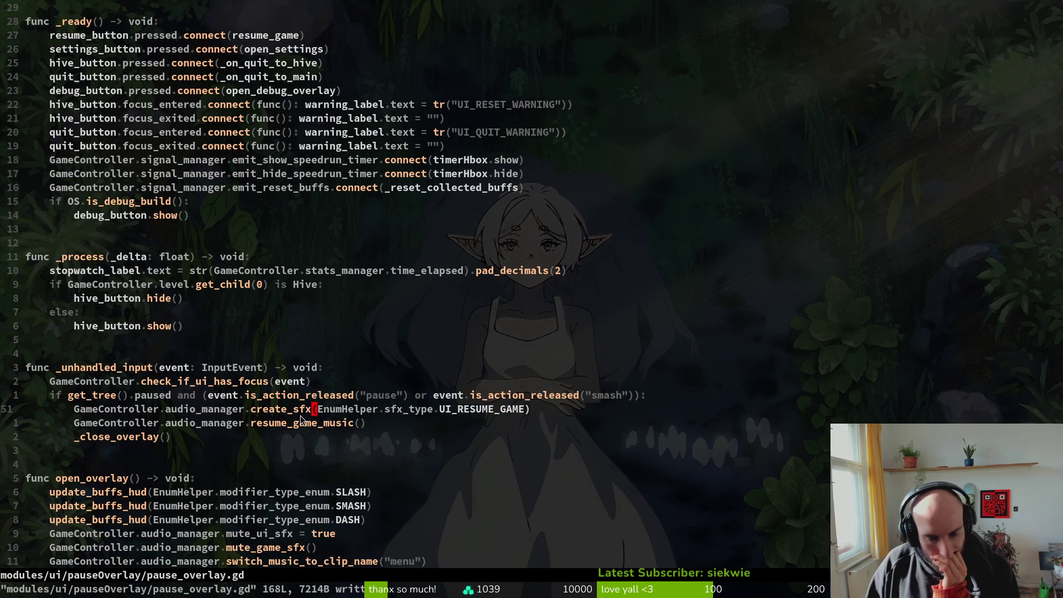
key("ctrl+space")
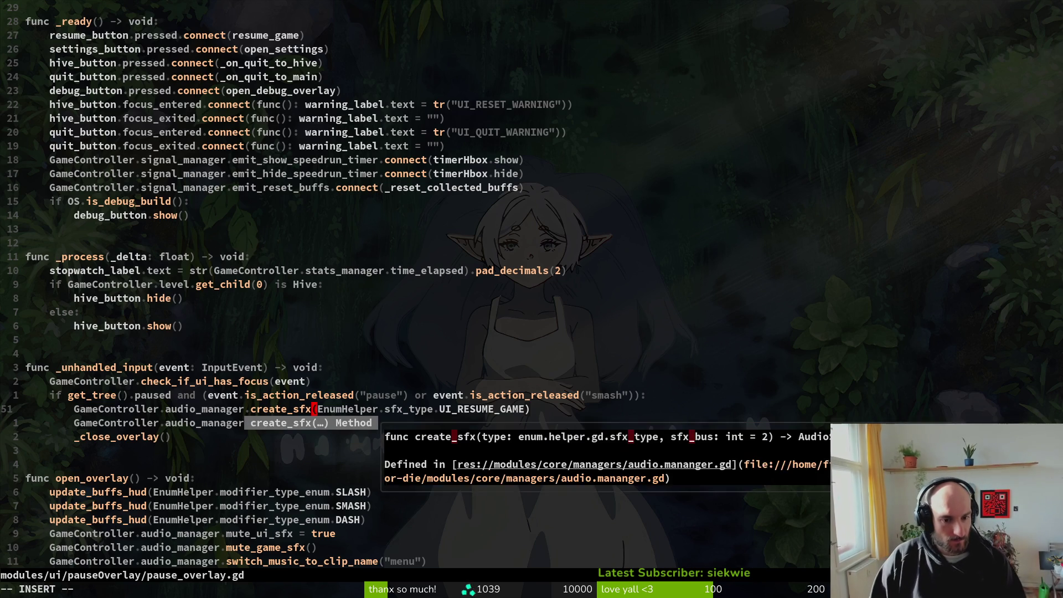
key("ctrl+e")
key("ctrl+e")
Step: Return to normal mode and open the project file finder
scroll(229, 435, "down", 2)
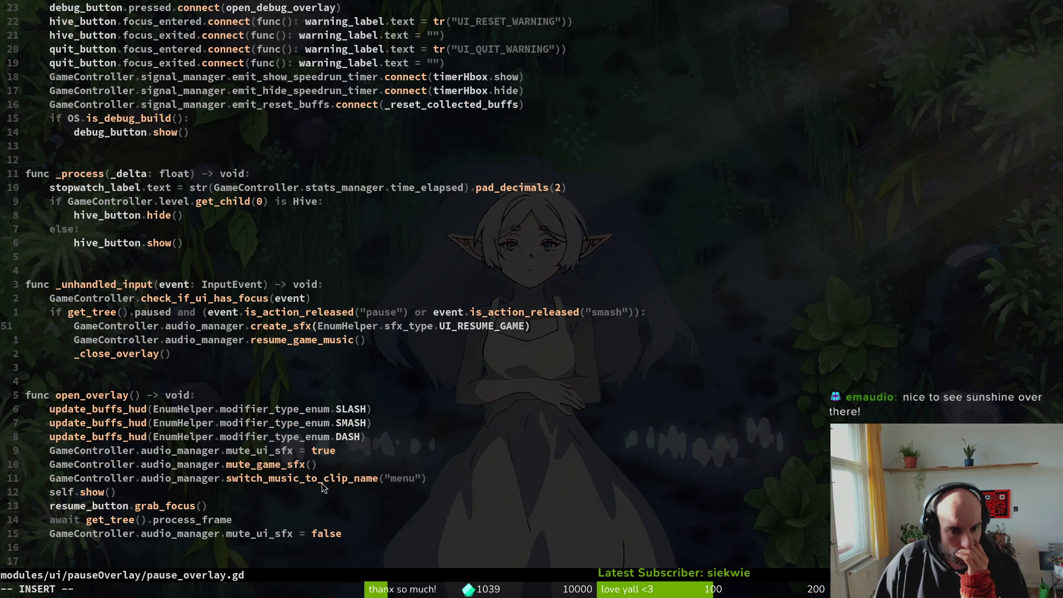
key("Escape")
key("space")
Step: Open custom_button.gd and add ', 3' to the UI_NAVIGATE create_sfx call, then save
key("f")
key("f")
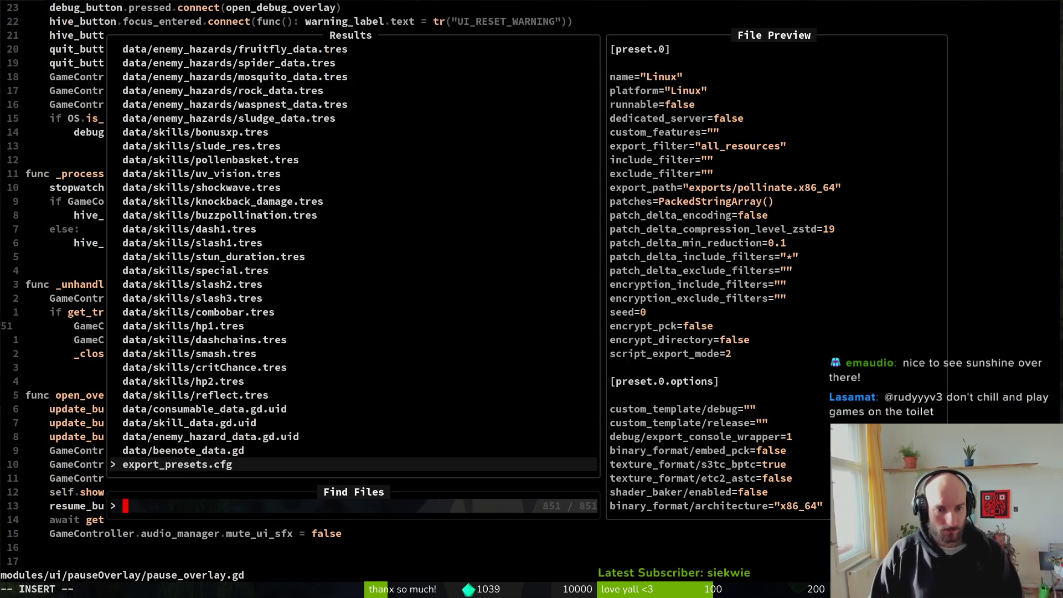
type("cus")
key("Return")
key("j")
key("j")
key("j")
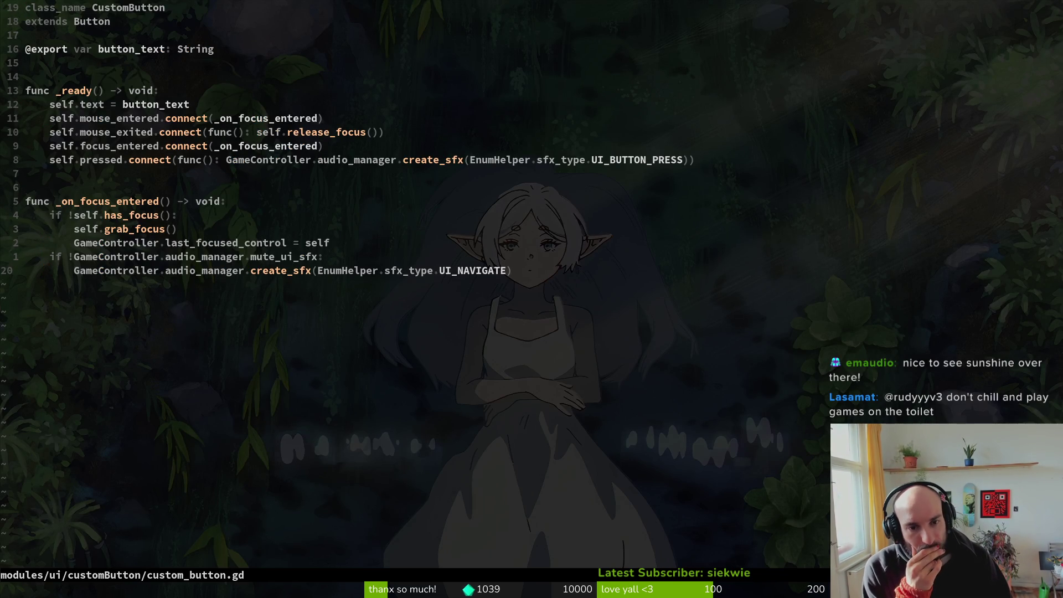
key("w")
key("w")
key("w")
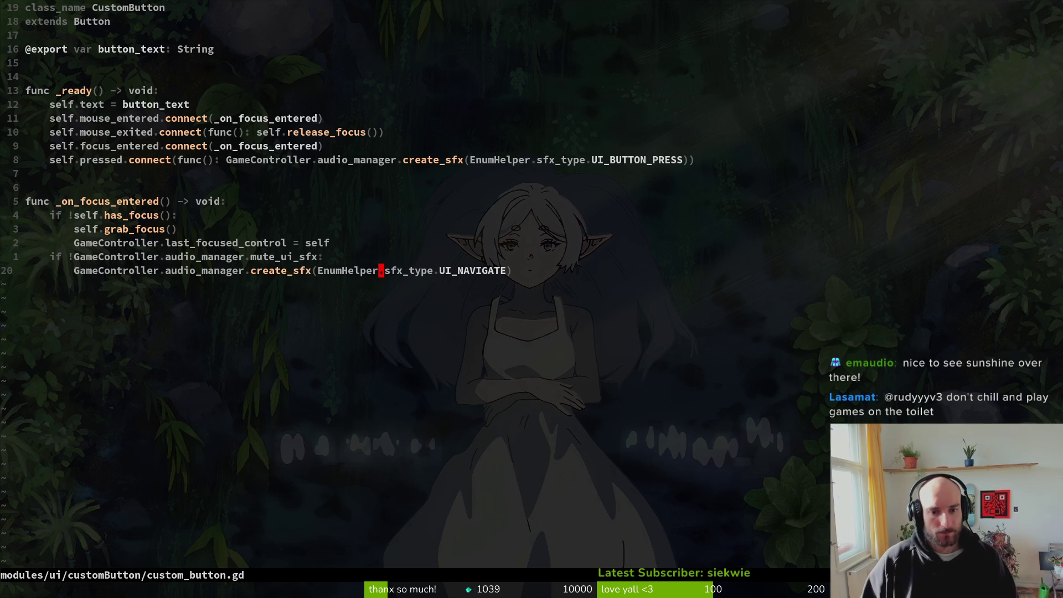
type("i,")
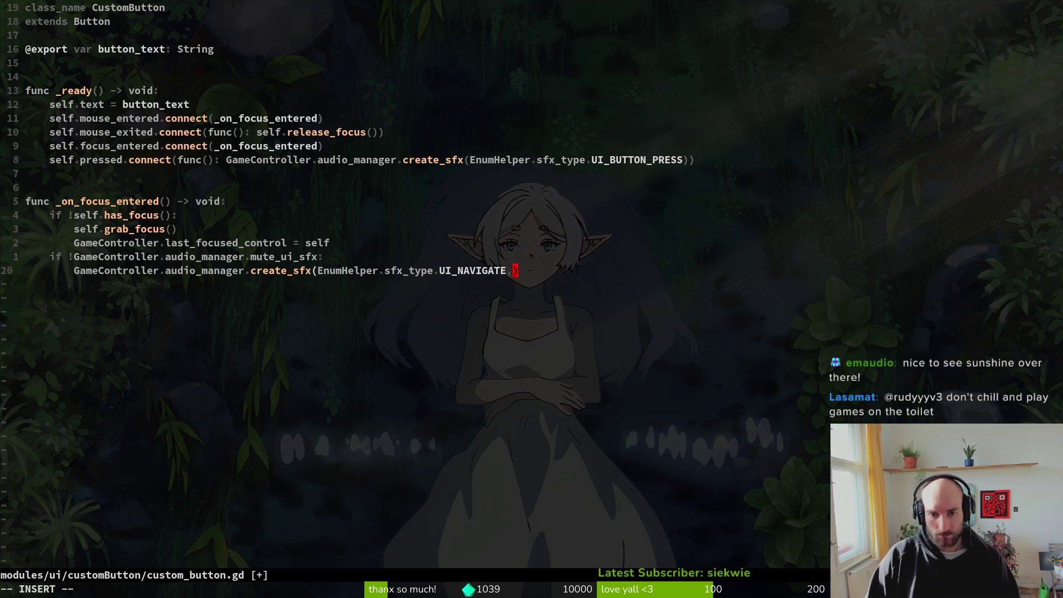
key("Escape")
type(":w")
key("Return")
Step: Add ', 3' to the UI_BUTTON_PRESS create_sfx call, save, and run the game
key("k")
key("k")
key("k")
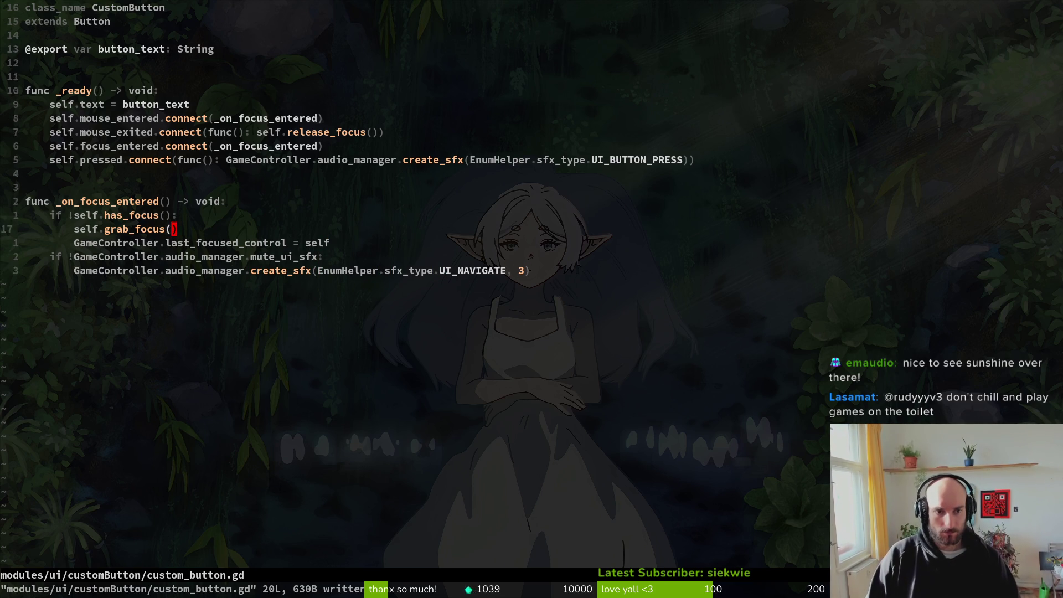
key("k")
key("k")
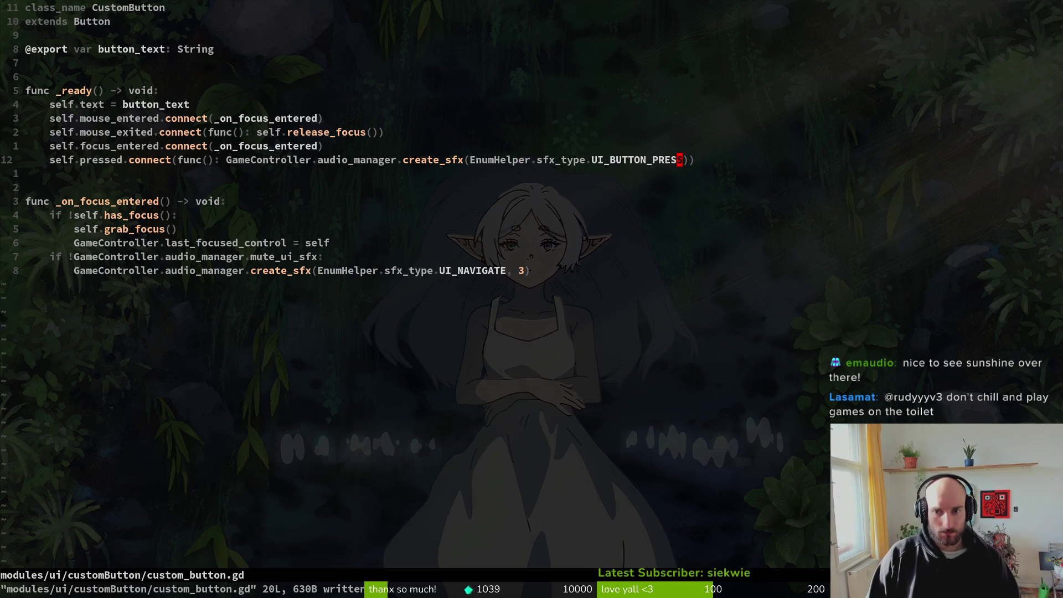
type("a,")
key("Escape")
type(":w")
key("Return")
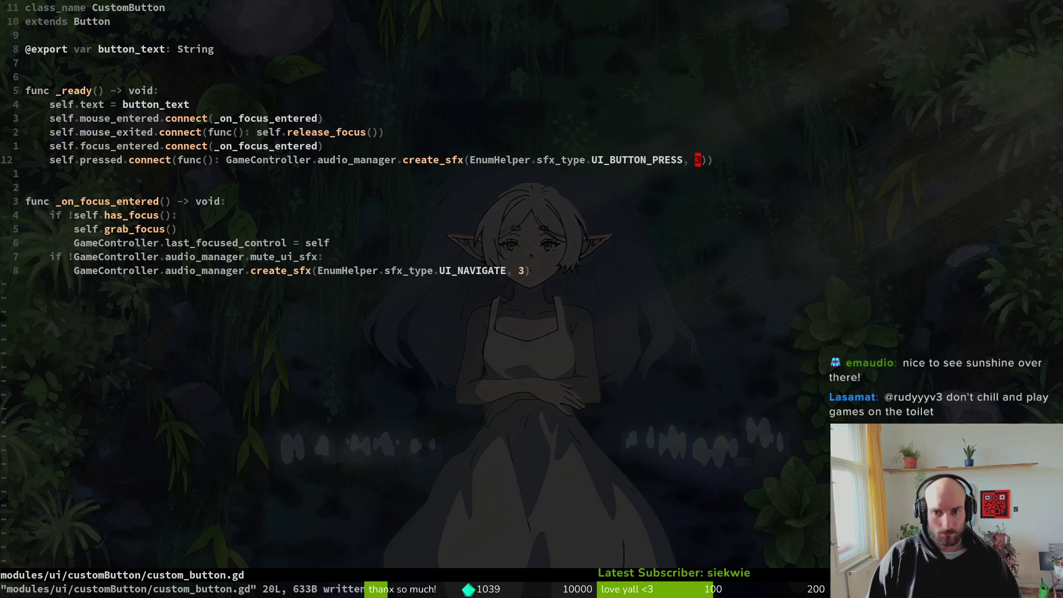
key("F5")
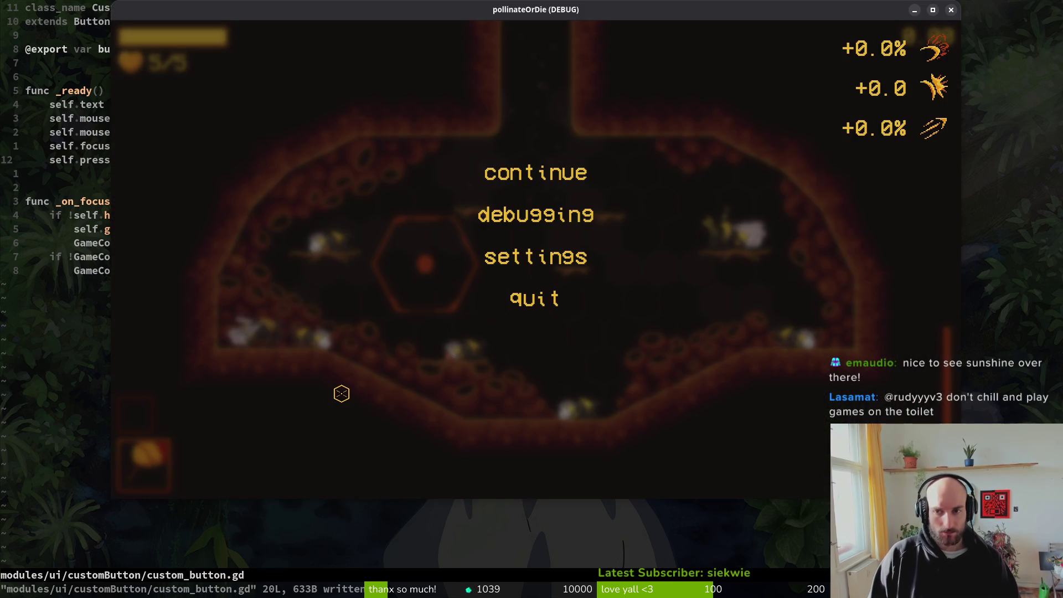
Step: Open the pause menu twice, arrowing through options and resuming, then close the game and return to pause_overlay.gd
key("Escape")
key("Escape")
key("Escape")
key("Escape")
key("Down")
key("Down")
key("Down")
key("Up")
key("Up")
key("Up")
key("Return")
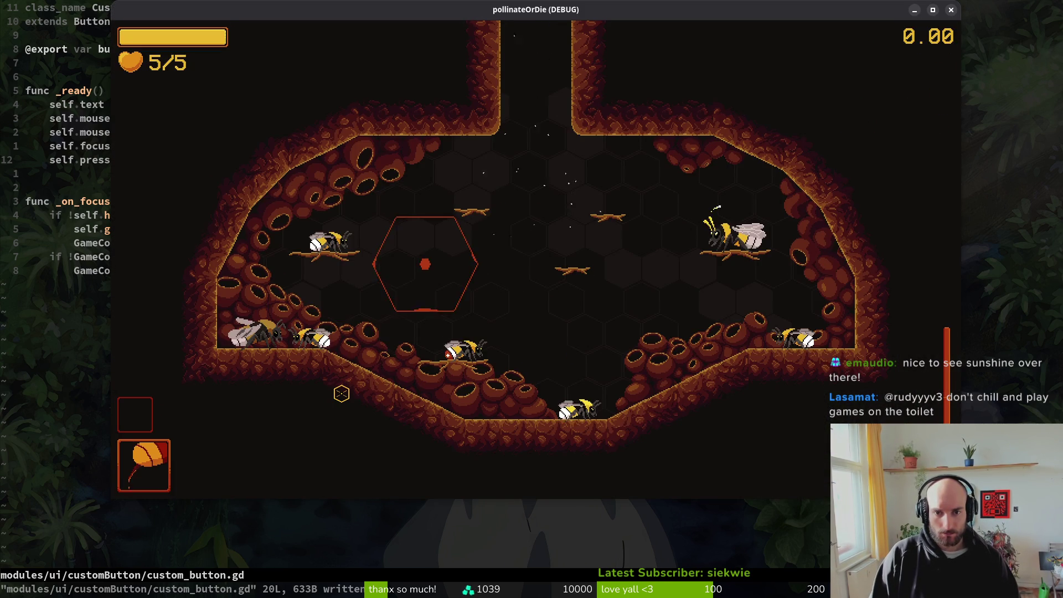
key("Escape")
key("Down")
key("Down")
key("Down")
key("Up")
key("Up")
key("Up")
key("Return")
key("alt+F4")
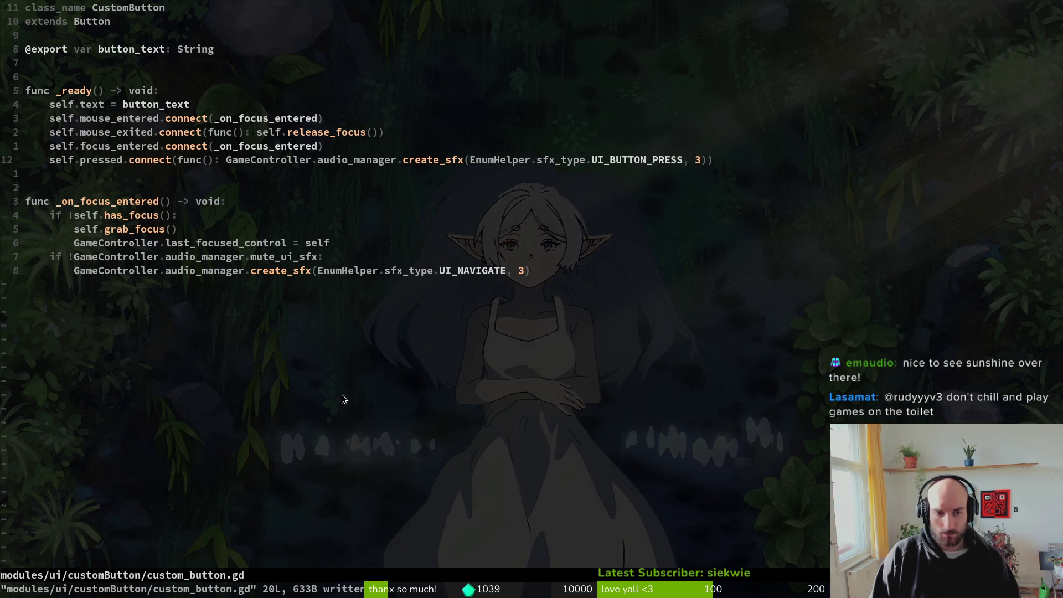
key("ctrl+6")
key("j")
key("j")
key("j")
key("j")
key("j")
key("j")
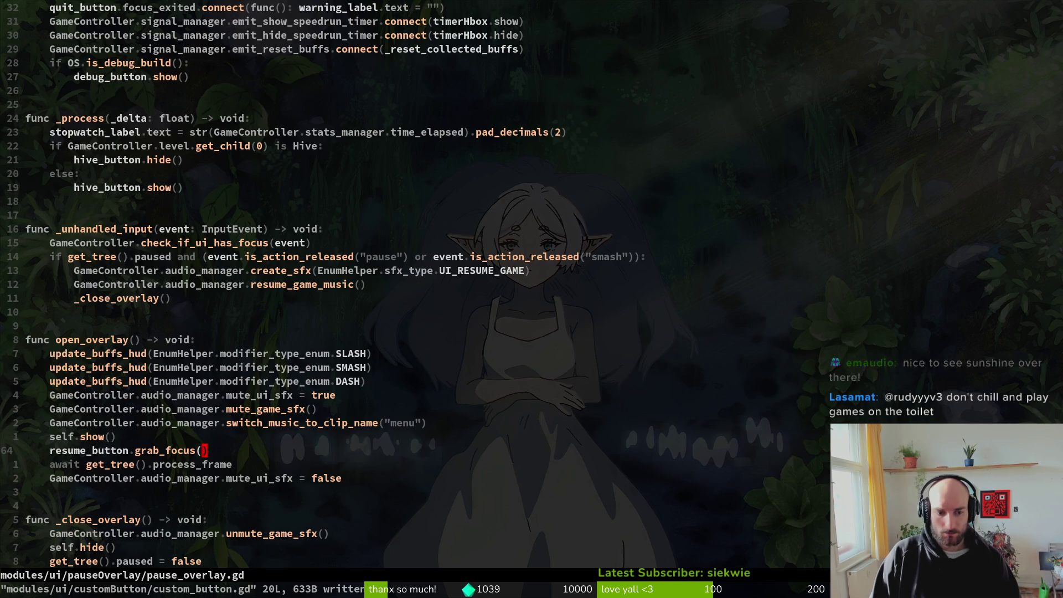
Step: Save pause_overlay.gd with :write and relaunch the game for another test
key("k")
key("k")
key("k")
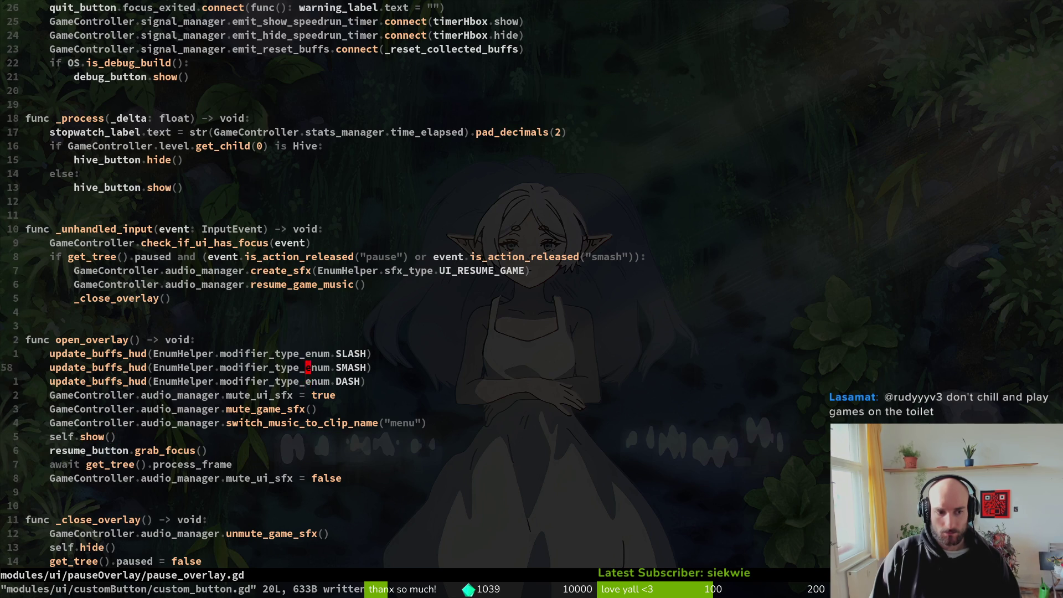
type("j:write")
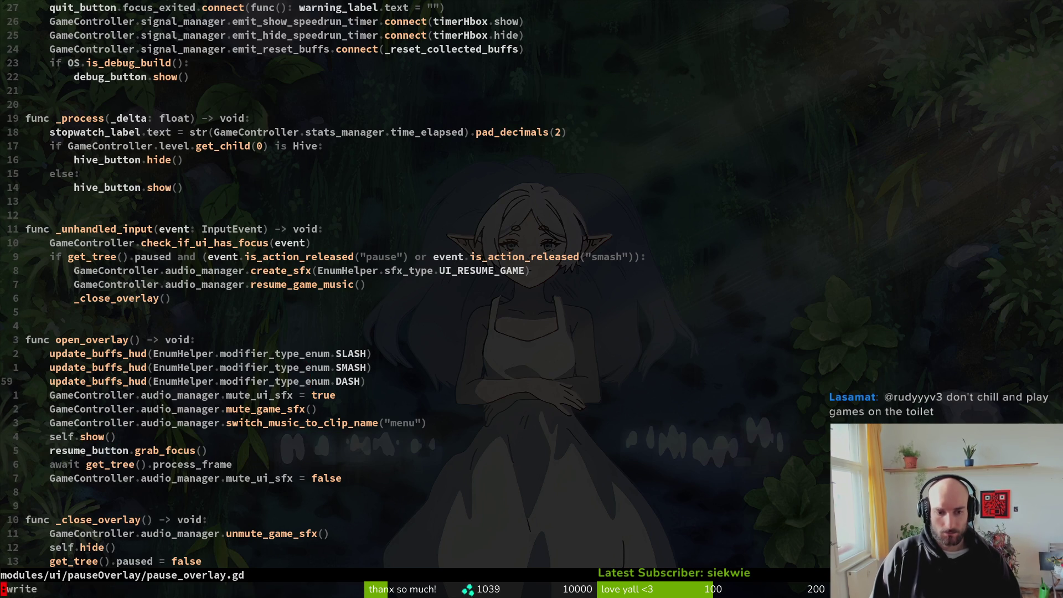
key("Return")
key("j")
key("j")
key("j")
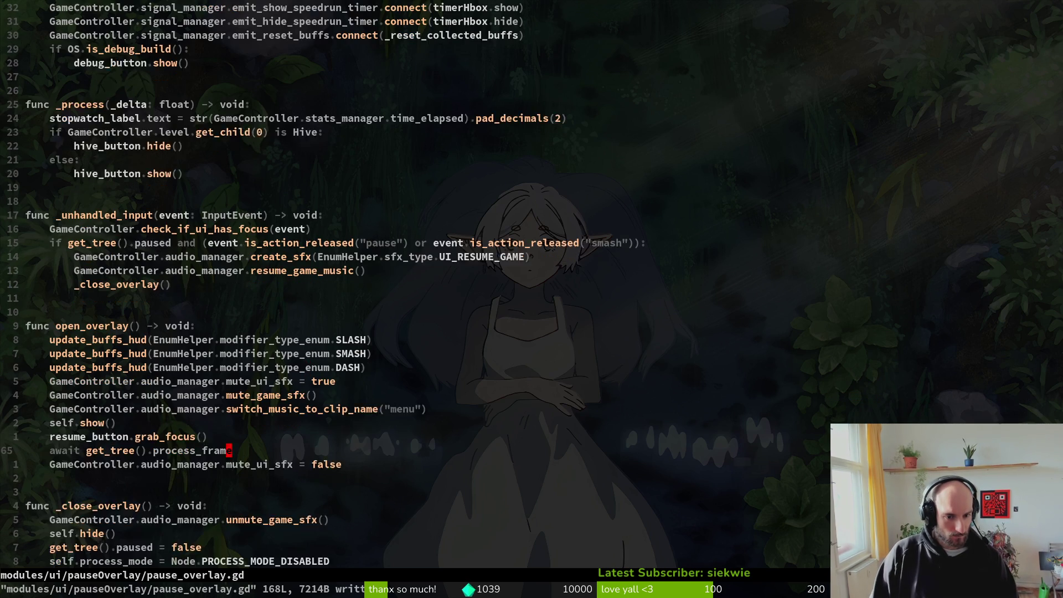
key("j")
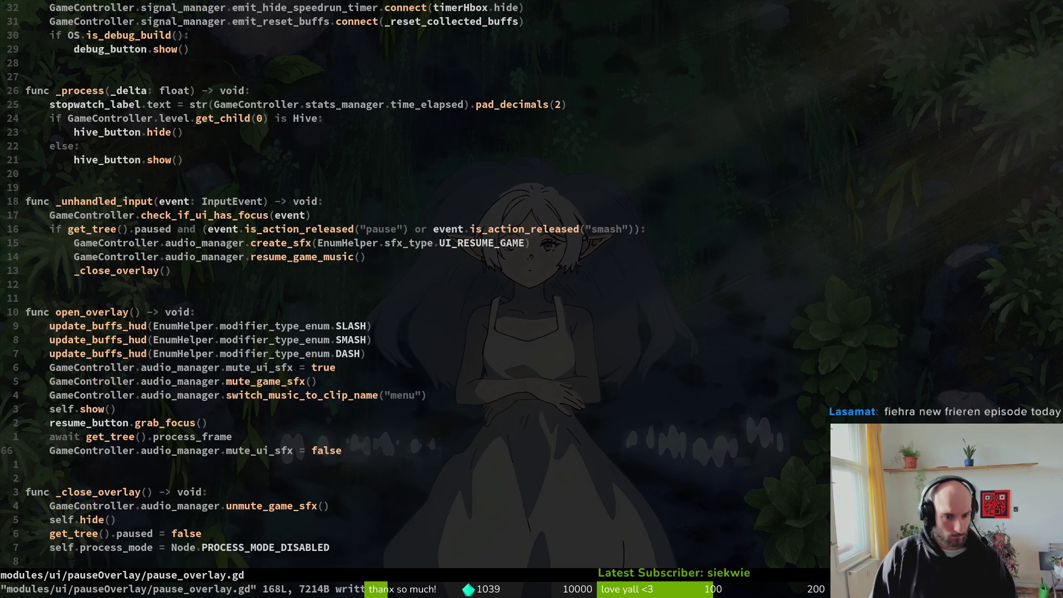
key("k")
key("k")
key("k")
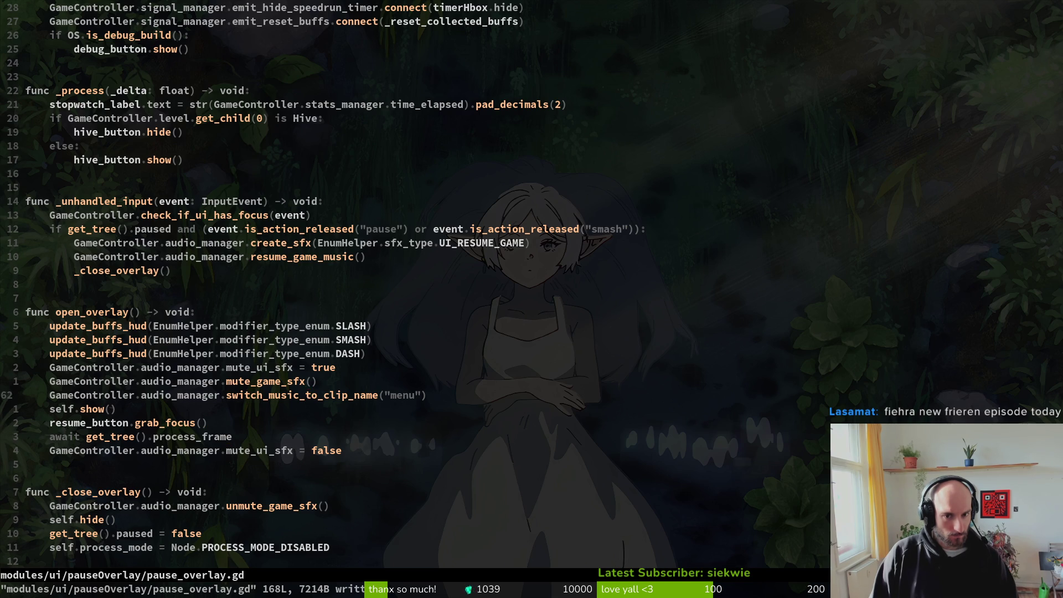
key("Escape")
key("Escape")
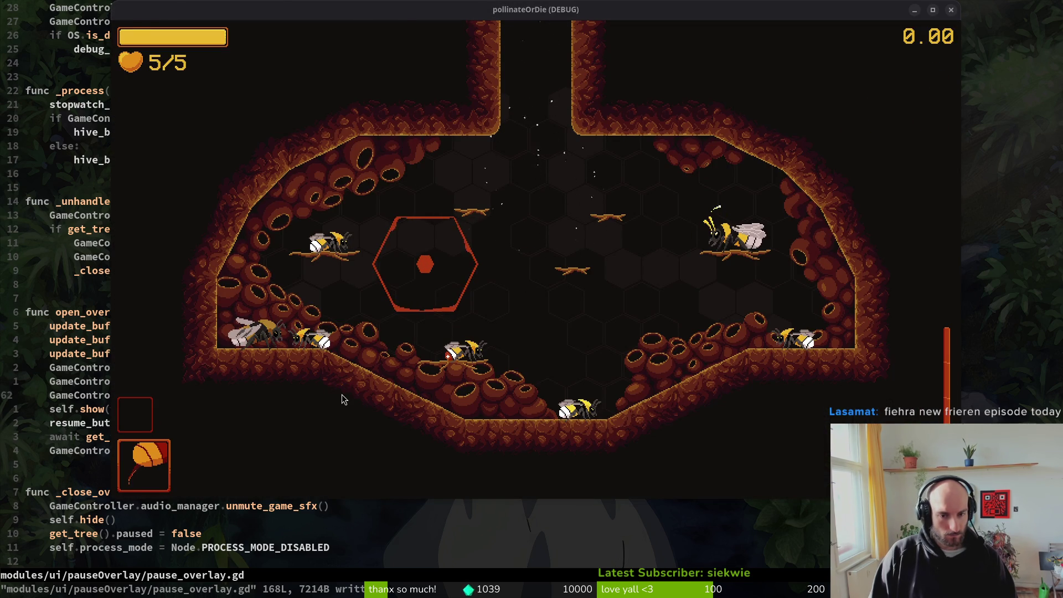
Step: Stop the game and open player.gd through the project file finder
key("F8")
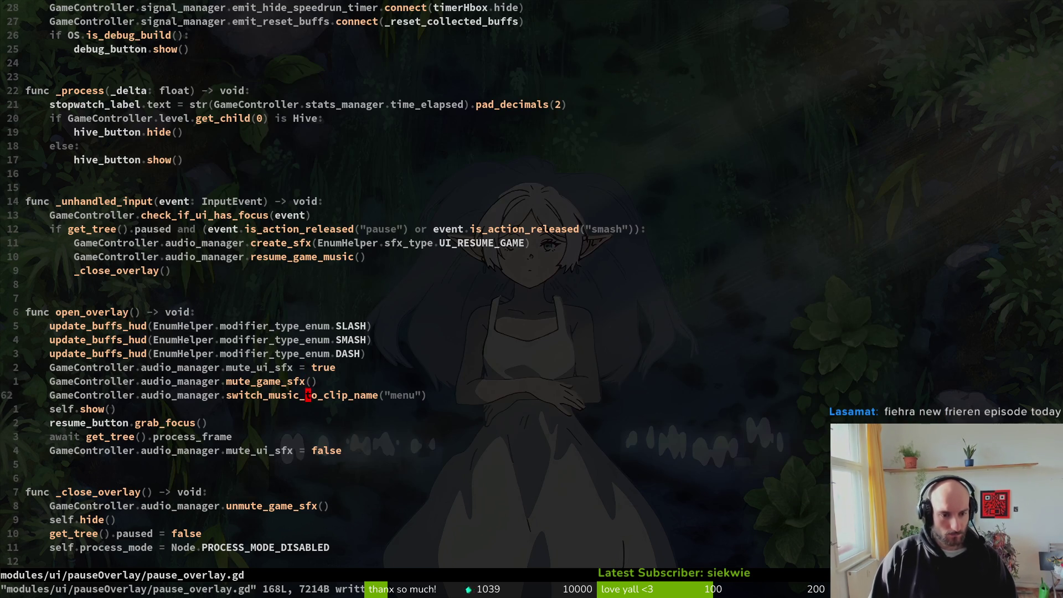
key("space")
key("f")
key("f")
type("plala")
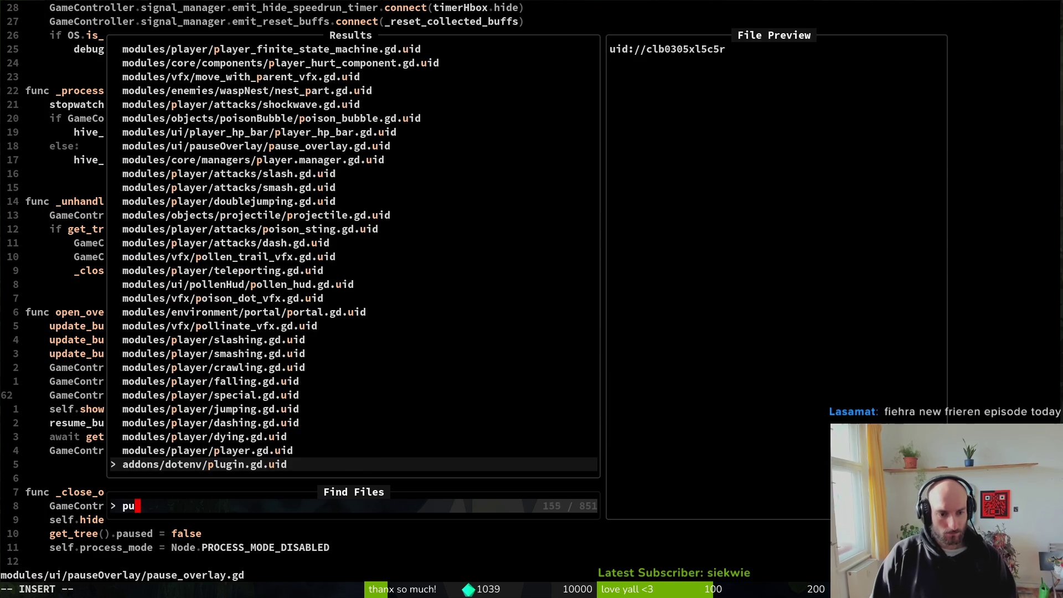
key("BackSpace")
key("BackSpace")
type("y")
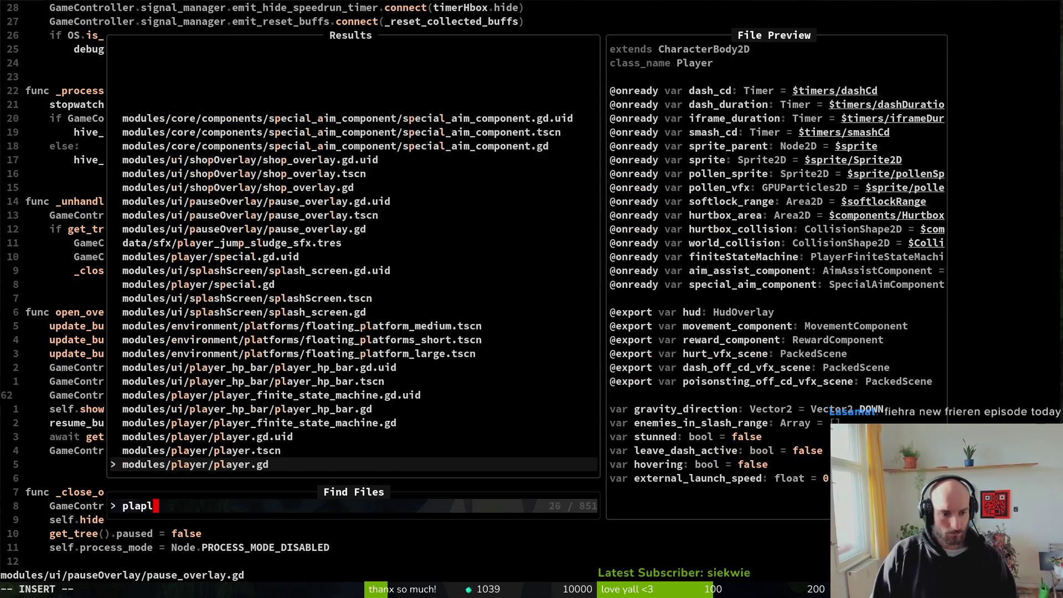
key("Return")
Step: Add ', 3' to player.gd's UI_PAUSE_GAME create_sfx call and save
key("ctrl+d")
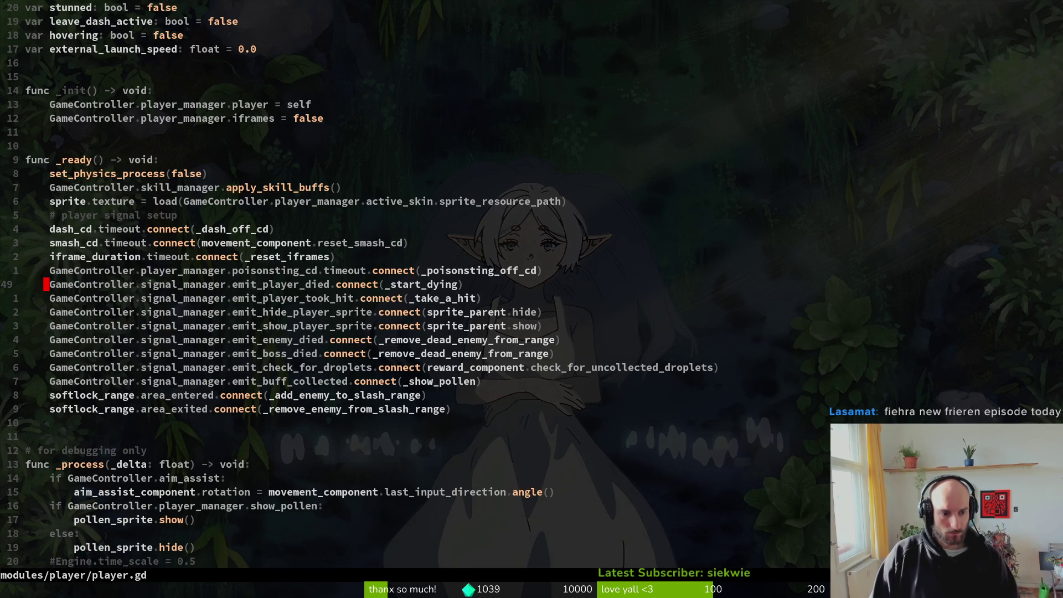
key("ctrl+d")
key("j")
key("j")
key("j")
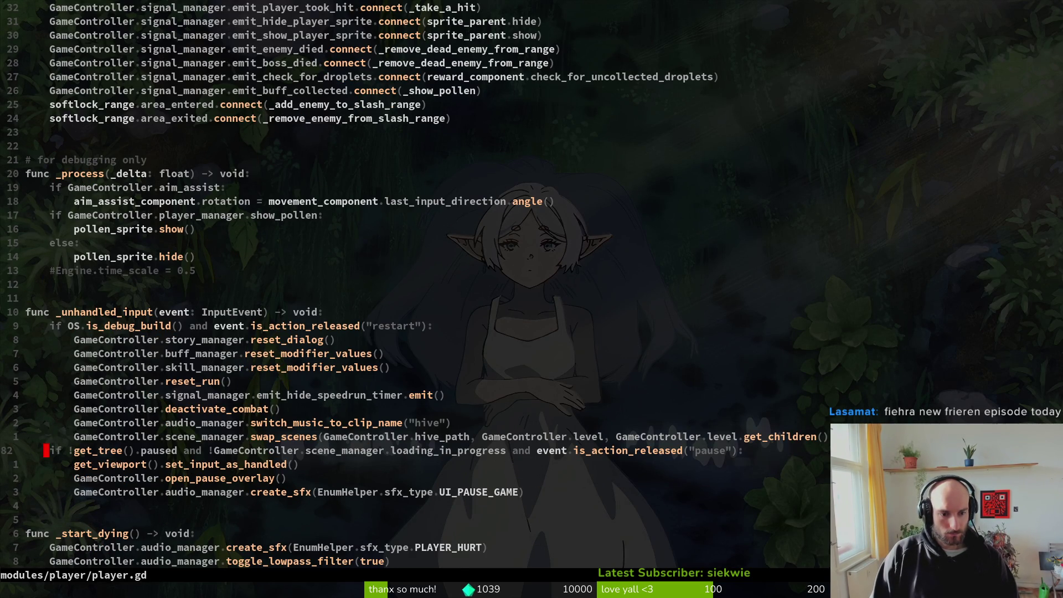
key("j")
key("j")
key("j")
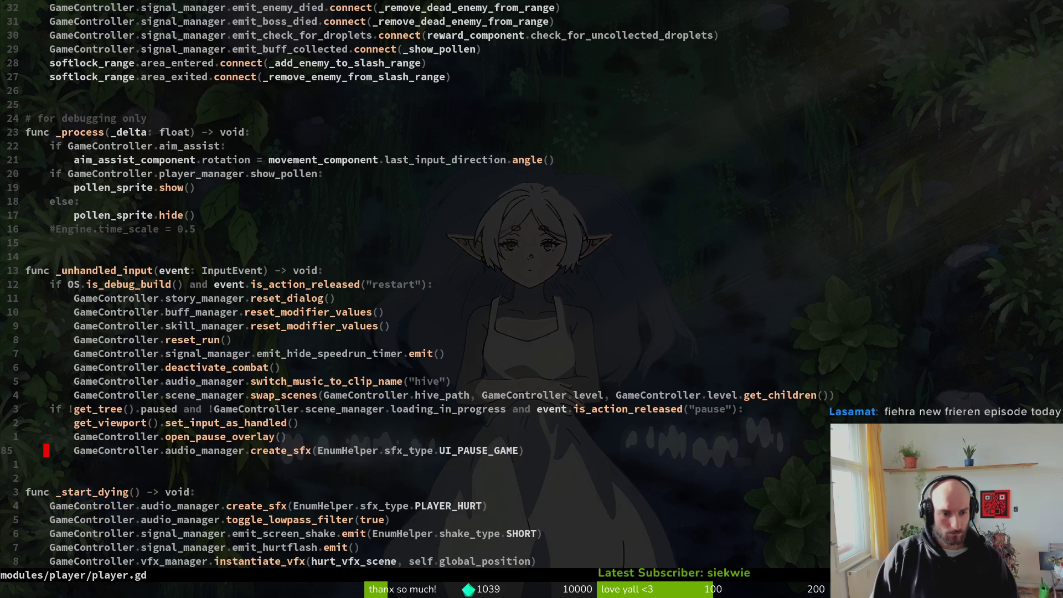
key("i")
key("Escape")
type(":w")
key("Return")
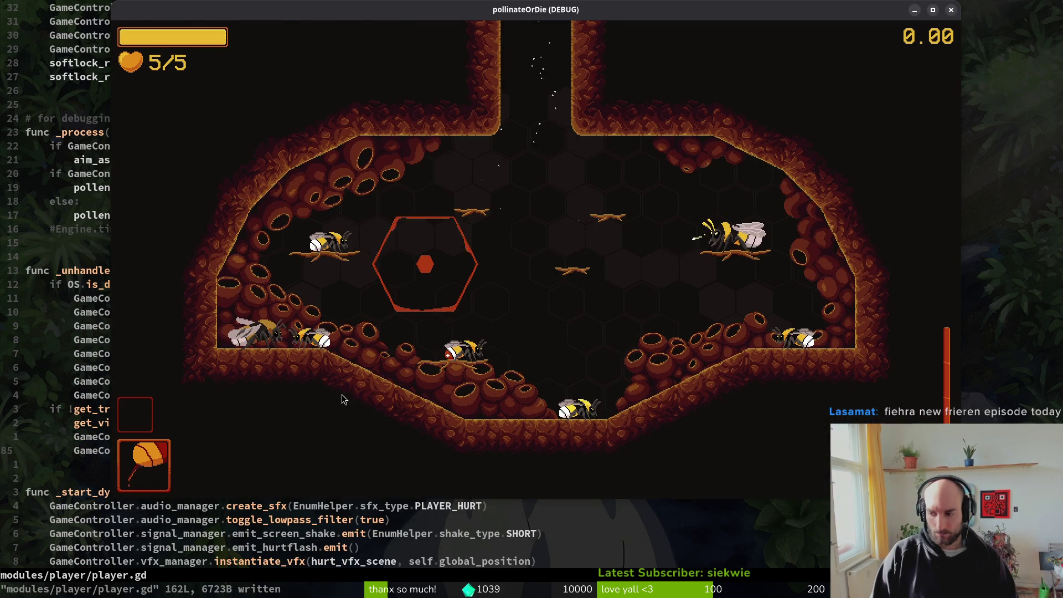
Step: Rerun the game, open the pause menu, move to debugging, resume, then return to the Godot editor
key("Escape")
key("alt+Tab")
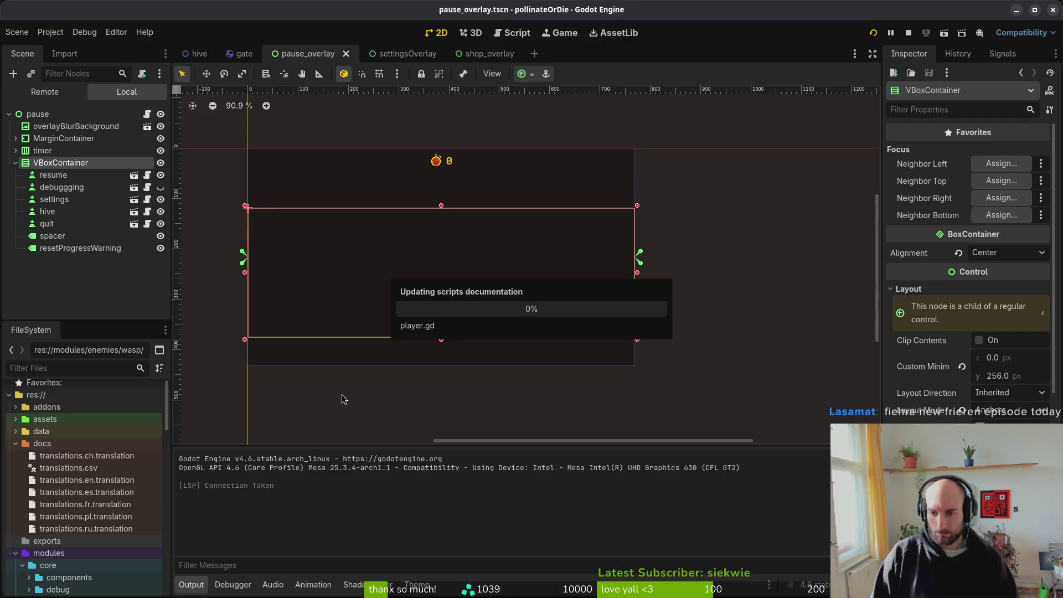
key("F5")
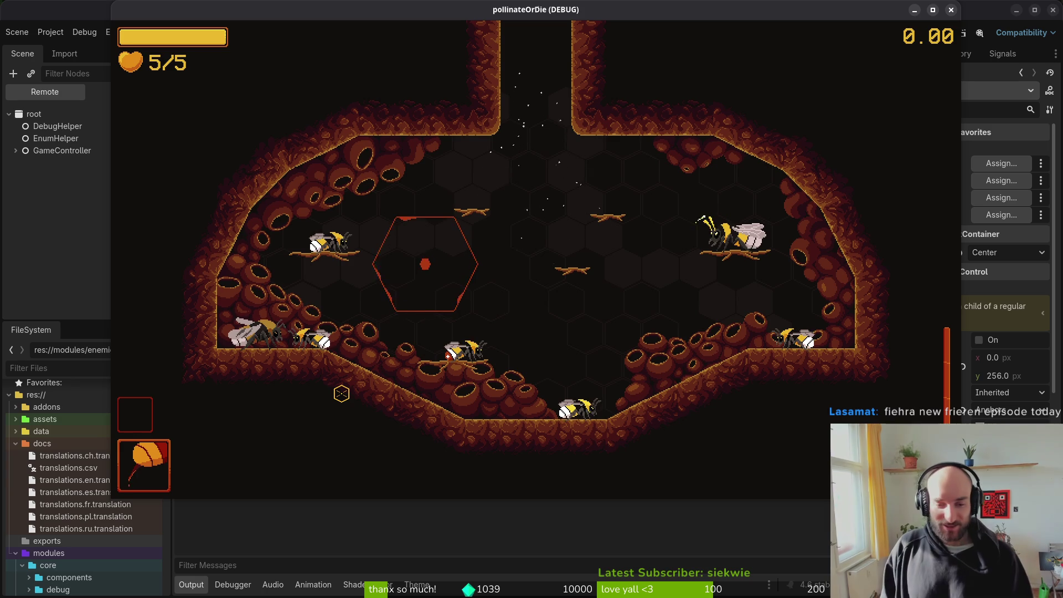
key("Escape")
key("Down")
key("Down")
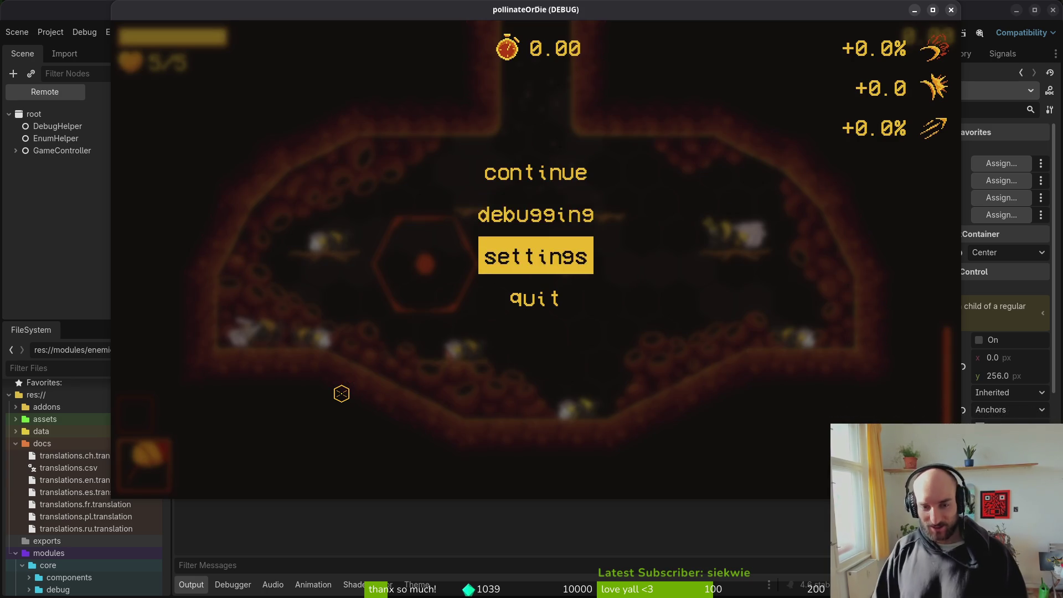
key("Escape")
key("Escape")
key("Escape")
key("Escape")
key("Escape")
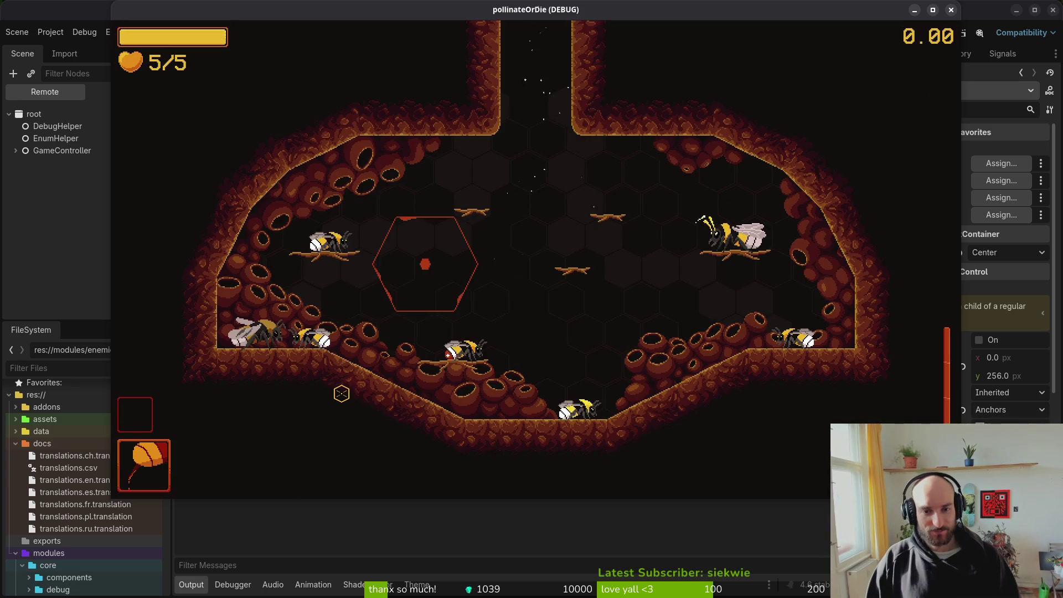
key("alt+Tab")
key("alt+Tab")
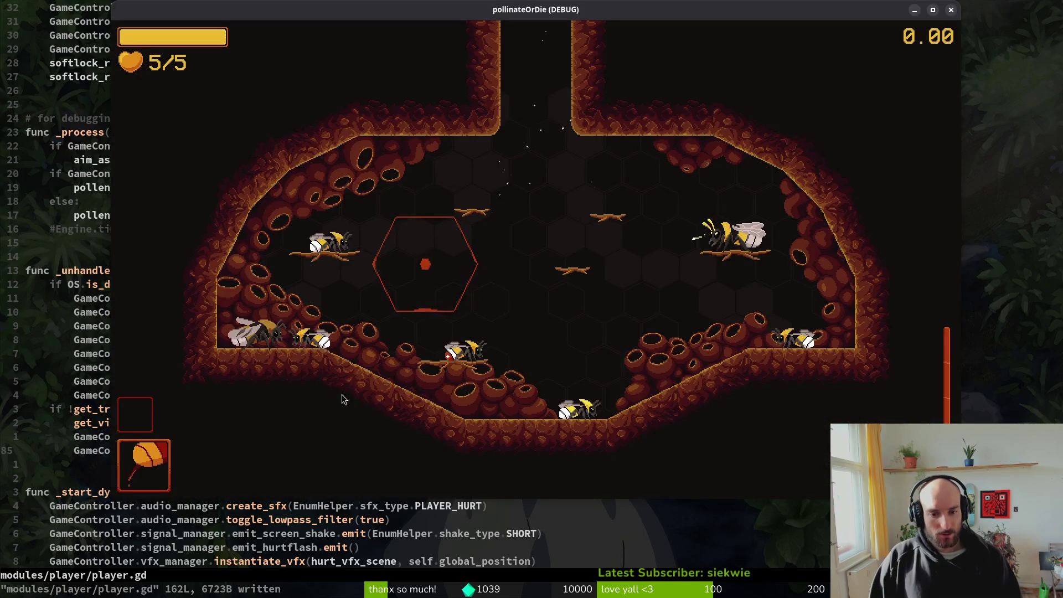
key("alt+Tab")
key("alt+Tab")
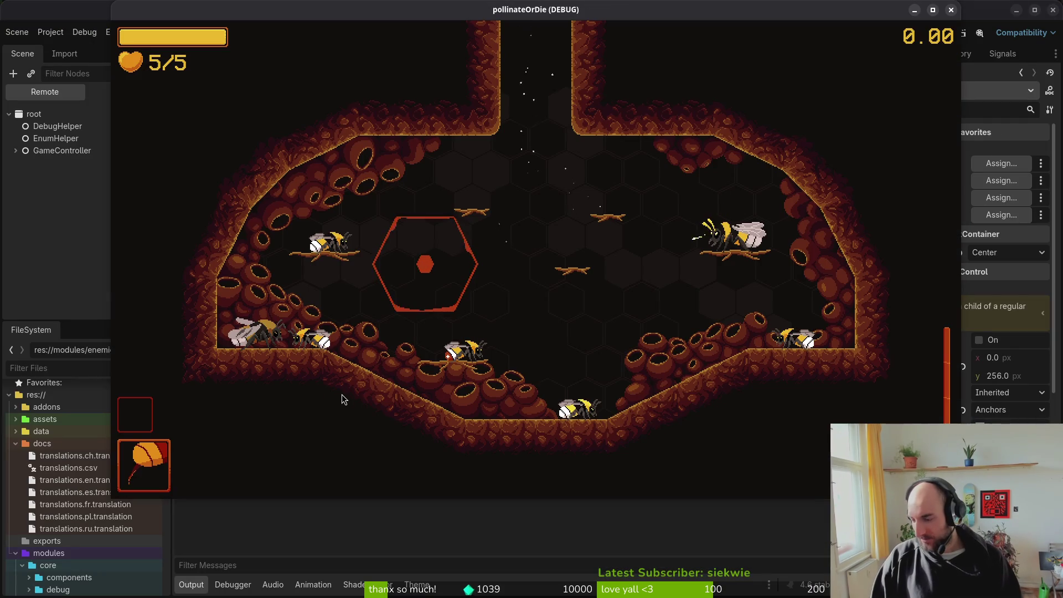
key("alt+Tab")
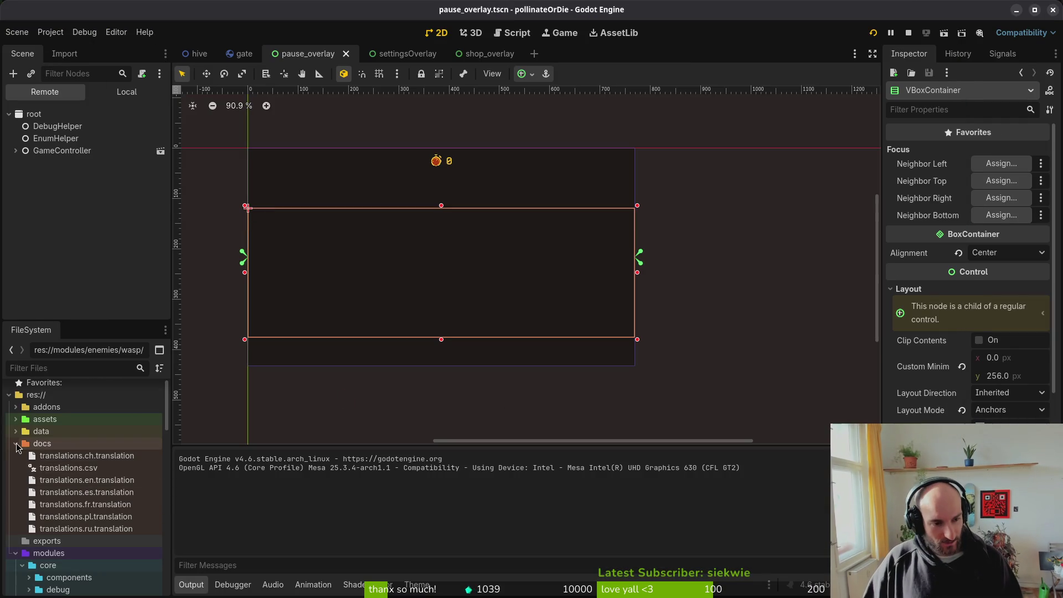
Step: In FileSystem, collapse docs and modules and expand data > sfx
left_click(16, 443)
left_click(16, 468)
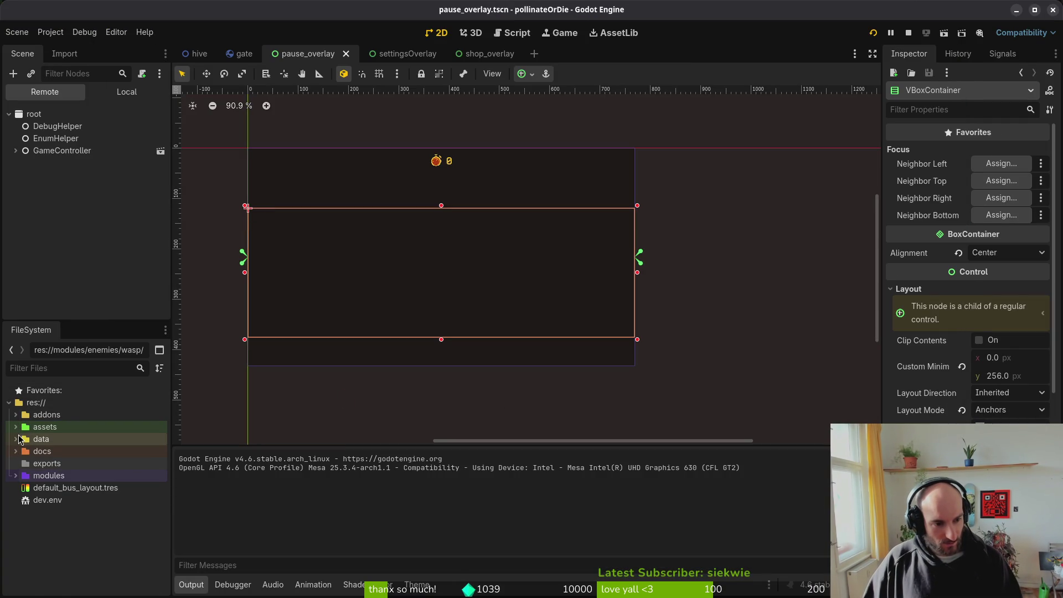
left_click(15, 439)
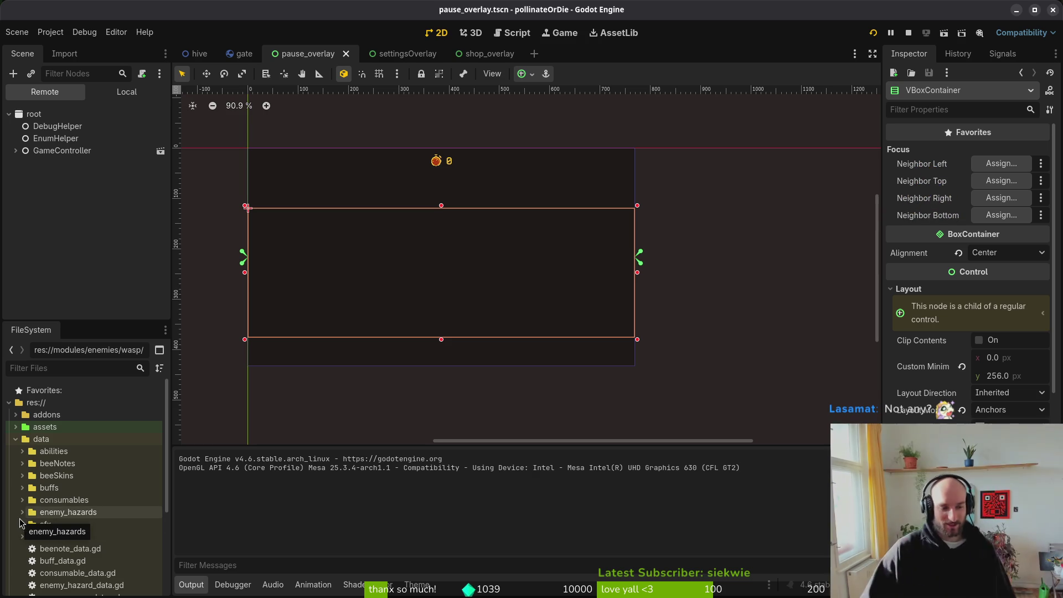
left_click(22, 525)
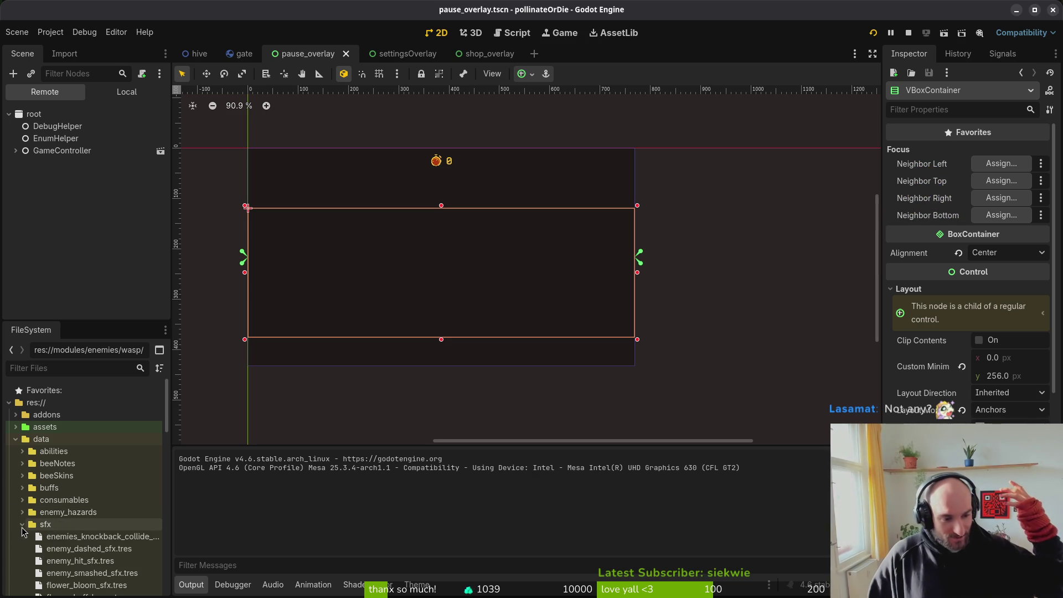
Step: Check that the ui_button_press, ui_deselect_skill and ui_navigate sound resources use audio bus 3, then rerun the game
scroll(132, 553, "down", 5)
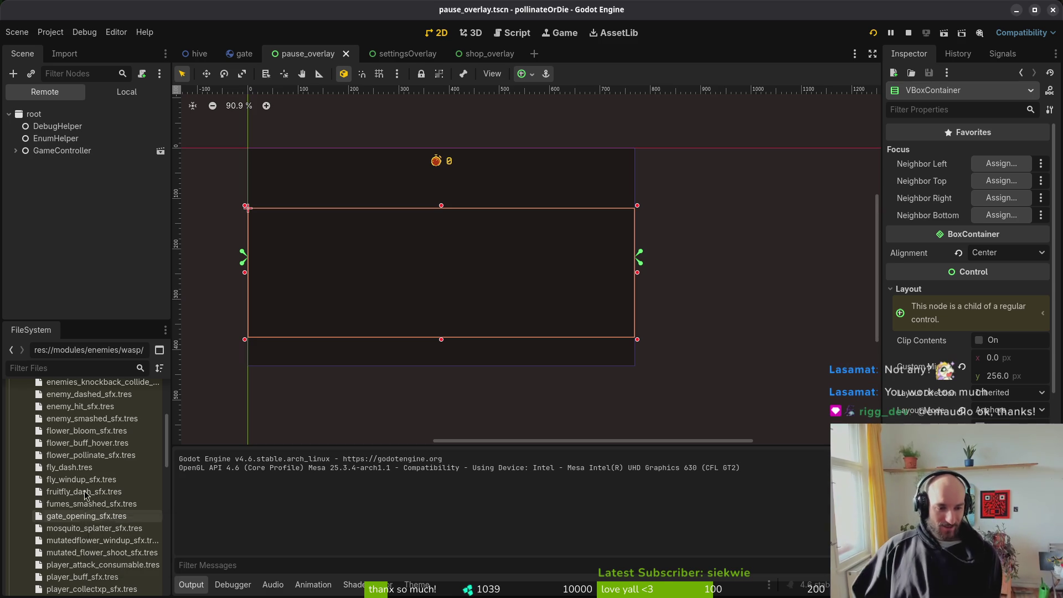
scroll(117, 530, "down", 5)
scroll(117, 531, "down", 3)
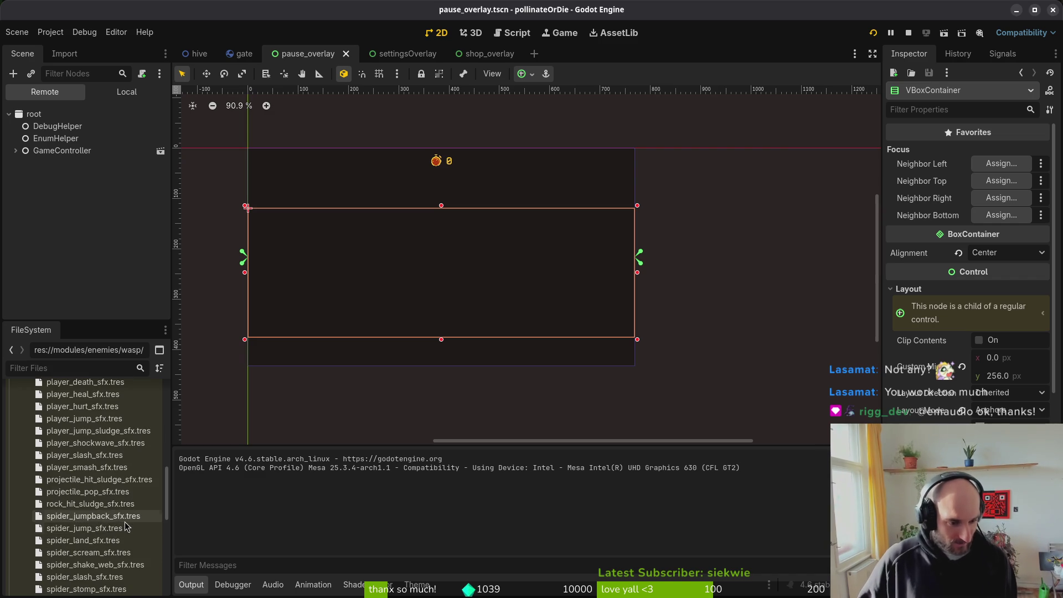
scroll(95, 515, "down", 2)
scroll(92, 515, "down", 2)
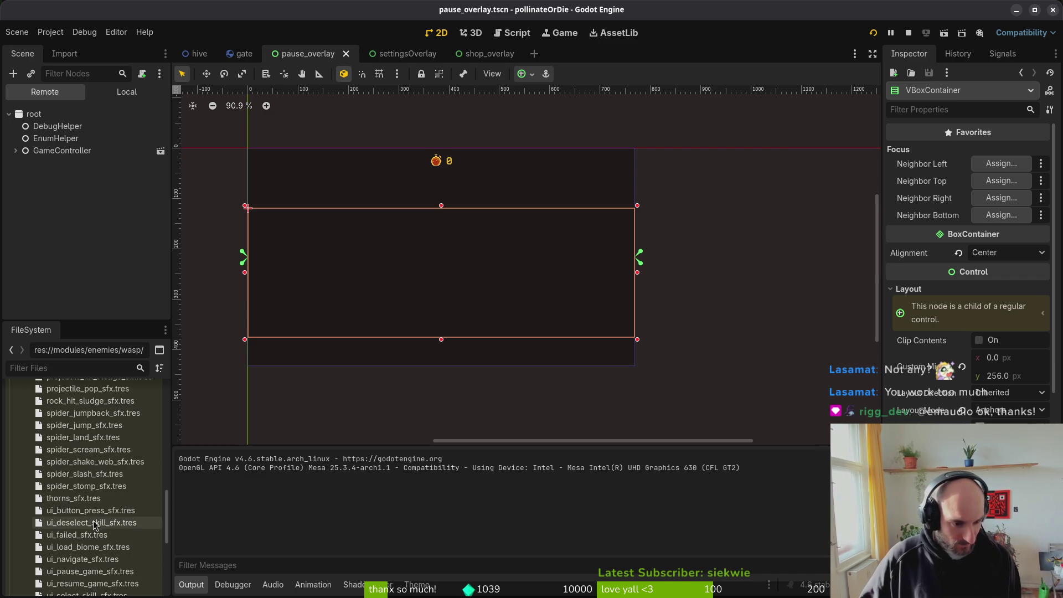
left_click(78, 511)
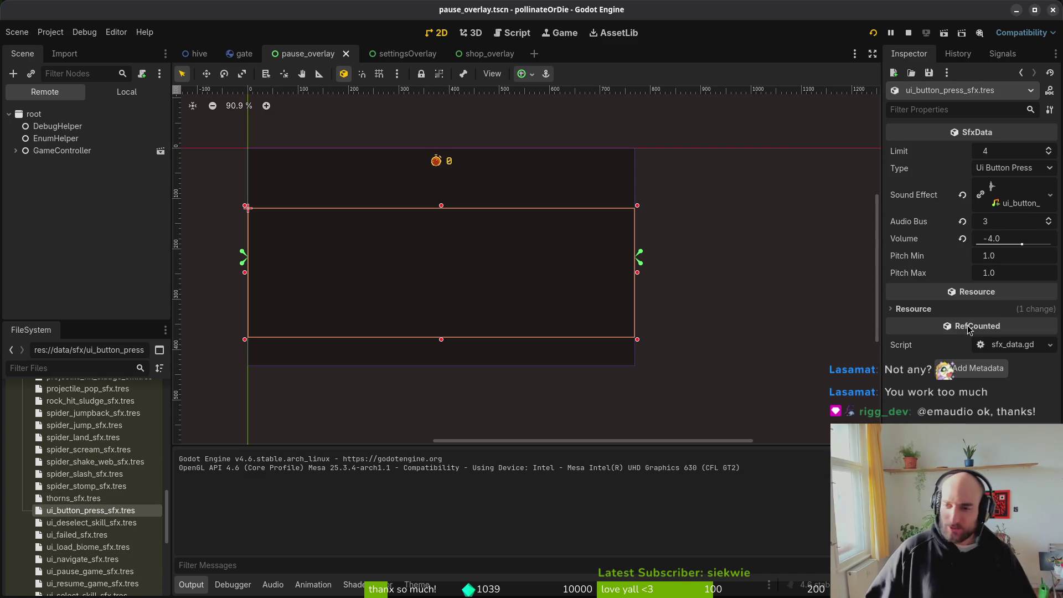
left_click(85, 525)
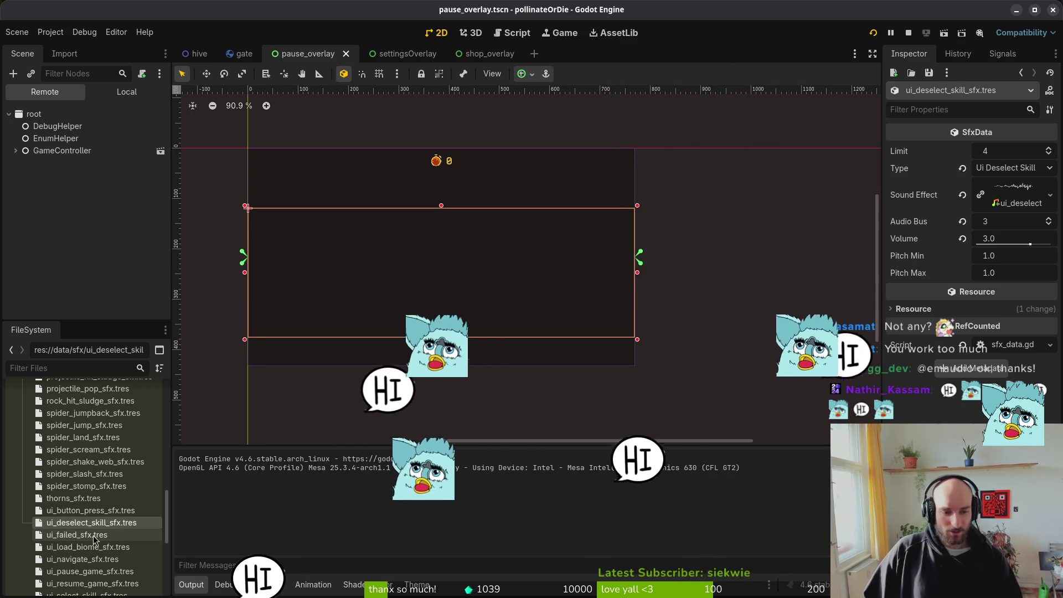
left_click(94, 535)
left_click(94, 559)
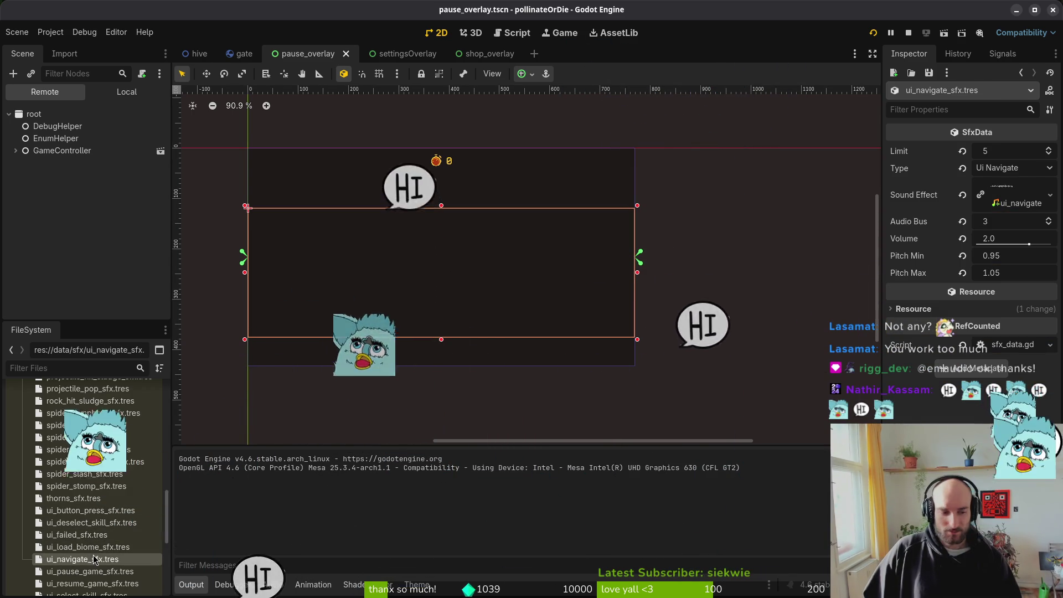
key("F5")
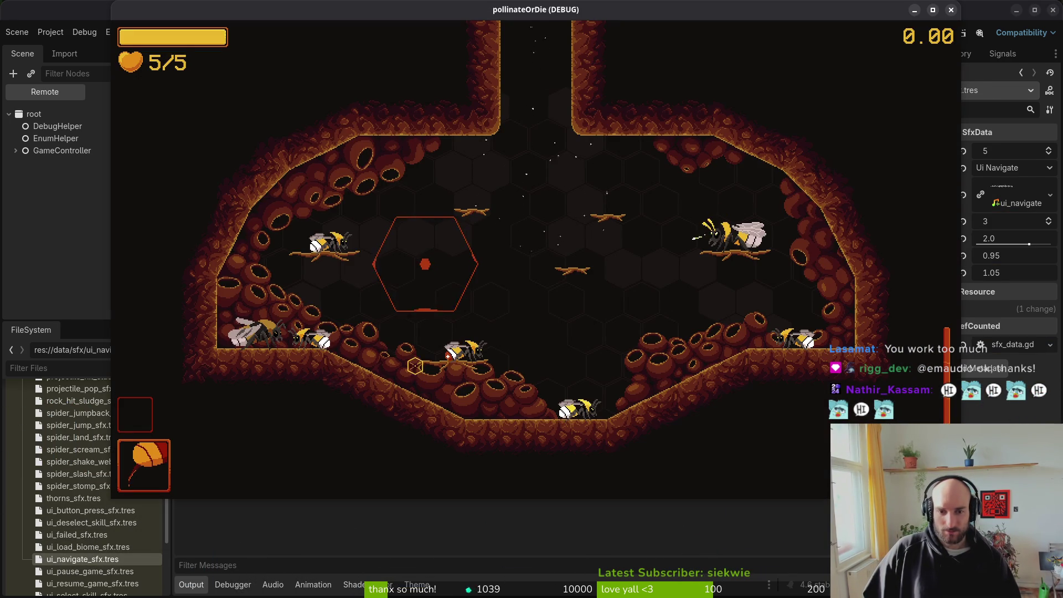
Step: Switch to Neovim and open audio.mananger.gd by searching 'audio' in the file finder
key("alt+Tab")
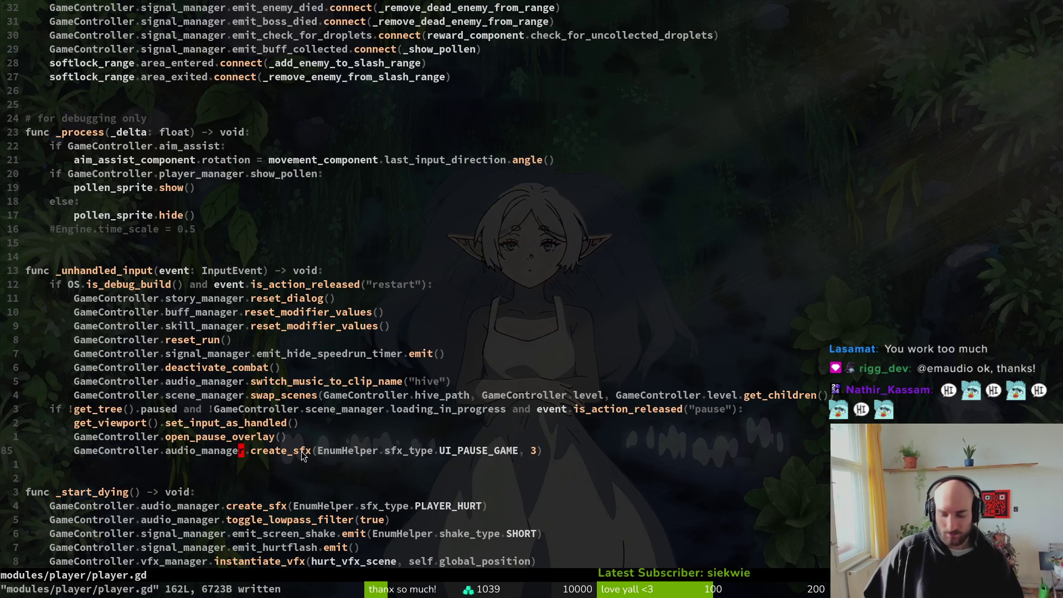
key("ctrl+p")
type("audio.manang")
key("Return")
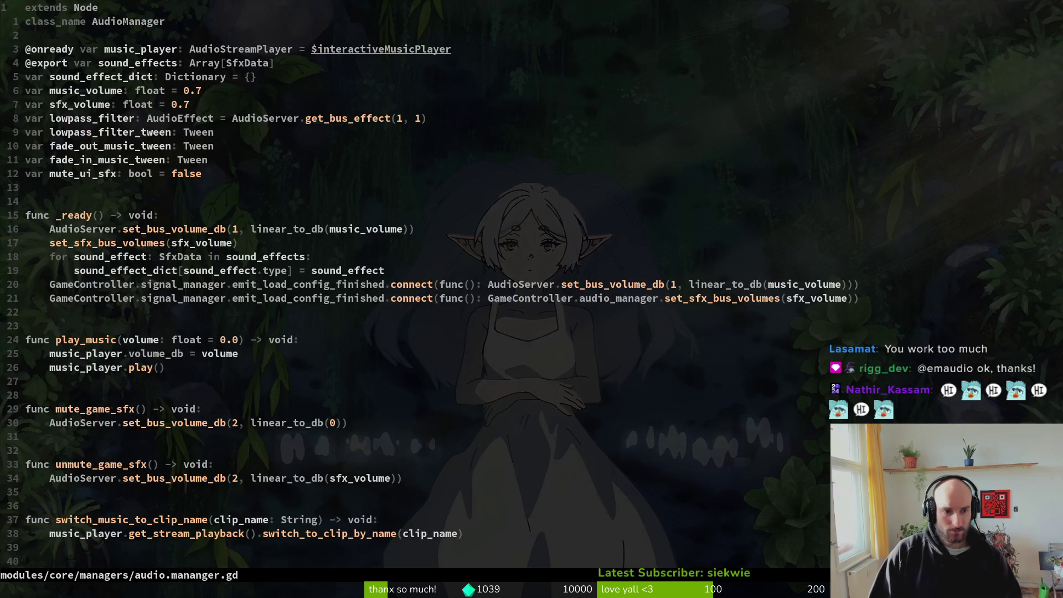
Step: Move through audio.mananger.gd to the create_sfx function and its sound_effect lookup
key("shift+g")
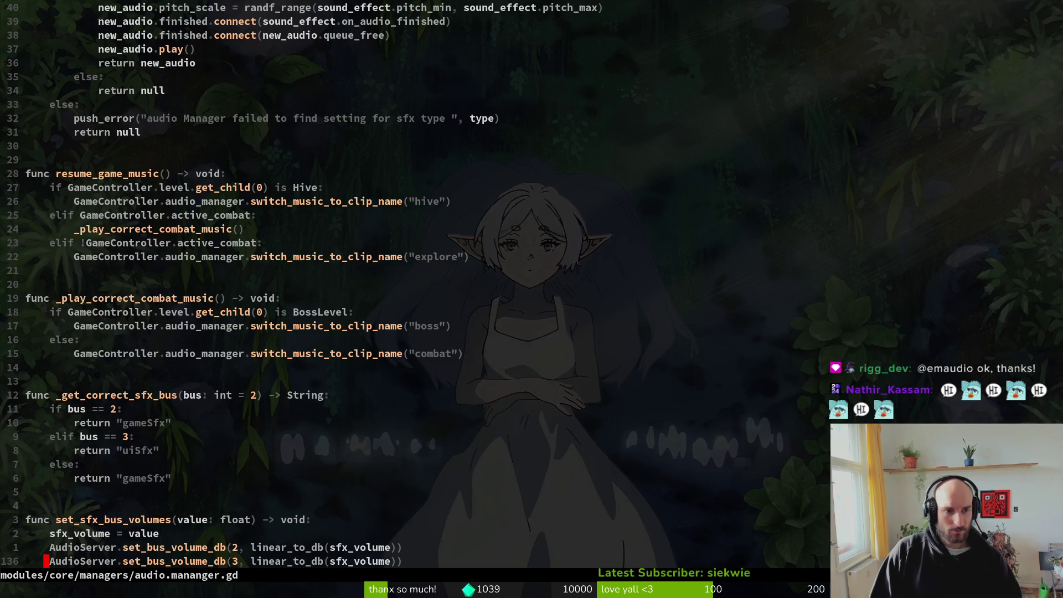
key("2")
key("8")
key("k")
key("2")
key("0")
key("k")
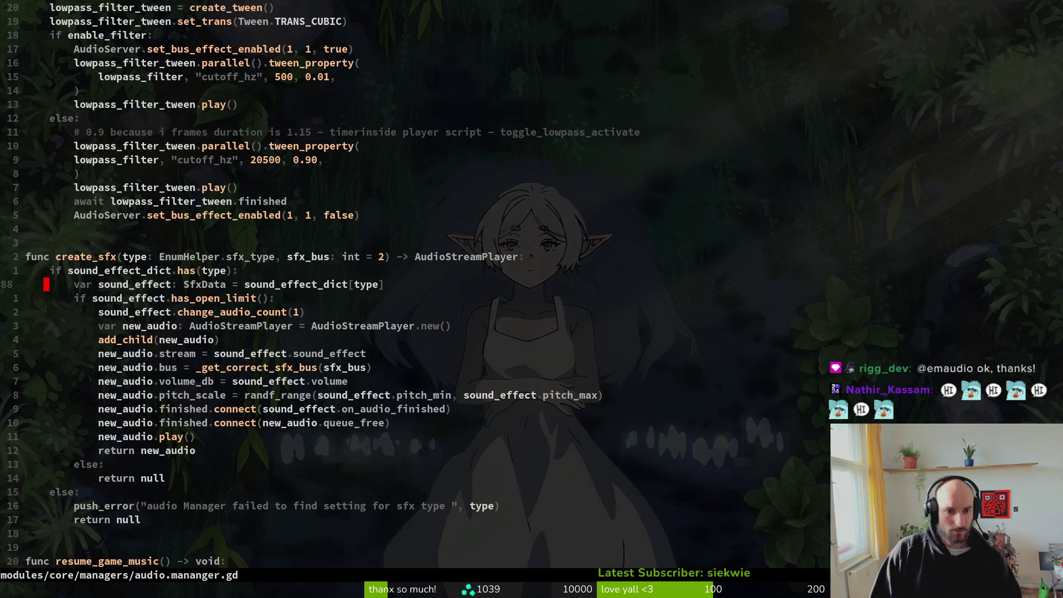
key("k")
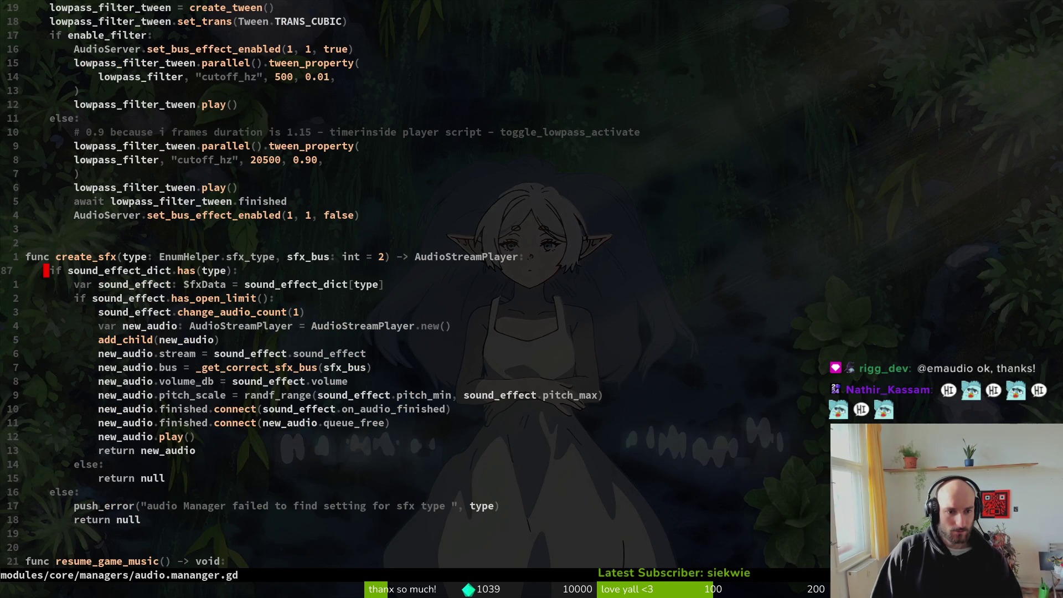
key("j")
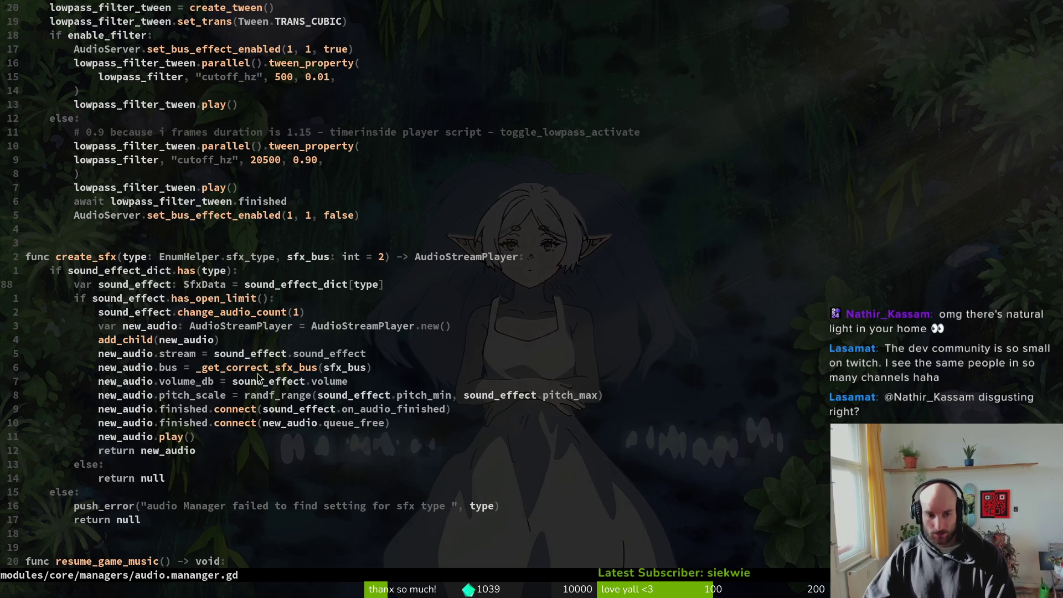
key("k")
key("k")
Step: Open data/sfx_data.gd by searching 'sfxd' in the file finder
key("space")
key("f")
key("f")
type("sfxd")
key("Return")
Step: Grep the project for audio_bus: eight UI sounds set to 3, sfx_data.gd defaulting to 2
key("j")
key("8")
key("j")
key("2")
key("k")
key("w")
key("w")
key("w")
key("v")
key("i")
key("w")
key("space")
key("f")
key("w")
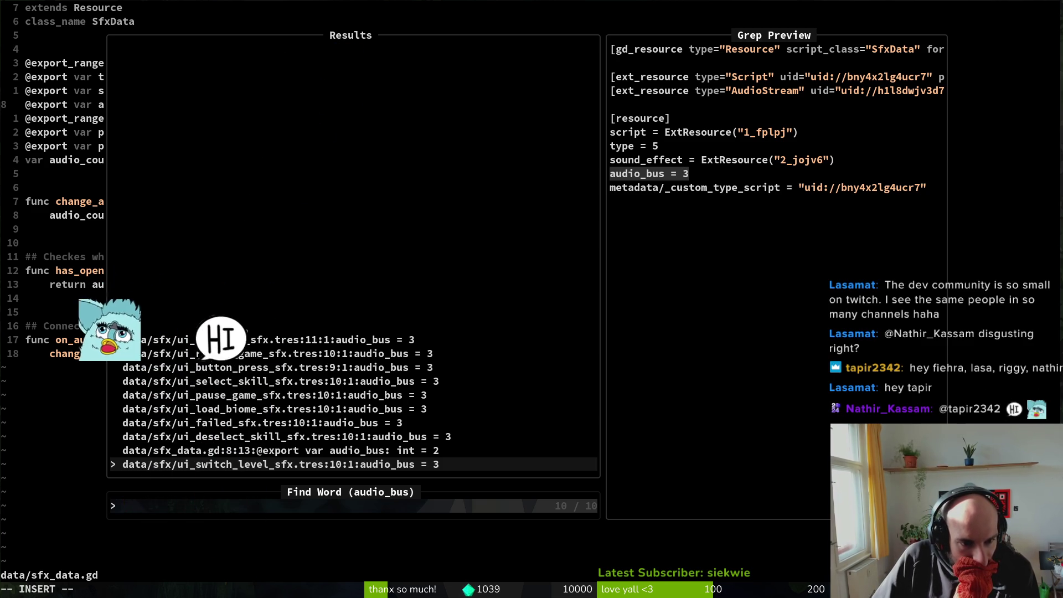
Step: Preview the audio_bus declaration match in sfx_data.gd, then close the search results
key("Up")
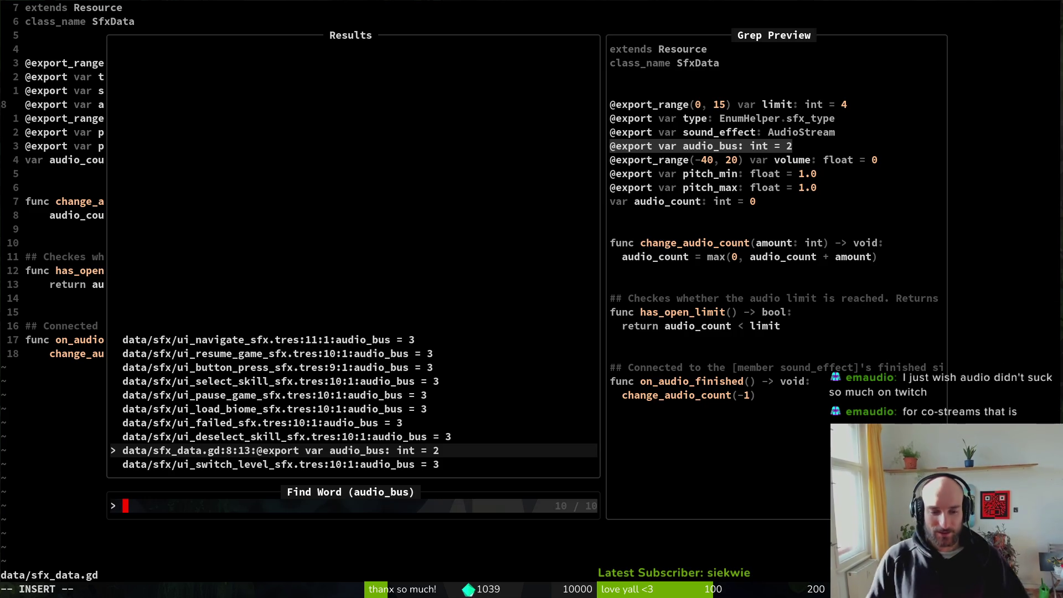
key("Escape")
Step: Delete the audio_bus export line, save sfx_data.gd, and relaunch the game
key("d")
key("d")
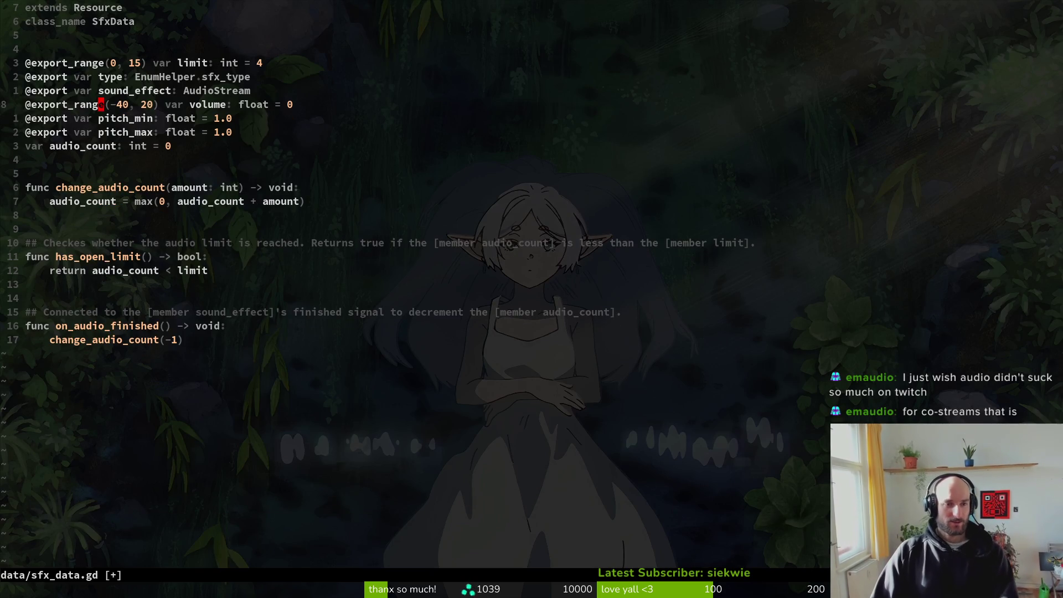
key("ctrl+s")
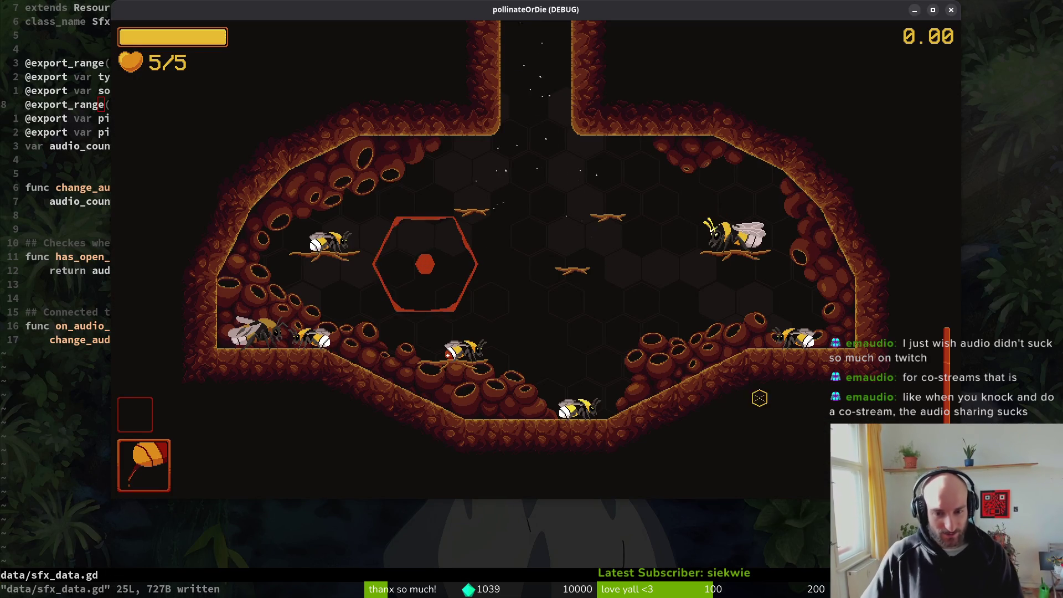
key("Escape")
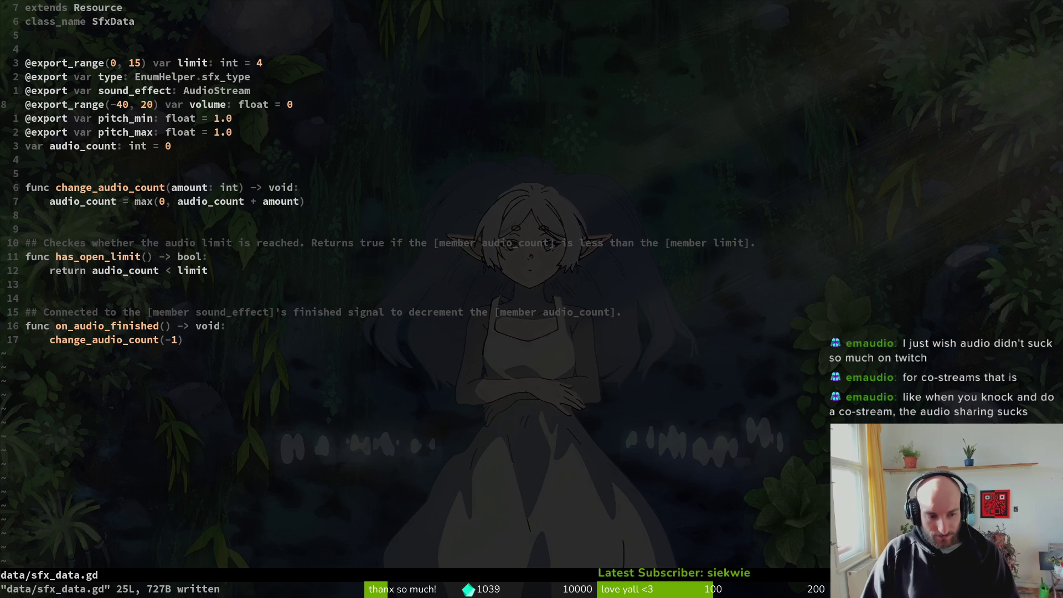
key("space")
key("f")
key("f")
key("Escape")
key("F5")
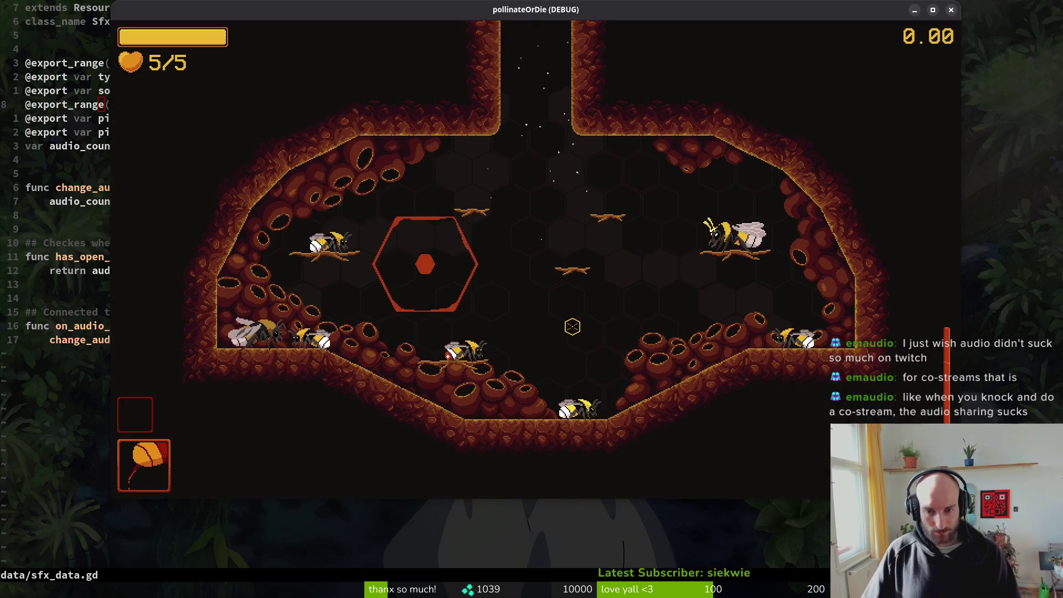
Step: Browse the in-game pause menu, then open and close the settings dialog
key("Escape")
key("Down")
key("Down")
key("Down")
key("Up")
key("Up")
key("Down")
key("Down")
key("Down")
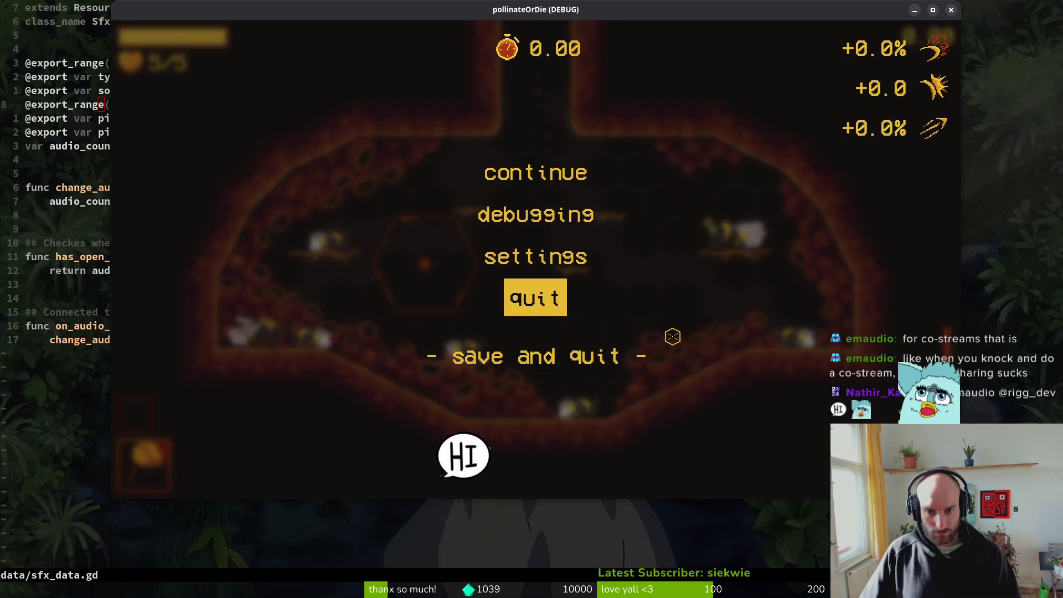
key("Up")
key("Return")
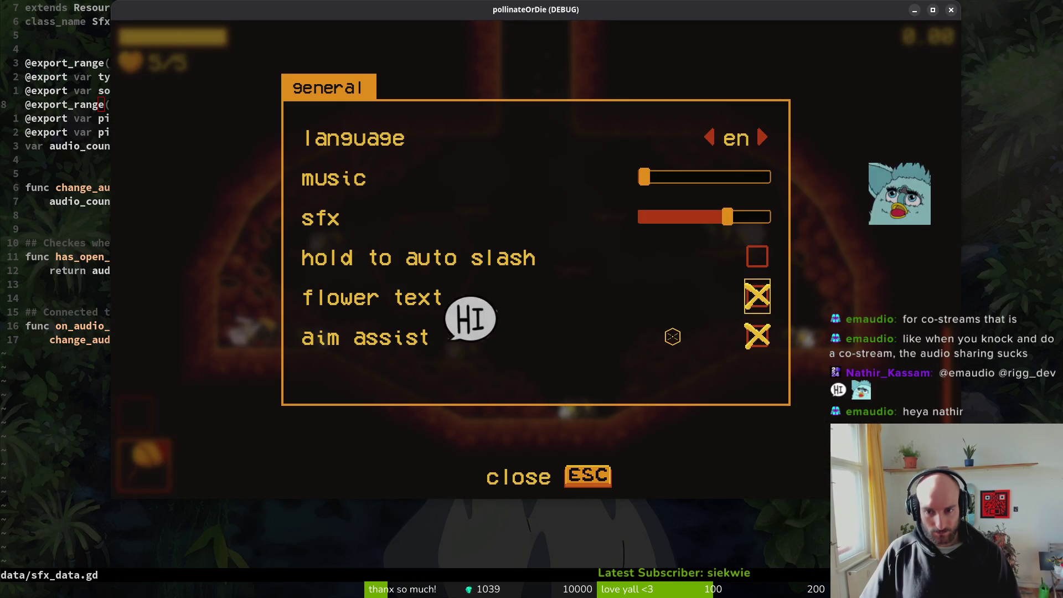
key("Escape")
Step: Quit the run from the pause menu and confirm returning to the main menu
key("Escape")
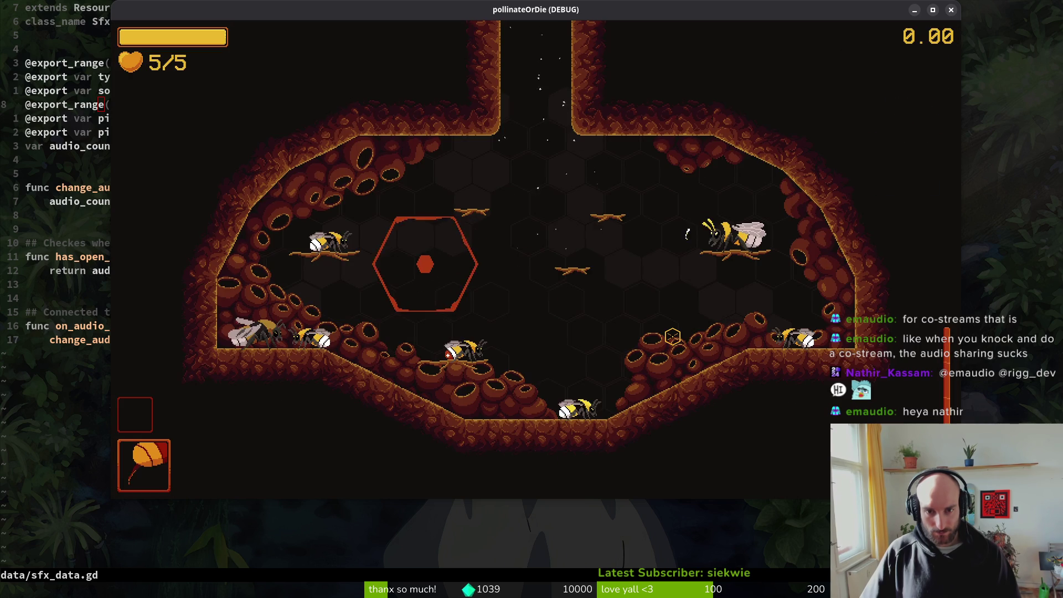
key("Escape")
key("Down")
key("Down")
key("Down")
key("Escape")
key("Escape")
left_click(558, 309)
left_click(496, 287)
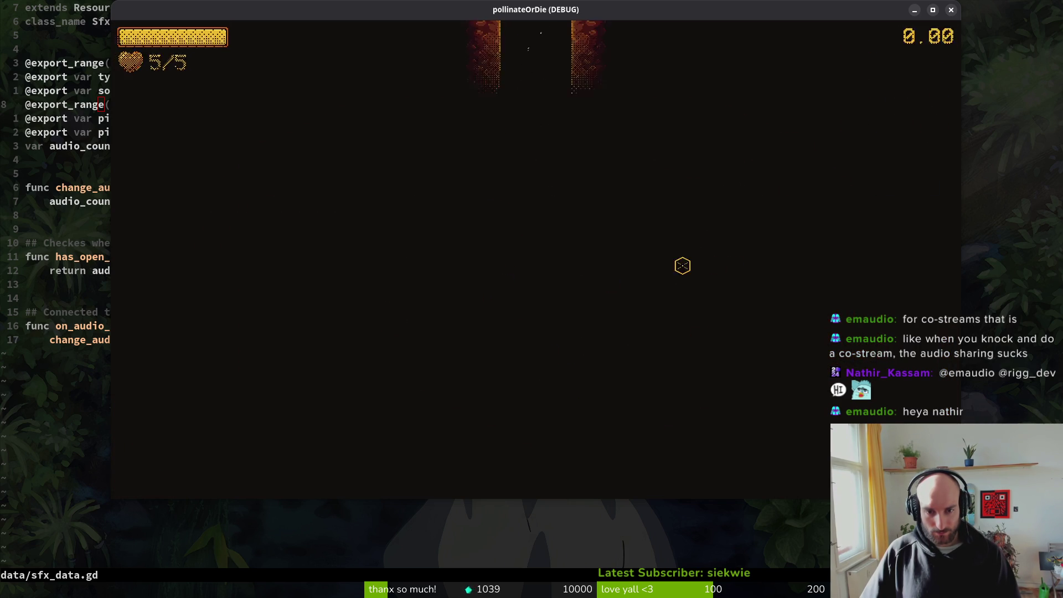
Step: Browse the main menu entries, including the new feedback entry, then quit the game
key("Down")
key("Down")
key("Down")
key("Down")
key("Up")
key("Up")
key("Up")
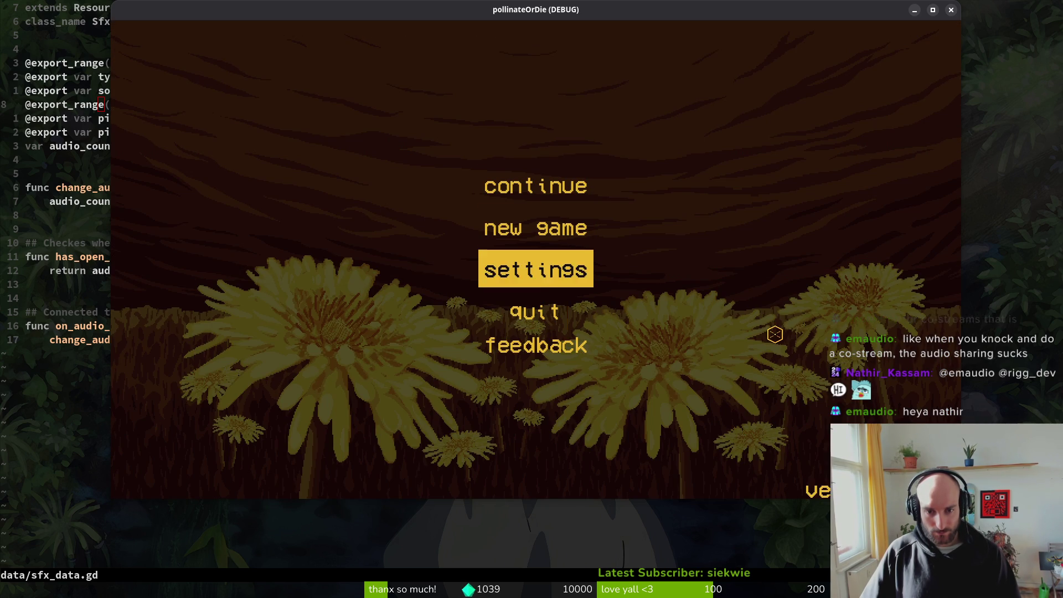
key("Down")
key("Down")
key("Up")
key("Up")
key("Up")
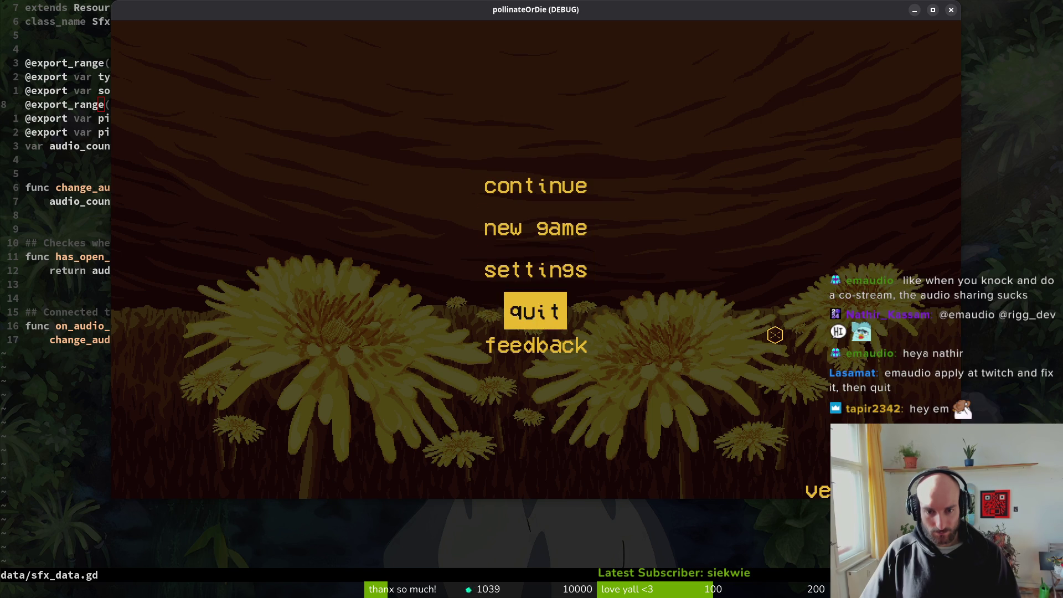
key("Down")
key("Down")
key("Down")
key("Return")
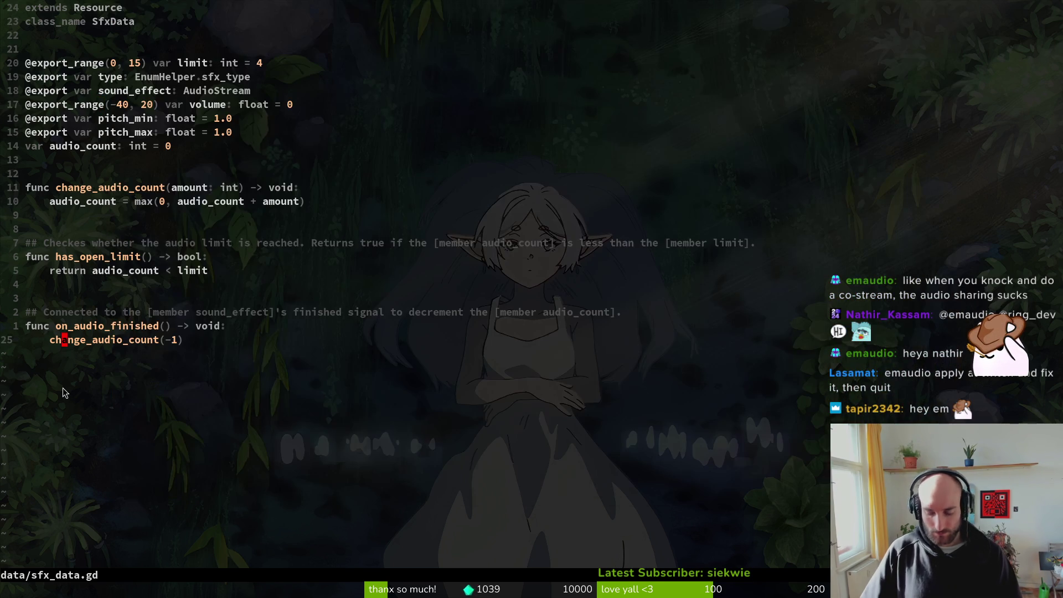
Step: Start a file search for 'linkbut', cancel it, then run and close the game
key("space")
key("f")
key("f")
type("linkbut")
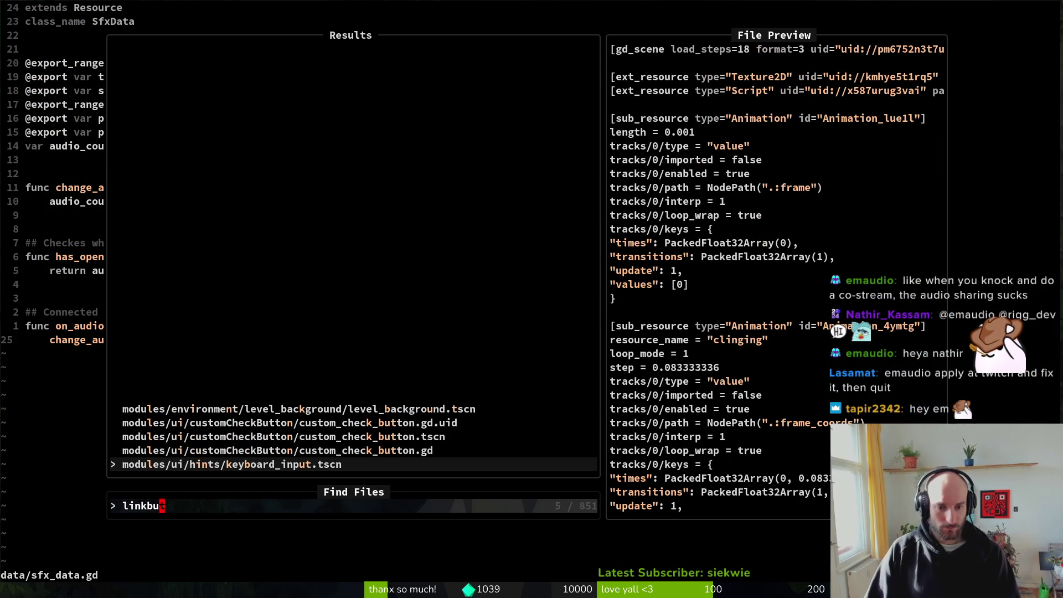
key("Escape")
key("F5")
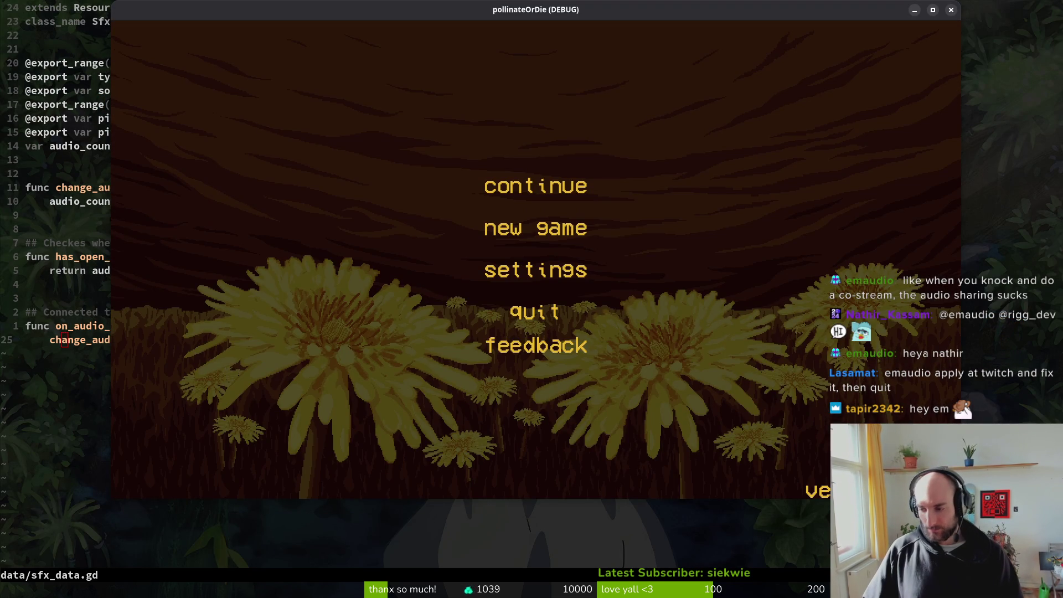
key("Escape")
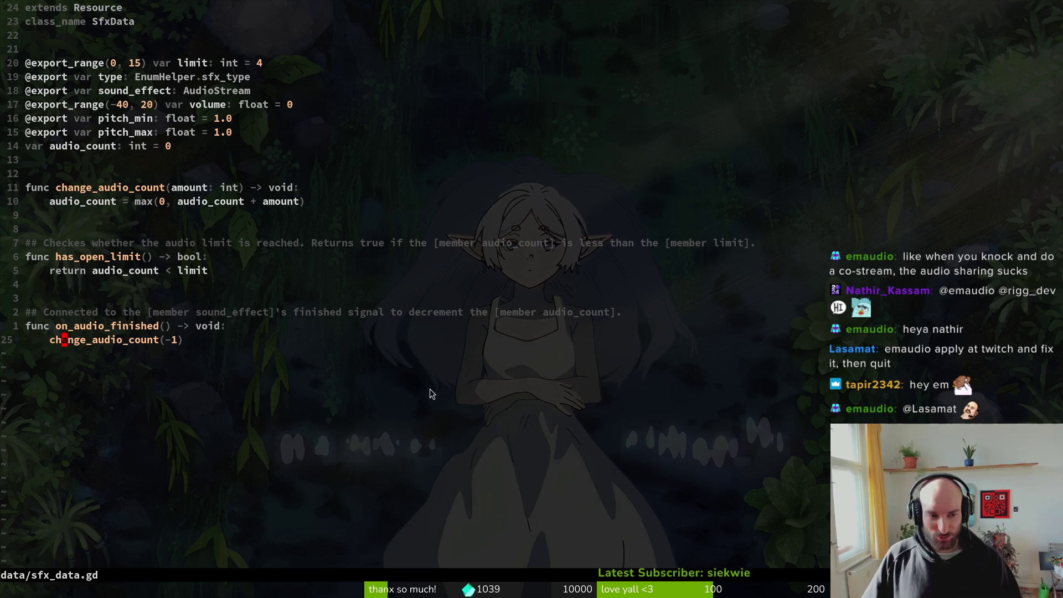
Step: Write sfx_data.gd to disk with :w (25 lines, 727 bytes)
left_click_drag(437, 417, 337, 285)
key("Escape")
type(":w")
key("Return")
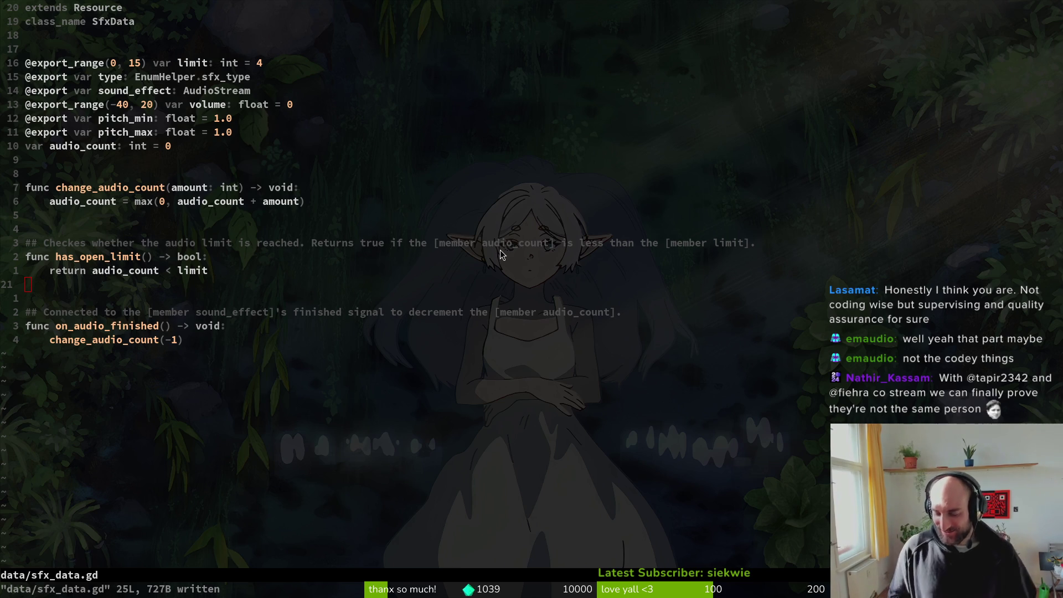
Step: Move the caret to audio_count and the empty line above the doc comment, then save again
left_click(133, 272)
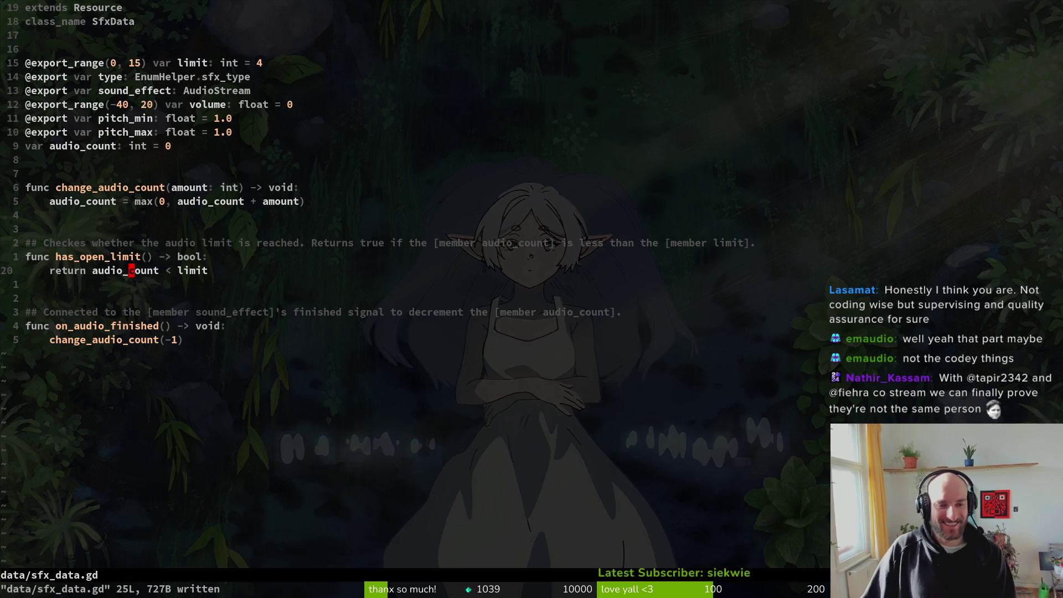
left_click(165, 216)
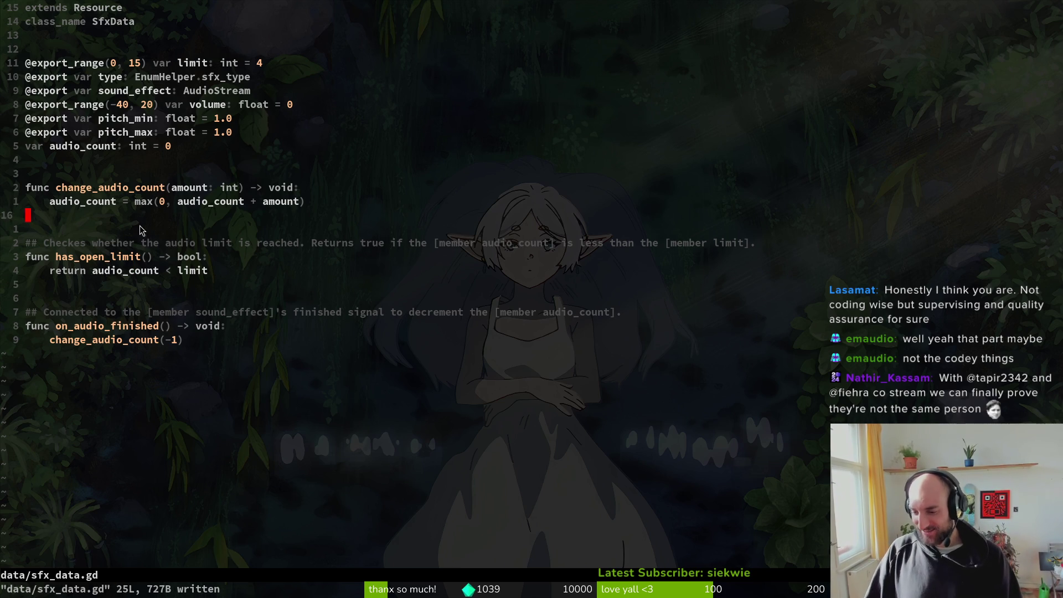
key("ctrl+s")
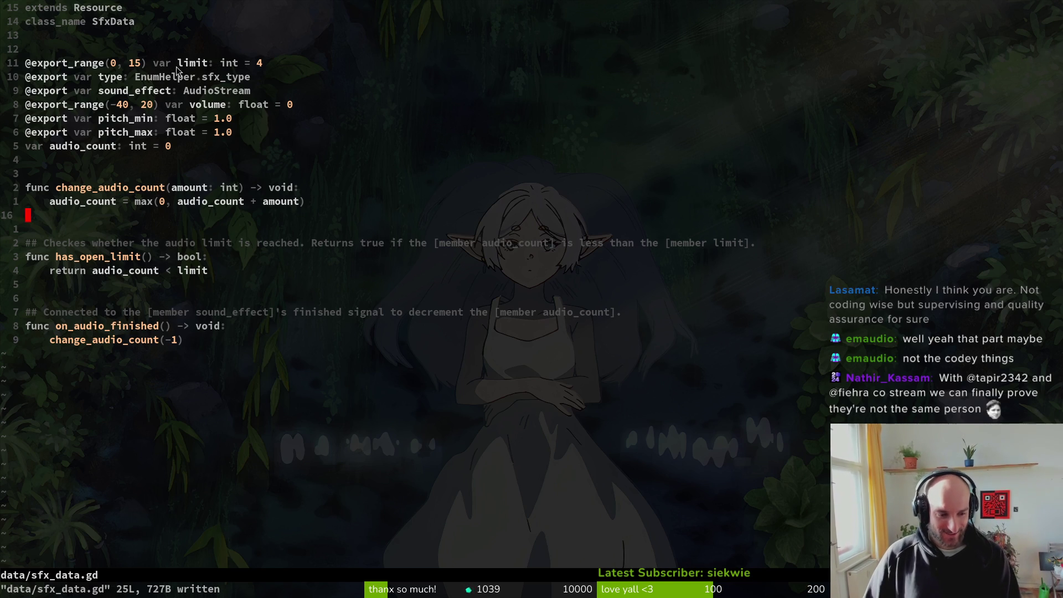
scroll(161, 162, "down", 3)
scroll(160, 162, "up", 3)
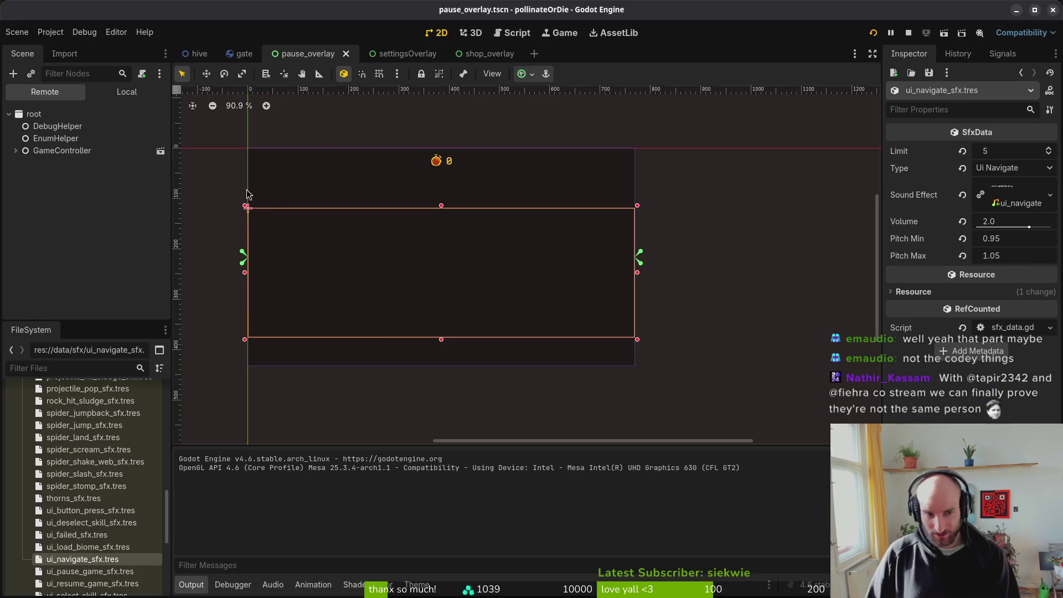
Step: Create a new scene whose root node, named linkButton, is changed from Control to LinkButton
left_click(17, 31)
left_click(106, 99)
left_click(104, 94)
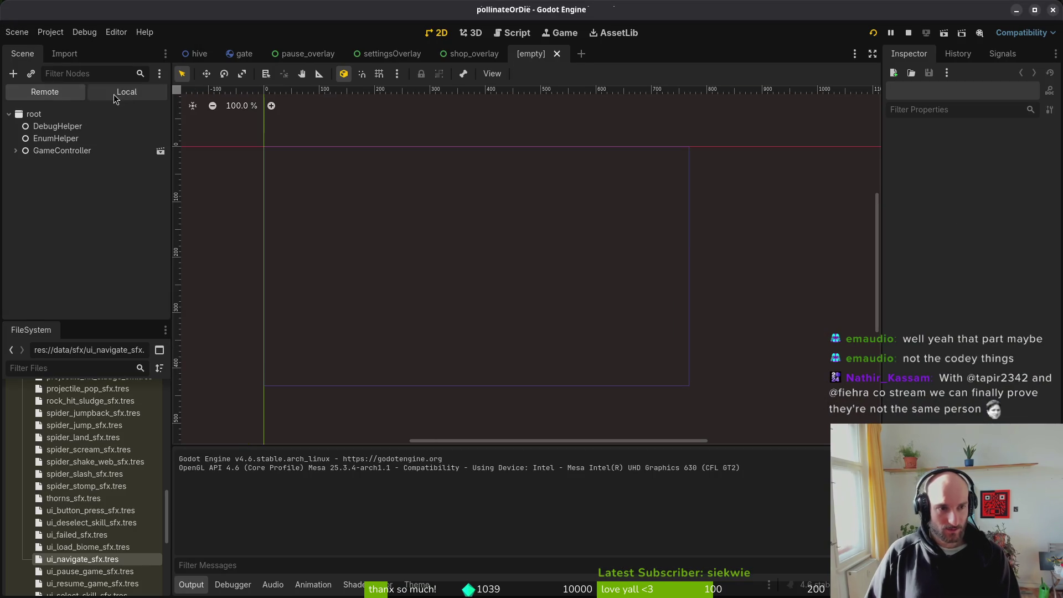
left_click(100, 173)
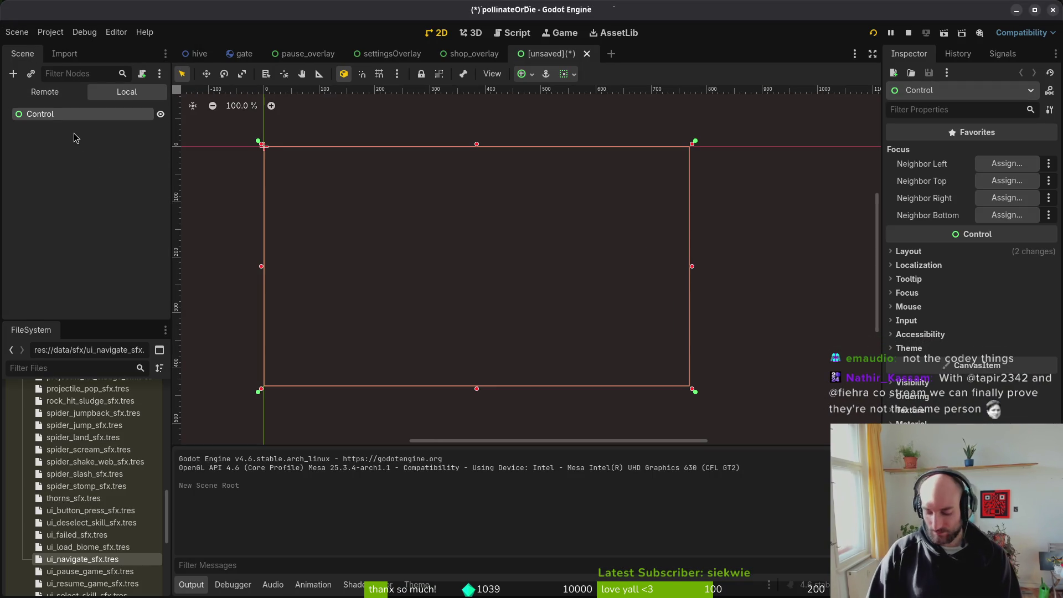
key("F2")
type("linkButt")
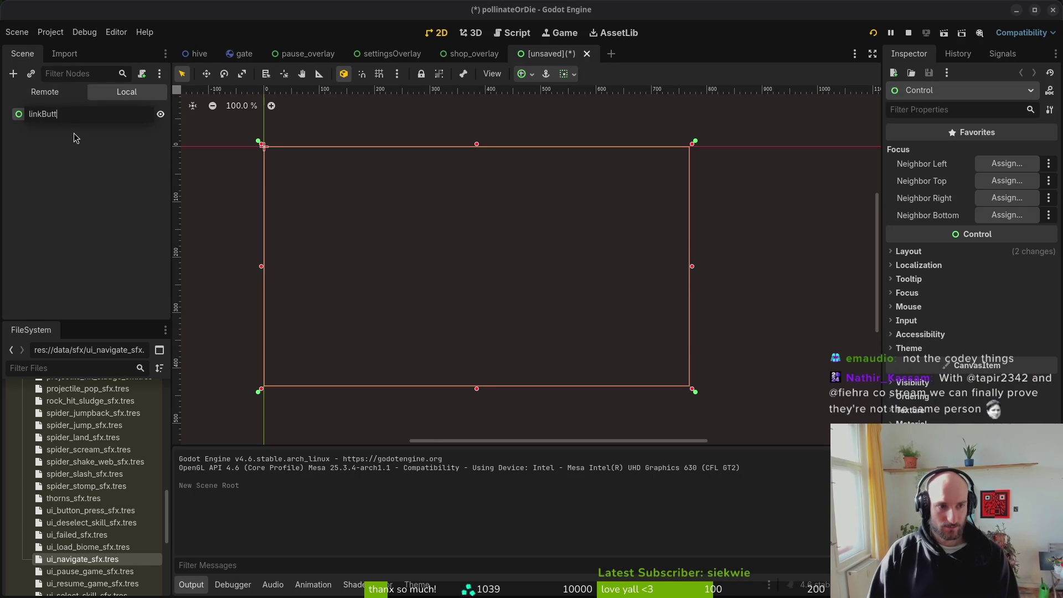
type("on")
key("Return")
right_click(76, 114)
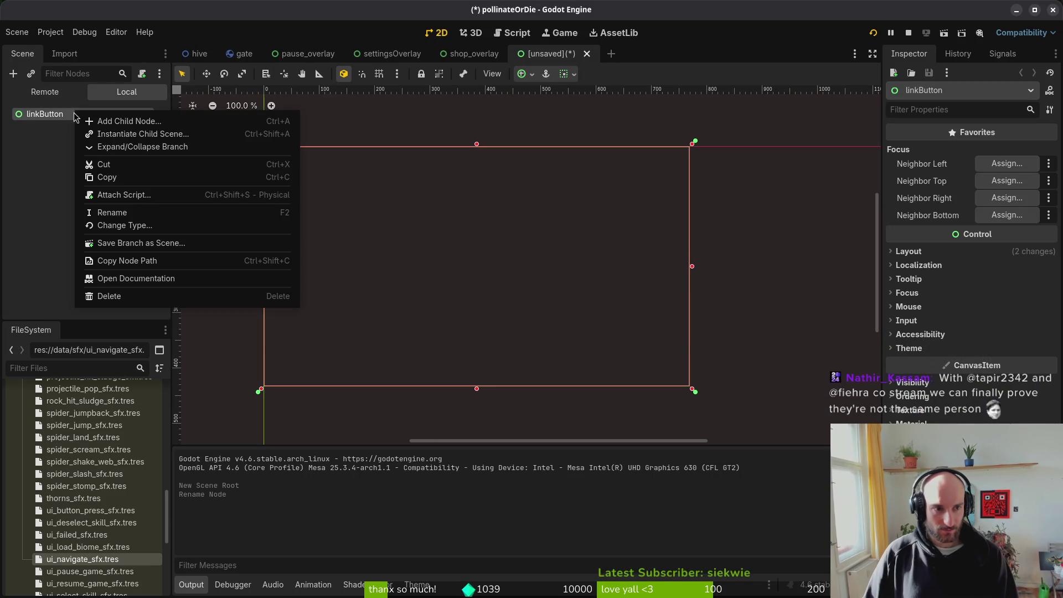
left_click(151, 226)
type("link")
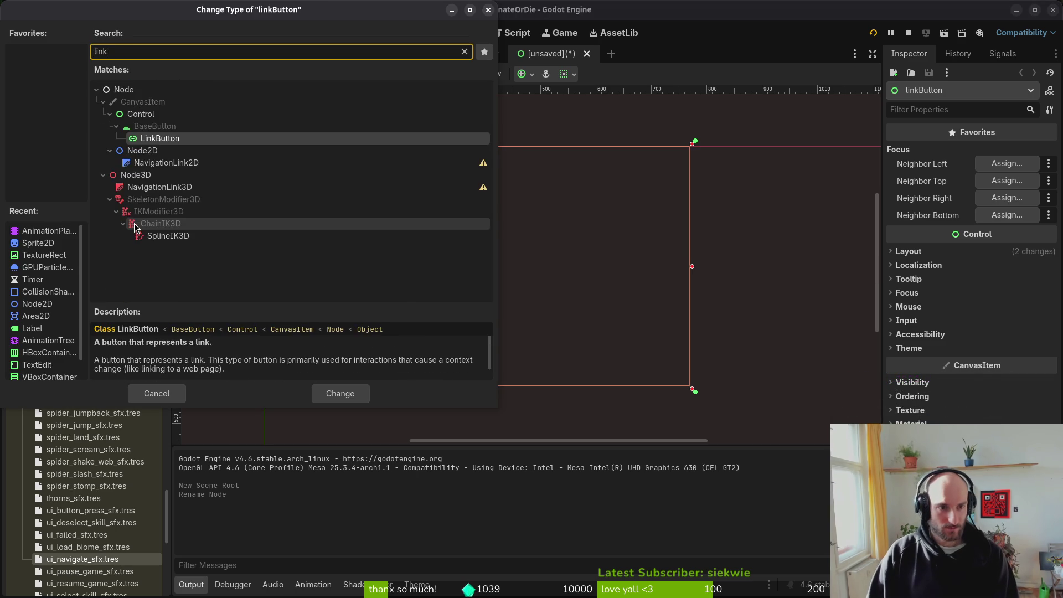
key("Return")
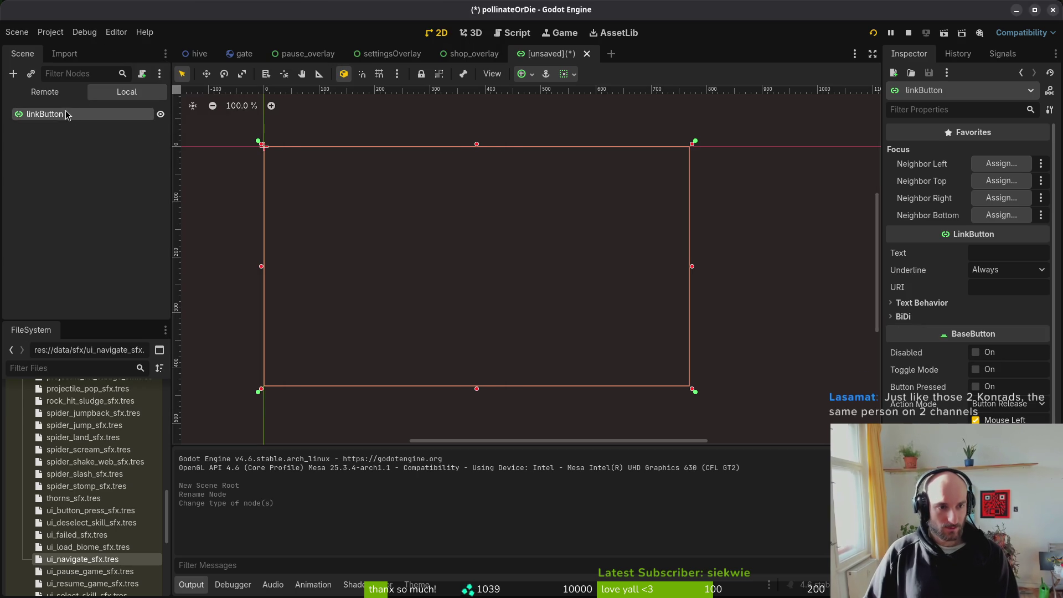
Step: Save it as link_button.tscn in a new modules/ui/linkButton folder and attach link_button.gd
key("ctrl+s")
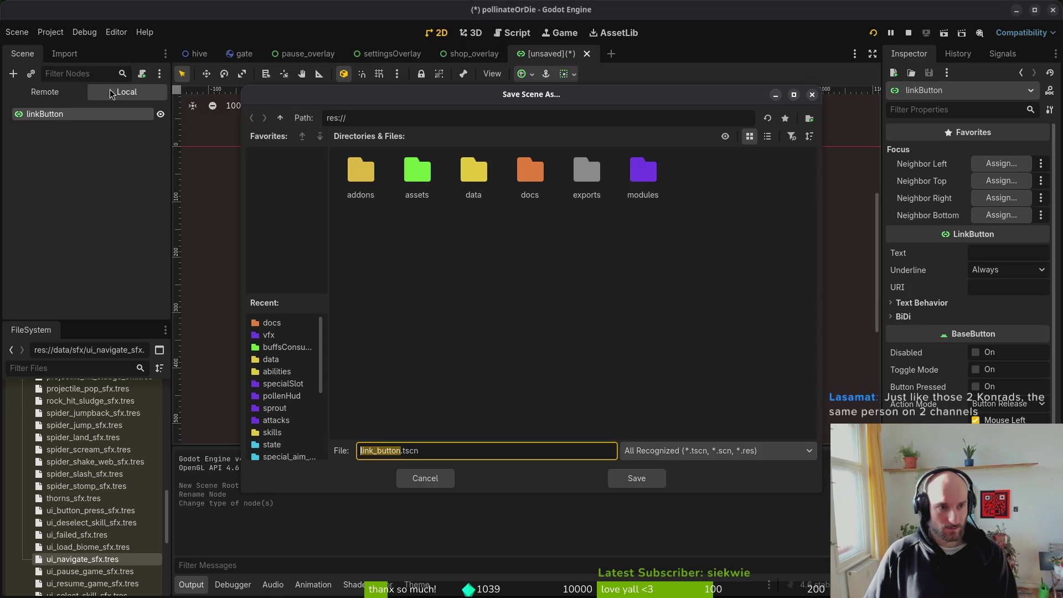
double_click(643, 169)
double_click(365, 232)
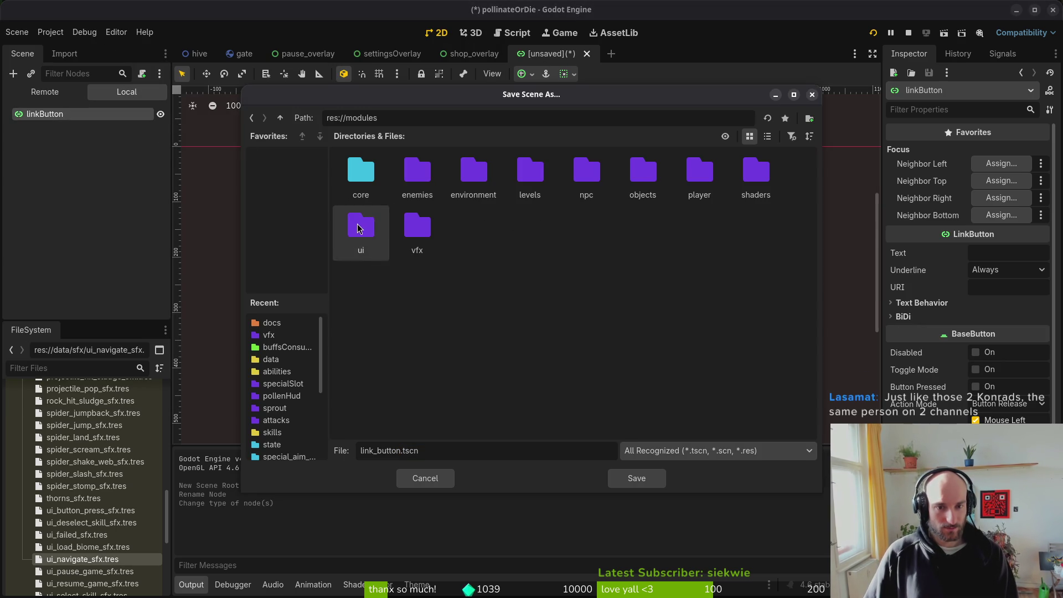
right_click(488, 427)
left_click(602, 434)
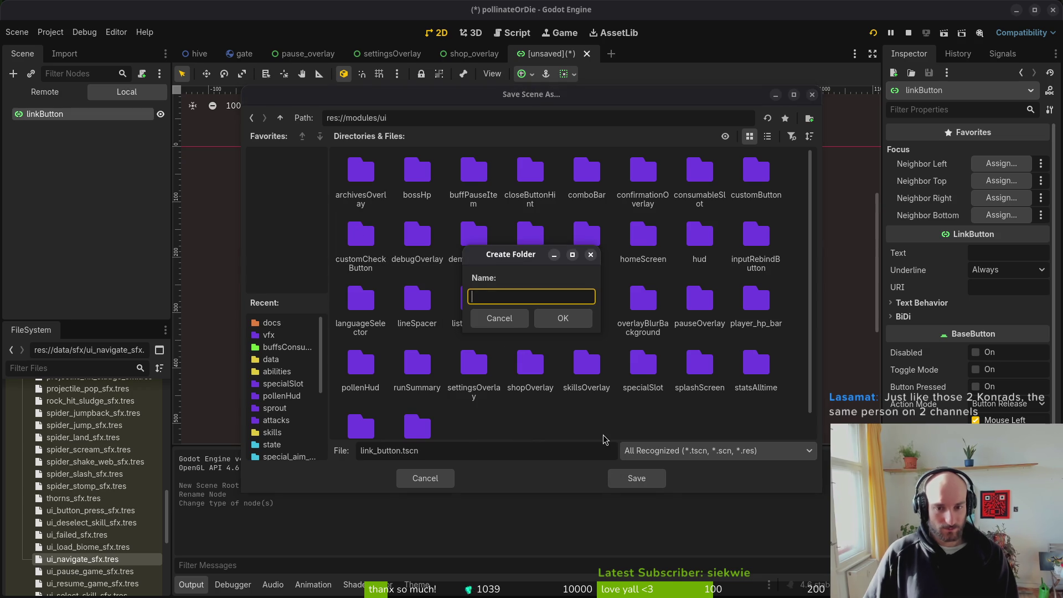
type("linkButton")
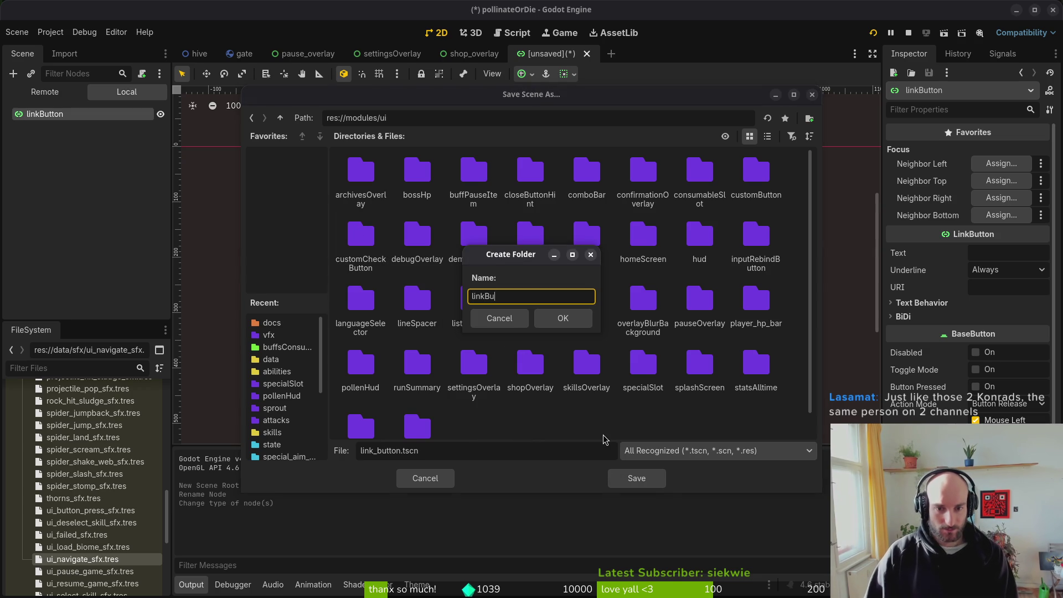
key("Return")
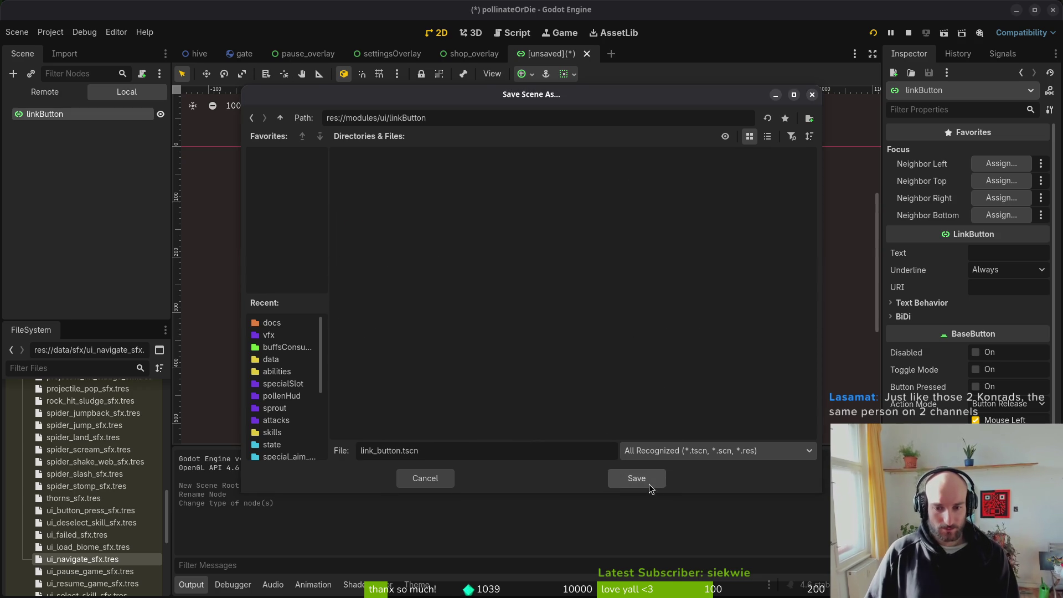
left_click(637, 480)
left_click(142, 73)
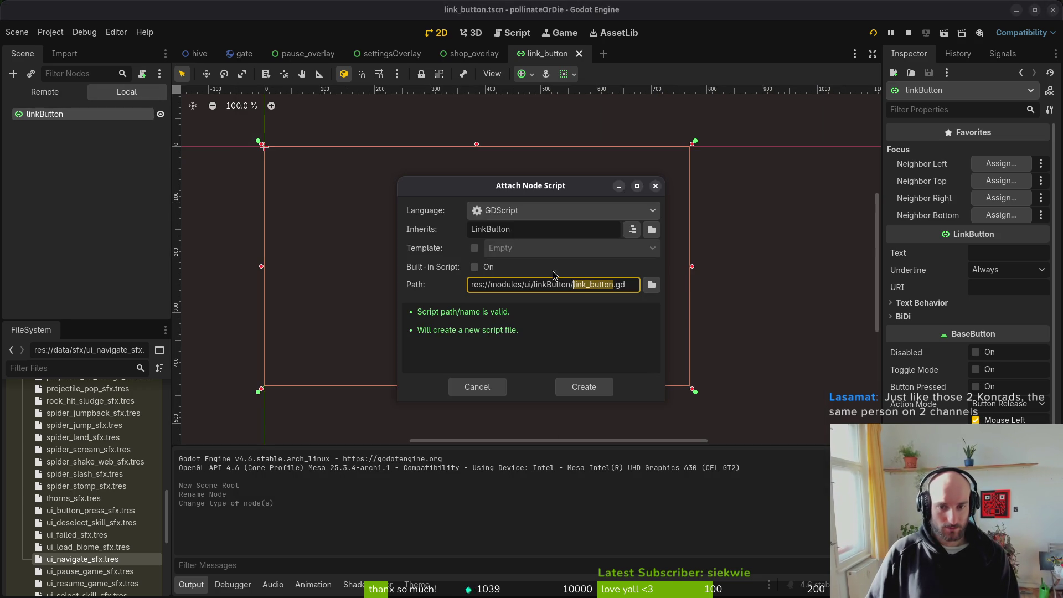
left_click(603, 385)
key("ctrl+s")
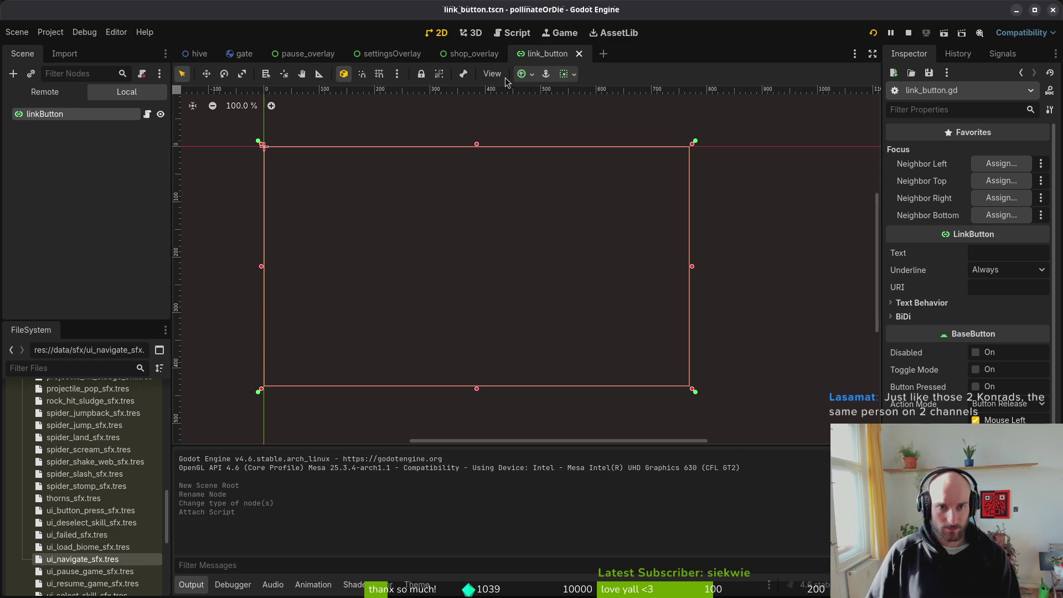
Step: Open the custom_button scene for reference, return to link_button, and start a Neovim file search
key("shift+alt+o")
type("custom")
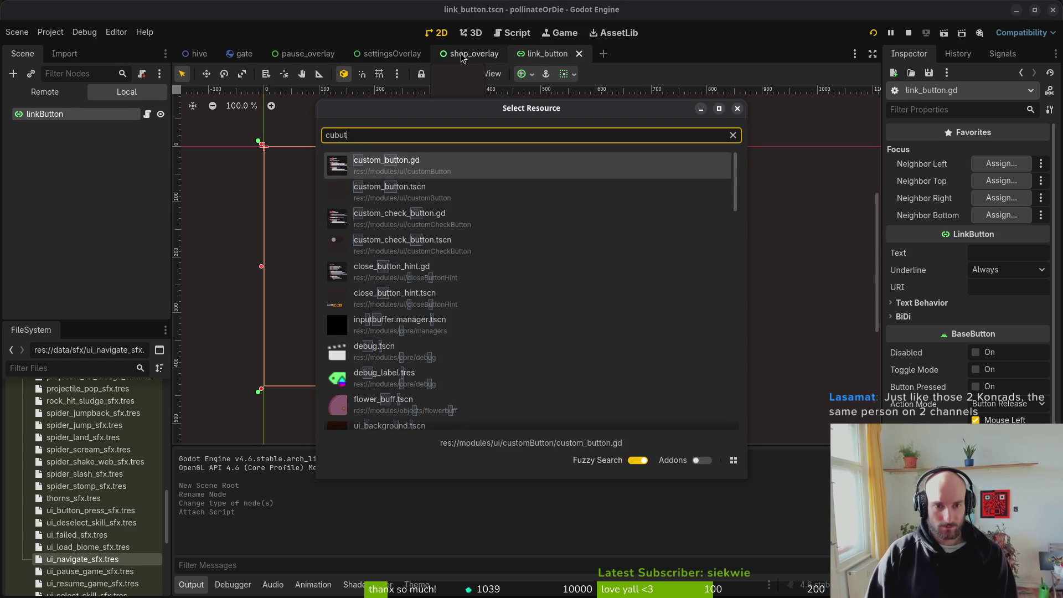
key("Return")
left_click(546, 53)
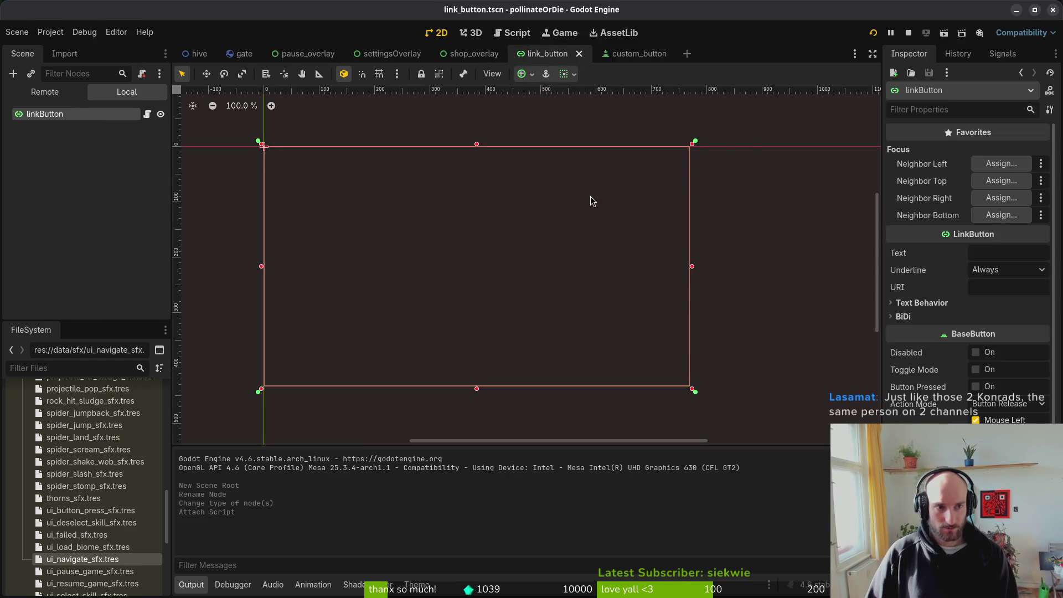
key("alt+Tab")
key("ctrl+p")
Step: Copy the whole custom_button.gd script and open link_button.gd in Vim
type("custom_button")
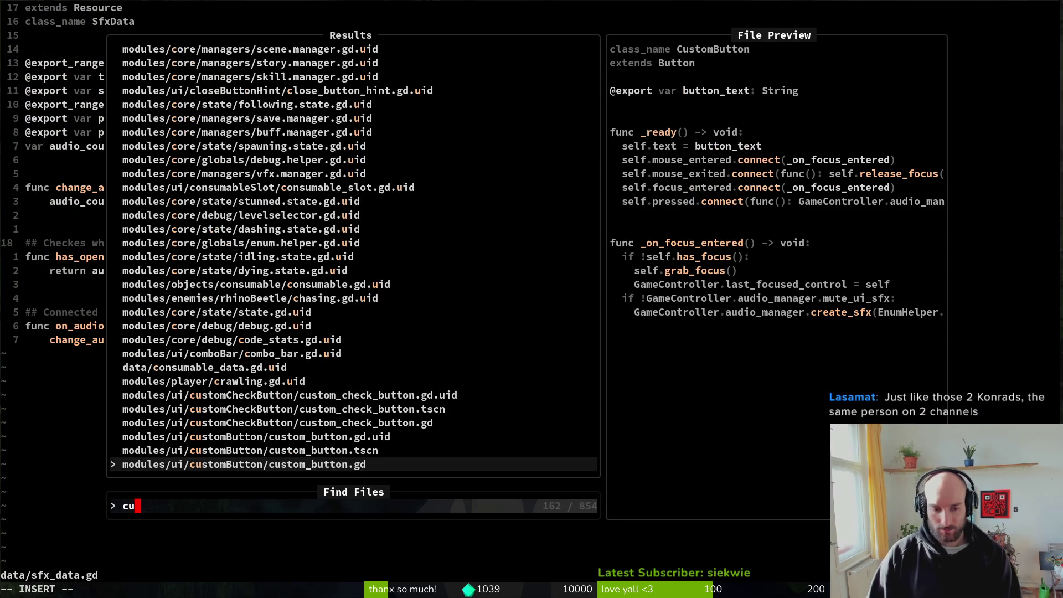
key("Return")
key("g")
key("g")
key("shift+v")
key("shift+g")
key("y")
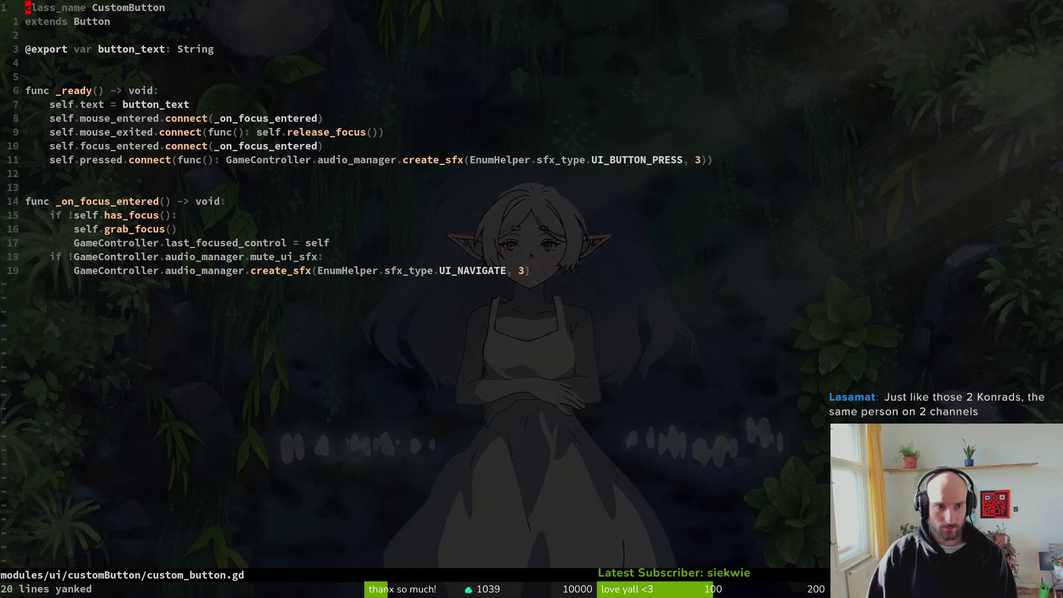
key("ctrl+p")
type("lnk")
key("Return")
Step: Paste the 20 copied CustomButton lines below the first line of link_button.gd
key("p")
key("shift+o")
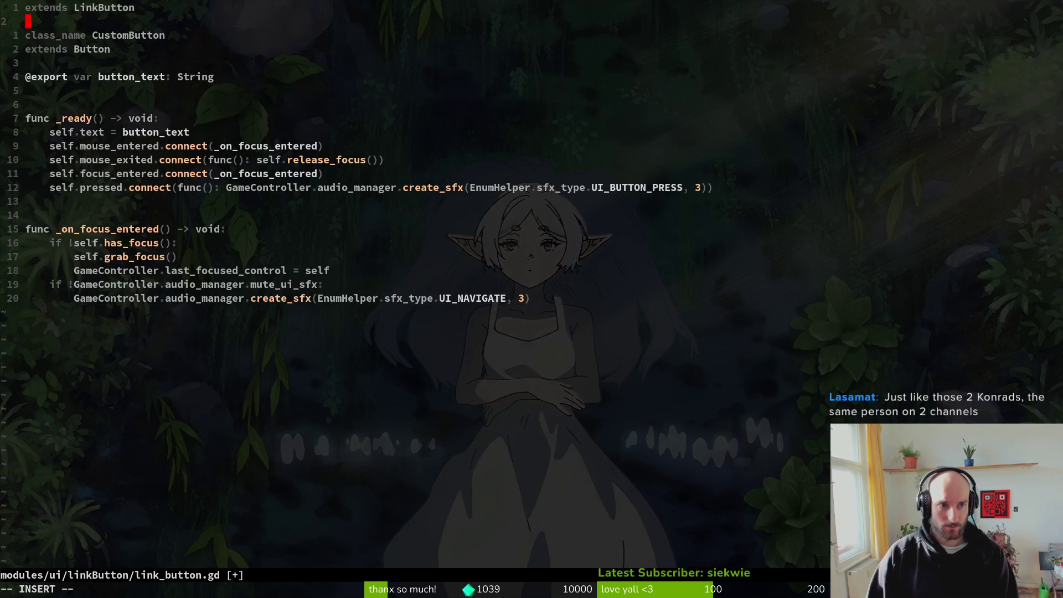
key("Escape")
key("u")
key("j")
key("u")
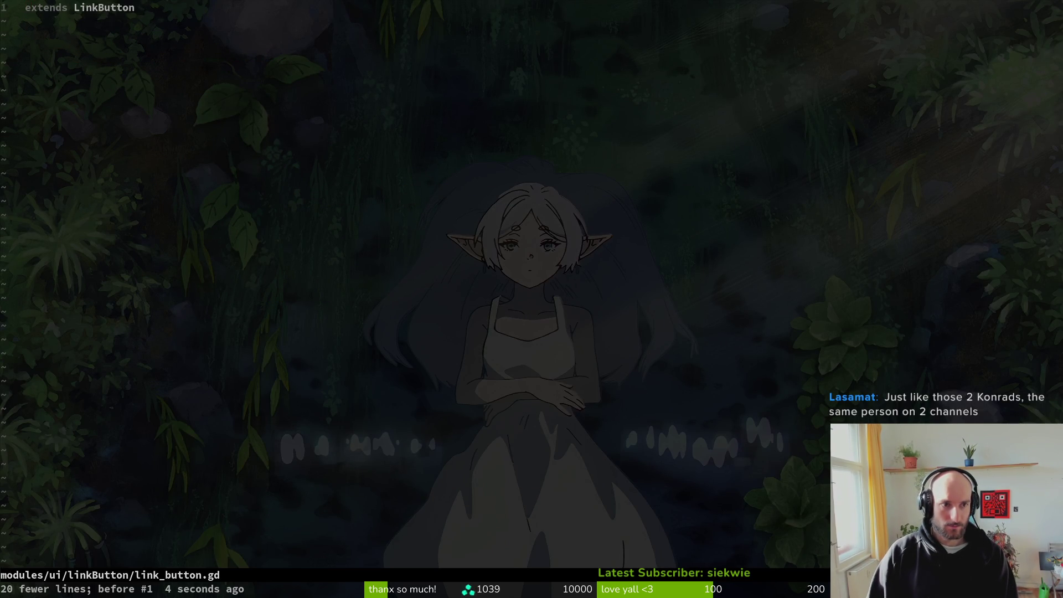
key("ctrl+r")
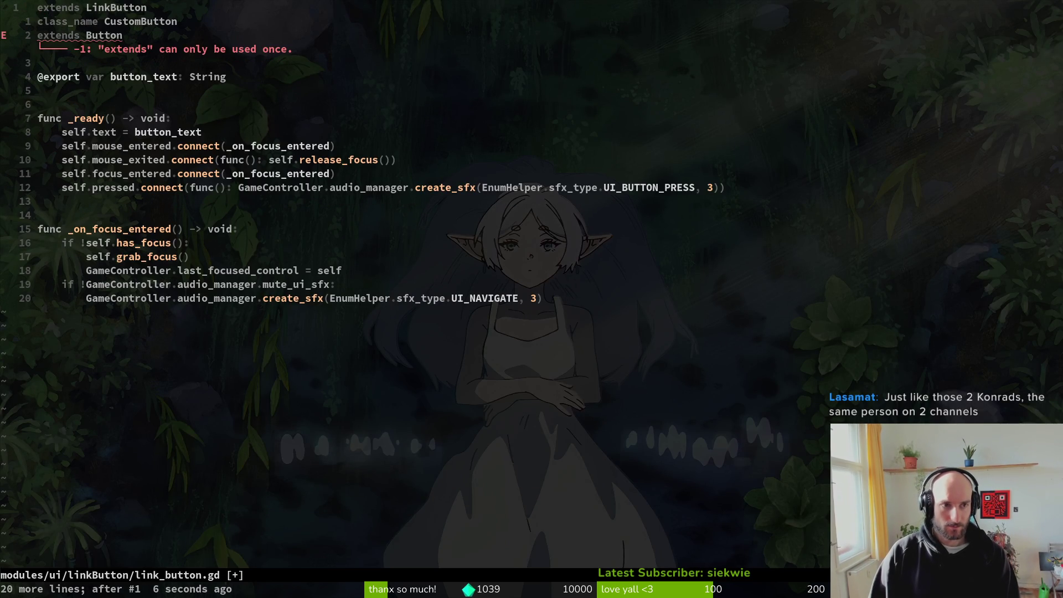
key("j")
key("j")
key("k")
Step: Rename the class to LinkButton, delete the duplicate extends Button line, and save
type("wcwLink")
key("Return")
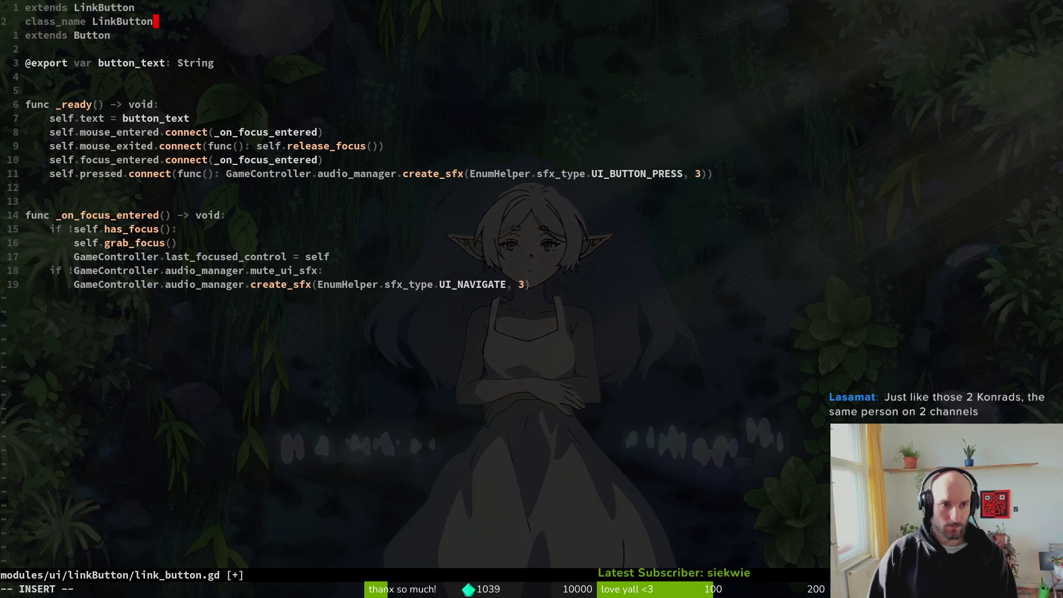
key("Escape")
key("j")
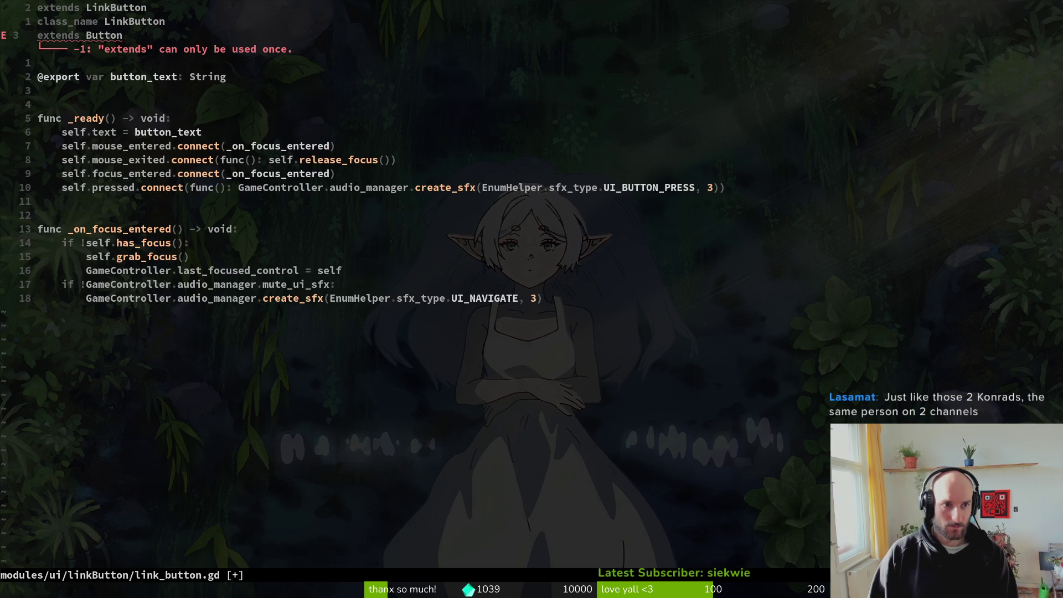
key("d")
key("d")
type(":w")
key("Return")
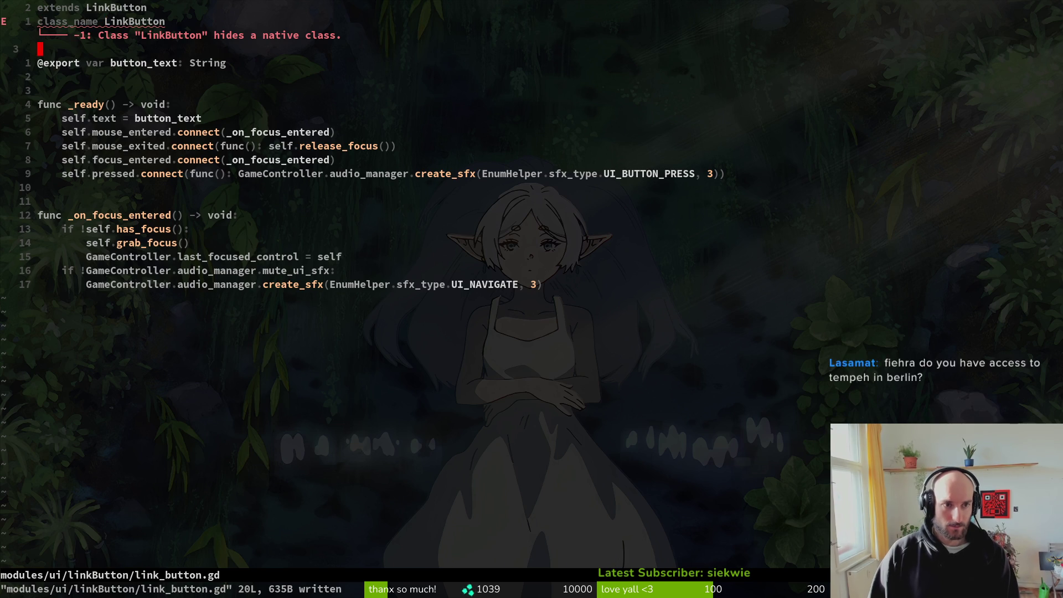
Step: Change the class_name to CustomLinkButton
type("k")
type("w")
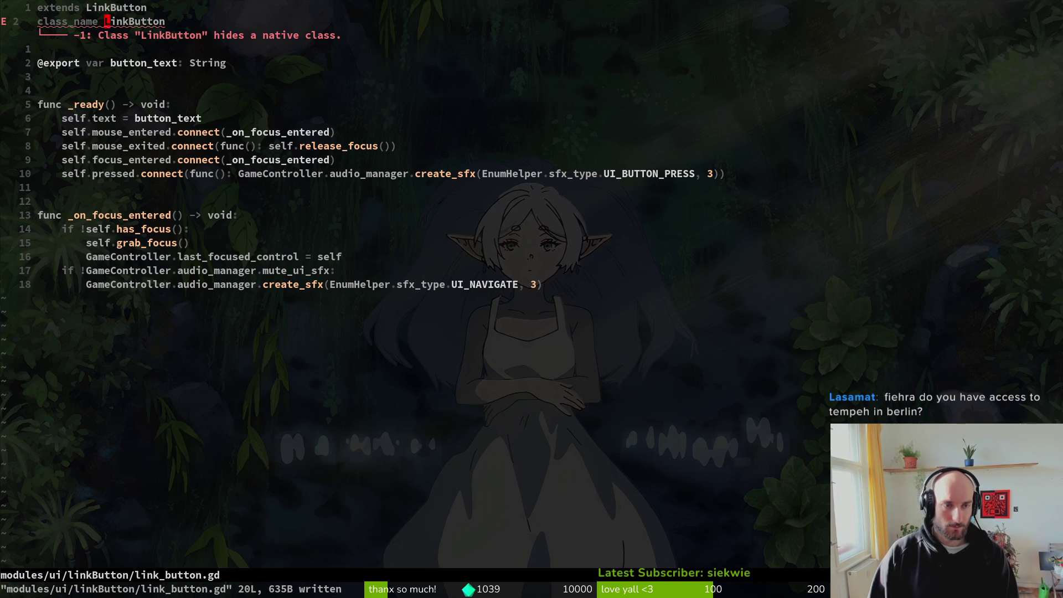
type("cwCustom")
key("Return")
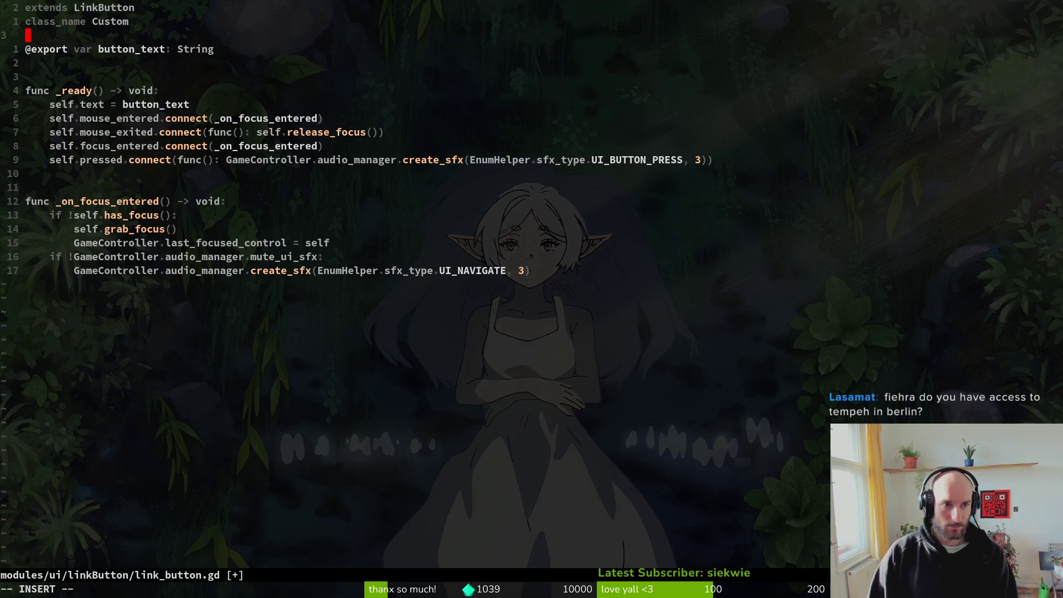
key("Escape")
key("Up")
type("kALink")
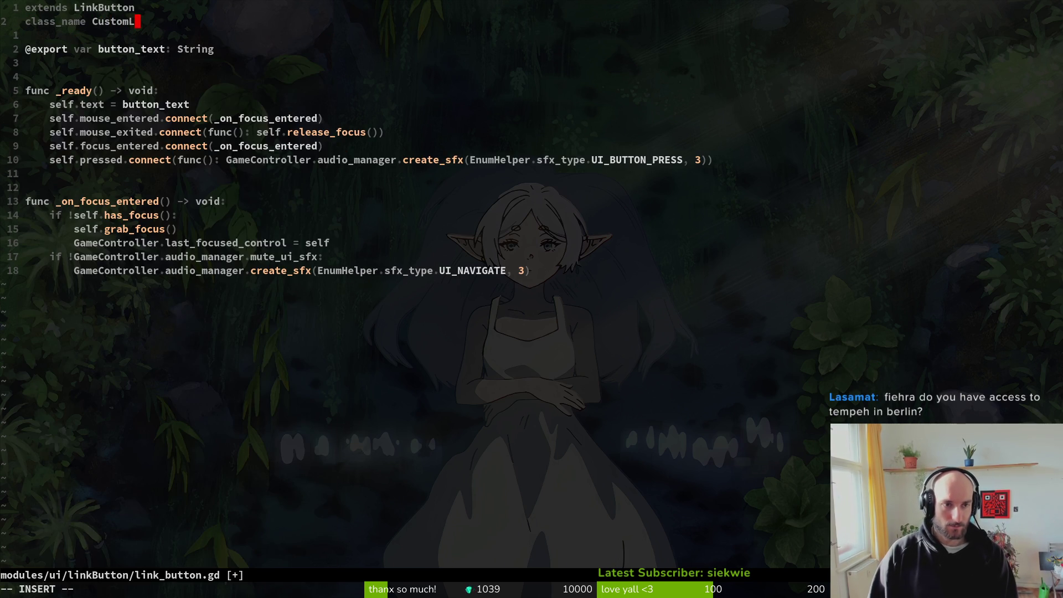
type("Button")
key("Escape")
key("j")
key("j")
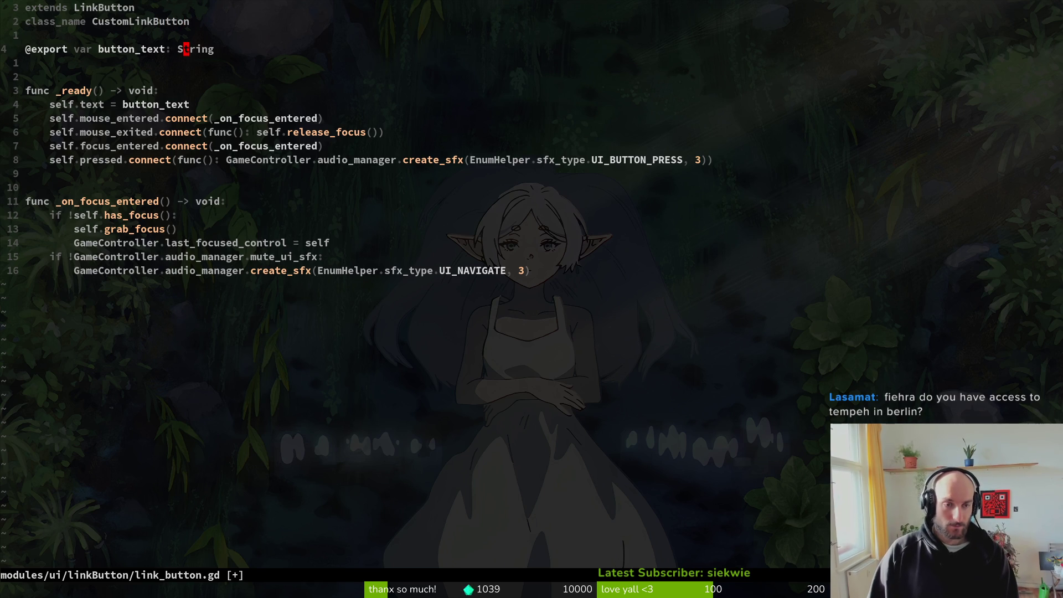
Step: Review the focus handler code, then save link_button.gd and quit Vim with :wq
key("j")
key("j")
key("j")
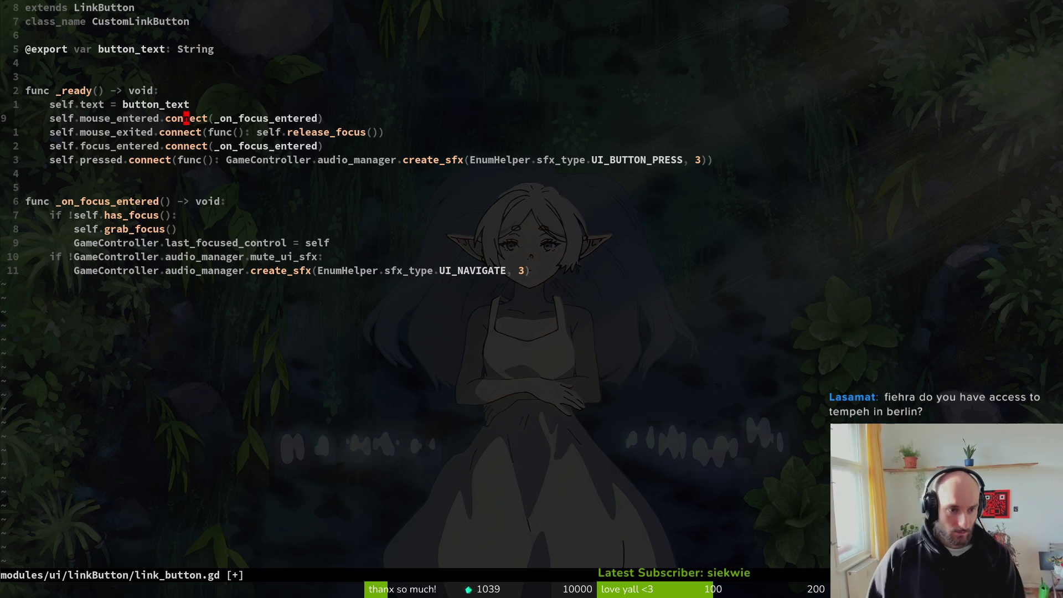
key("j")
key("j")
key("j")
key("j")
key("k")
key("k")
key("j")
key("k")
key("k")
key("k")
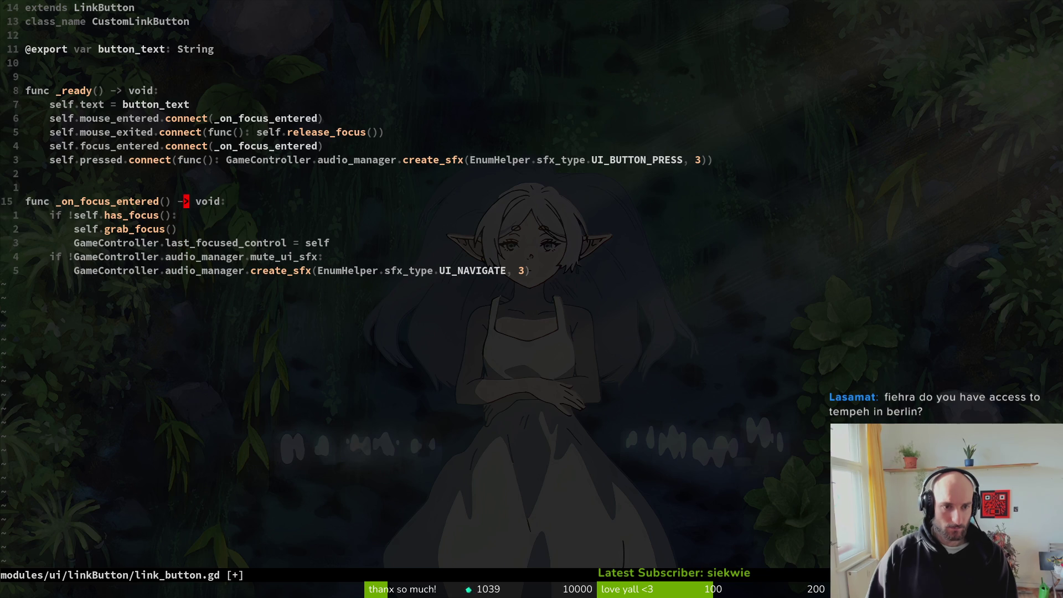
type("jkj:w")
key("Return")
type(":wq")
key("Return")
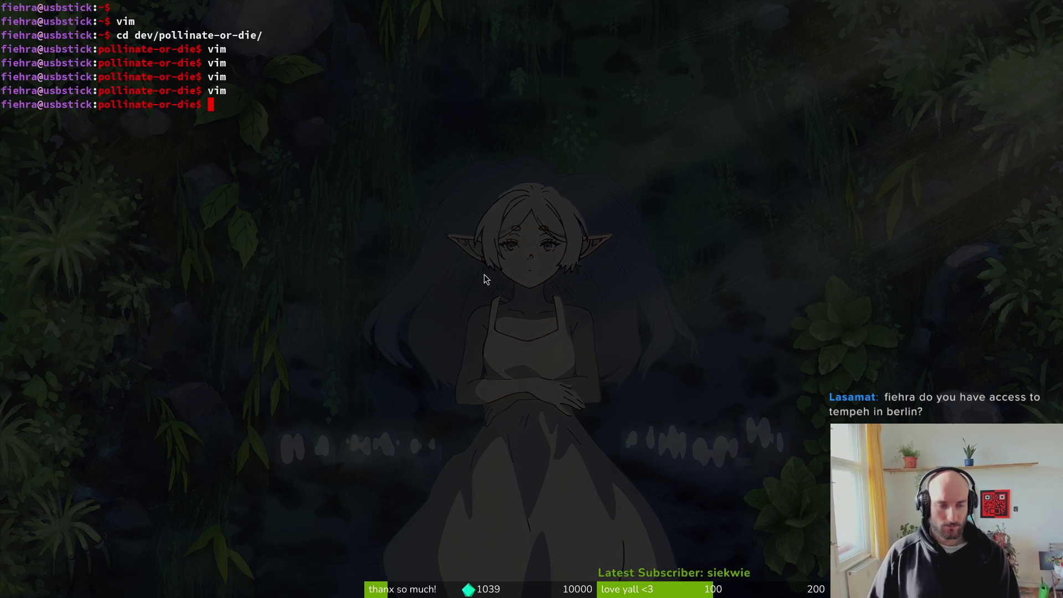
Step: Back in Godot, look over the shop_overlay scene and open pause_overlay
key("alt+Tab")
left_click(499, 53)
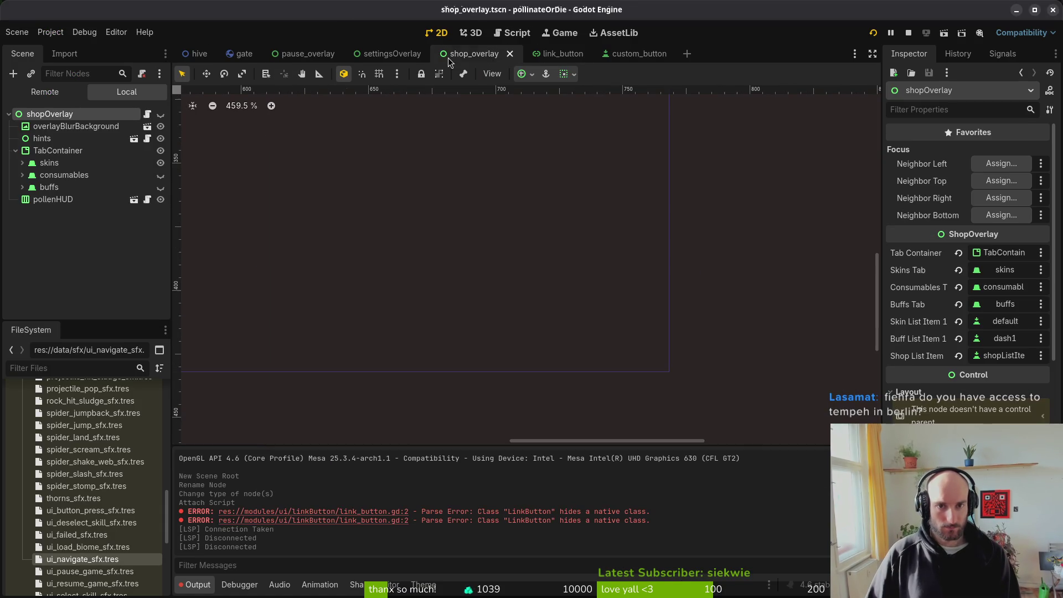
left_click(545, 54)
left_click(494, 56)
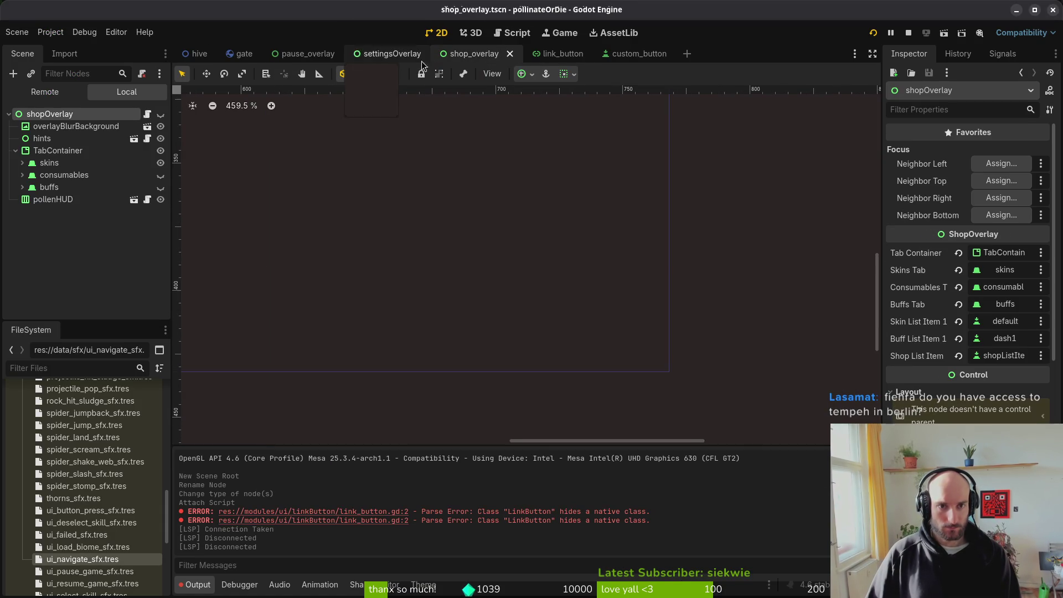
left_click(303, 54)
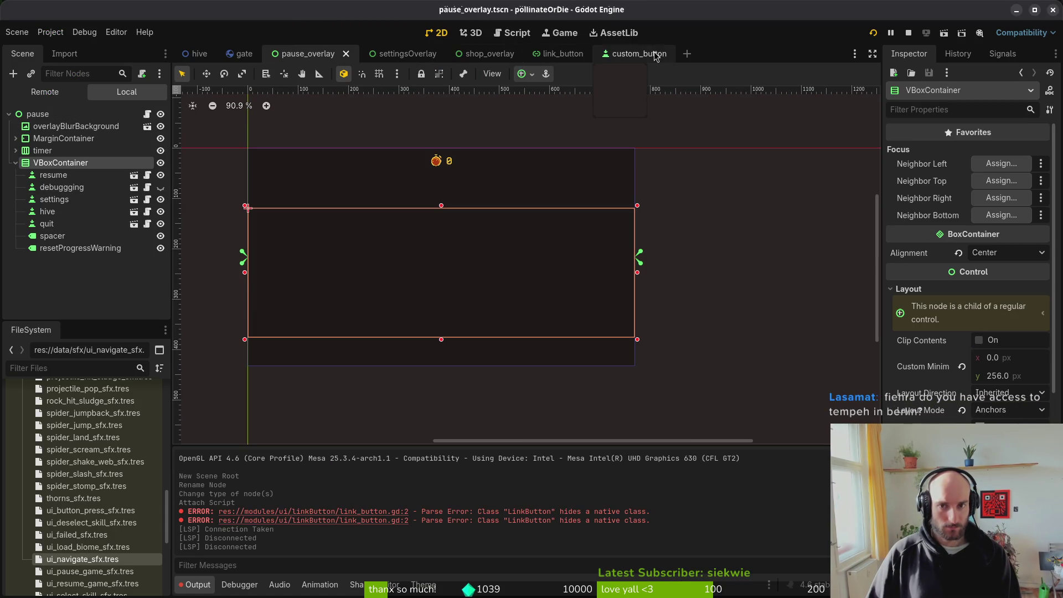
Step: Quick-open home.tscn and delete its old LinkButton node
key("shift+alt+o")
type("hom")
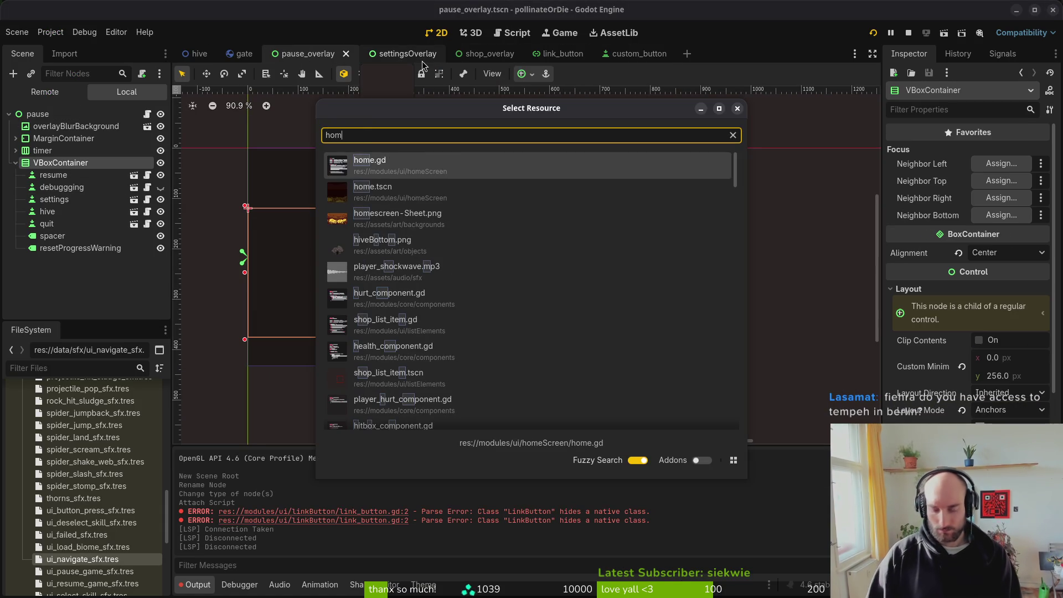
type("e.tscn")
key("Return")
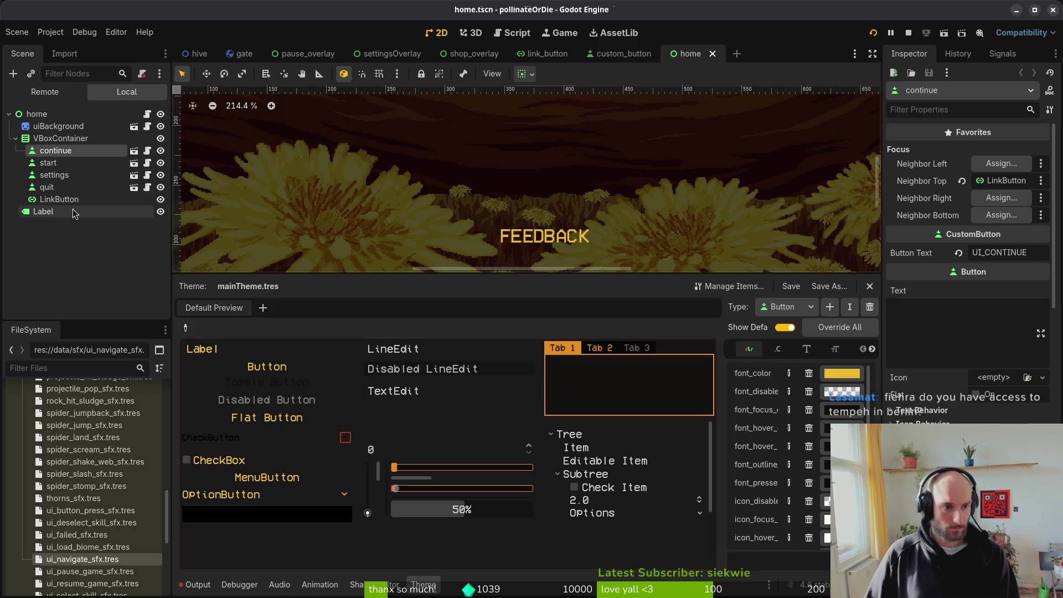
key("Delete")
key("Return")
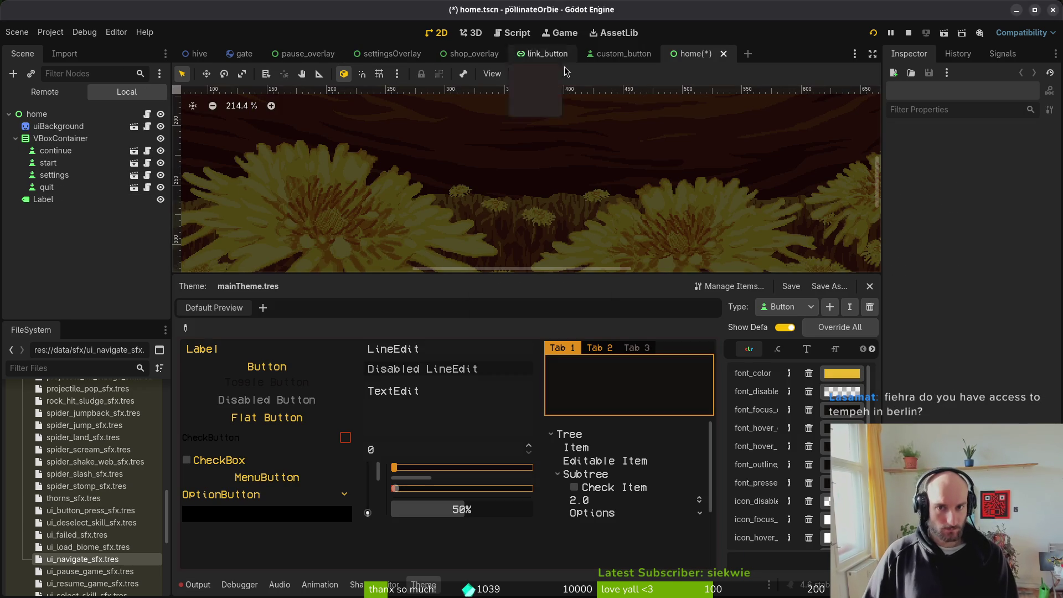
Step: Locate link_button.tscn in FileSystem and instance it under the quit node in home
left_click(540, 53)
right_click(538, 56)
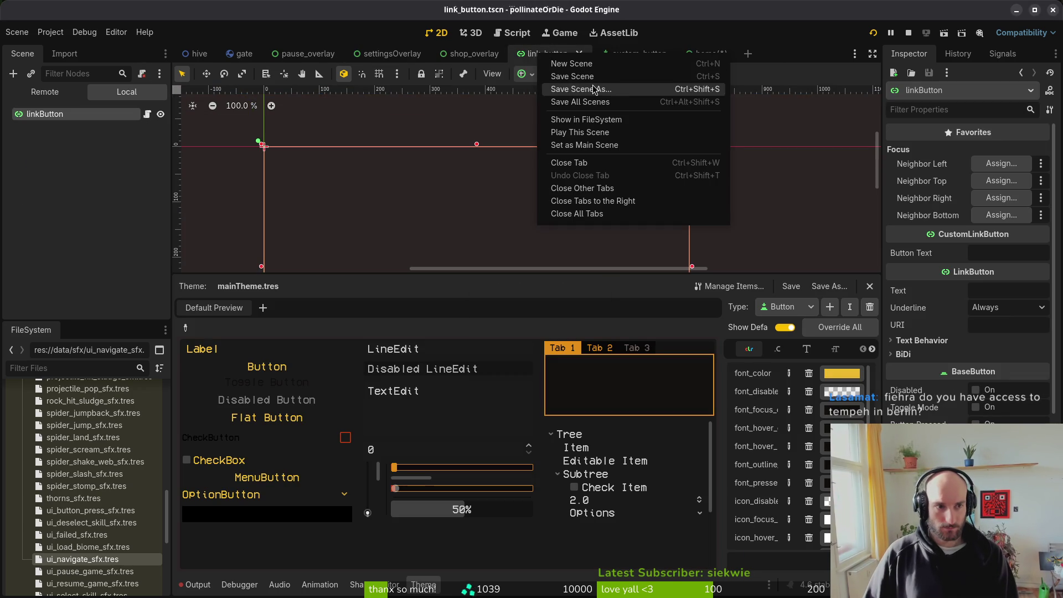
left_click(586, 119)
left_click(691, 54)
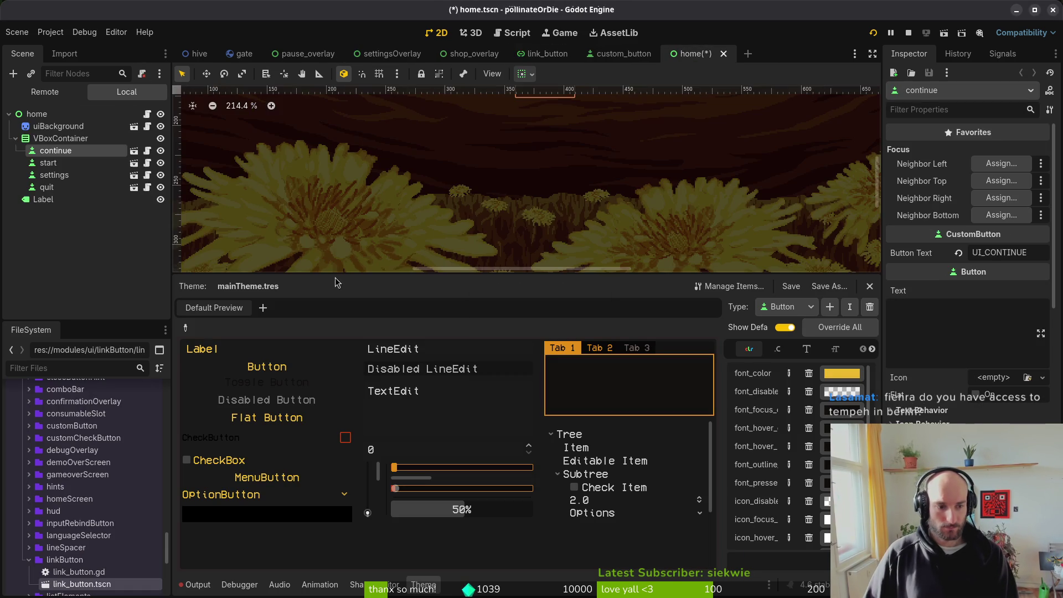
mouse_move(122, 579)
left_mouse_down()
mouse_move(137, 425)
mouse_move(77, 197)
left_mouse_up()
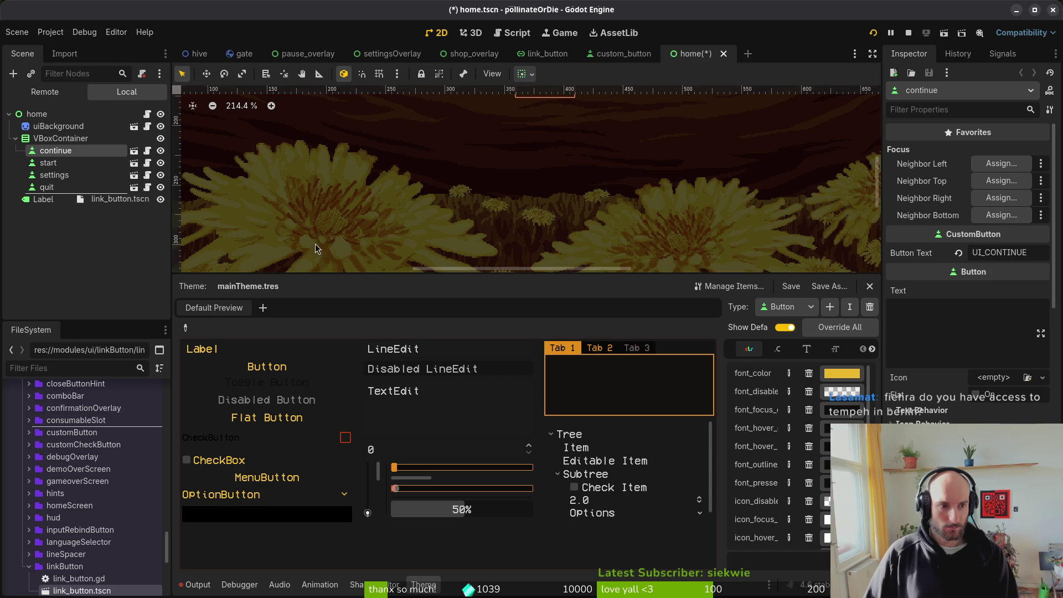
left_click_drag(264, 241, 77, 198)
scroll(210, 171, "down", 5)
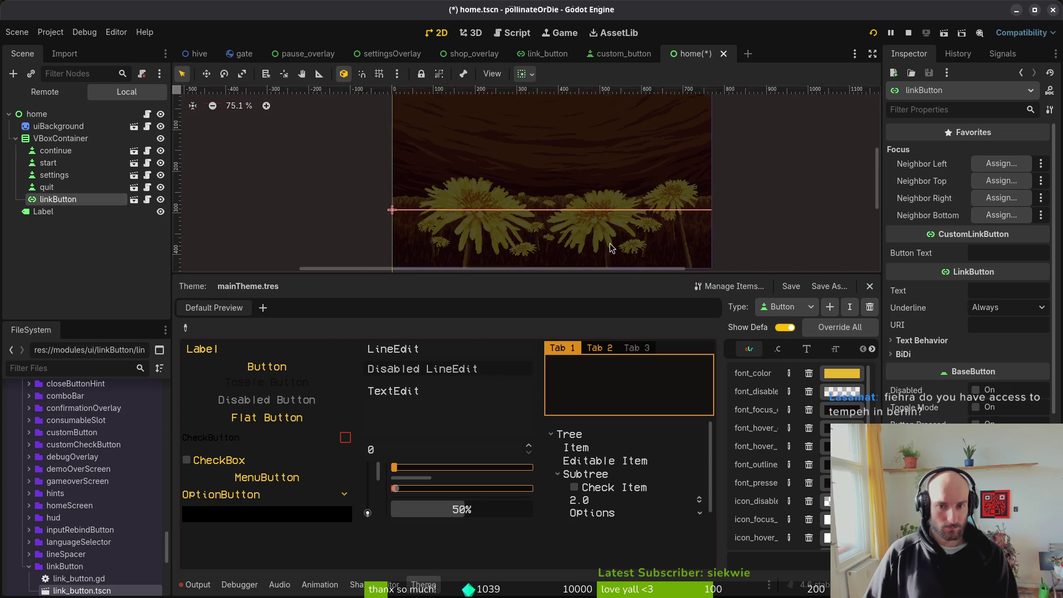
left_click(83, 198)
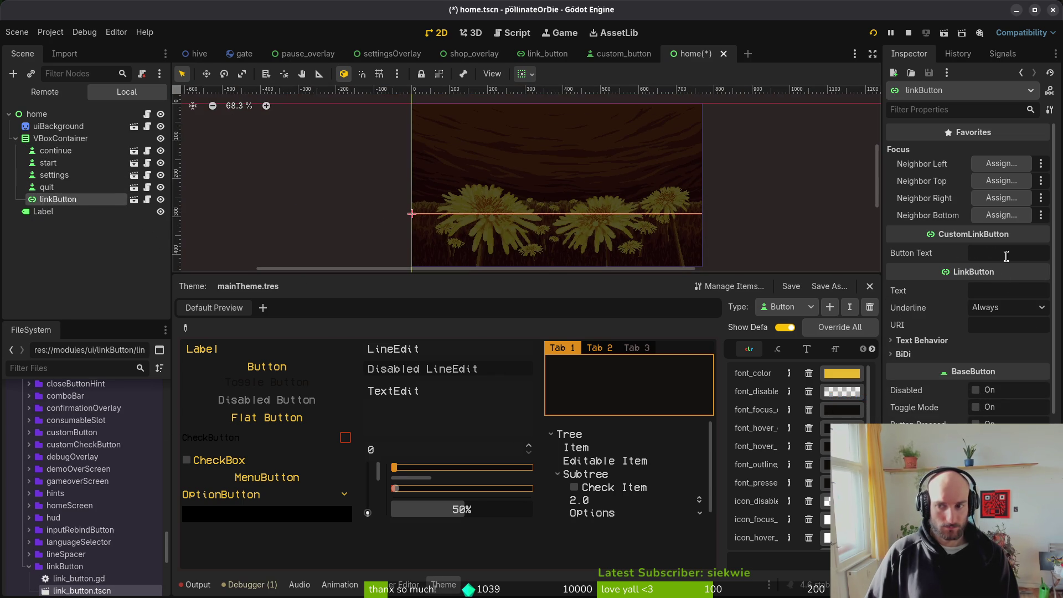
Step: Set the new linkButton's Button Text to FEEDBACK
left_click(1007, 255)
type("FEEDBACK")
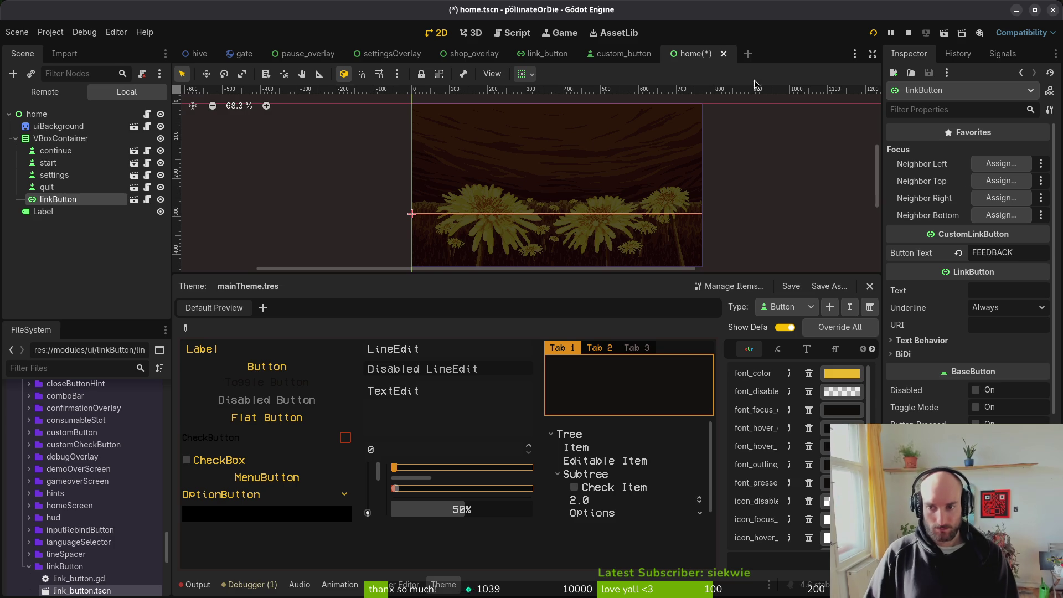
left_click(76, 199)
left_click(76, 199)
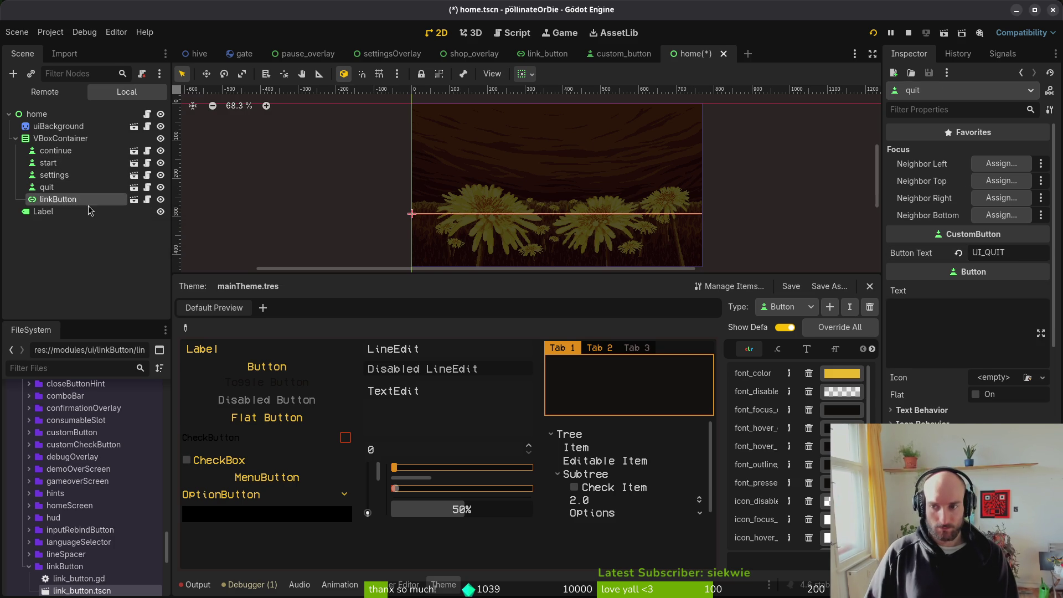
Step: Check the customButton node's properties for reference, then go to link_button
left_click(634, 59)
left_click(53, 115)
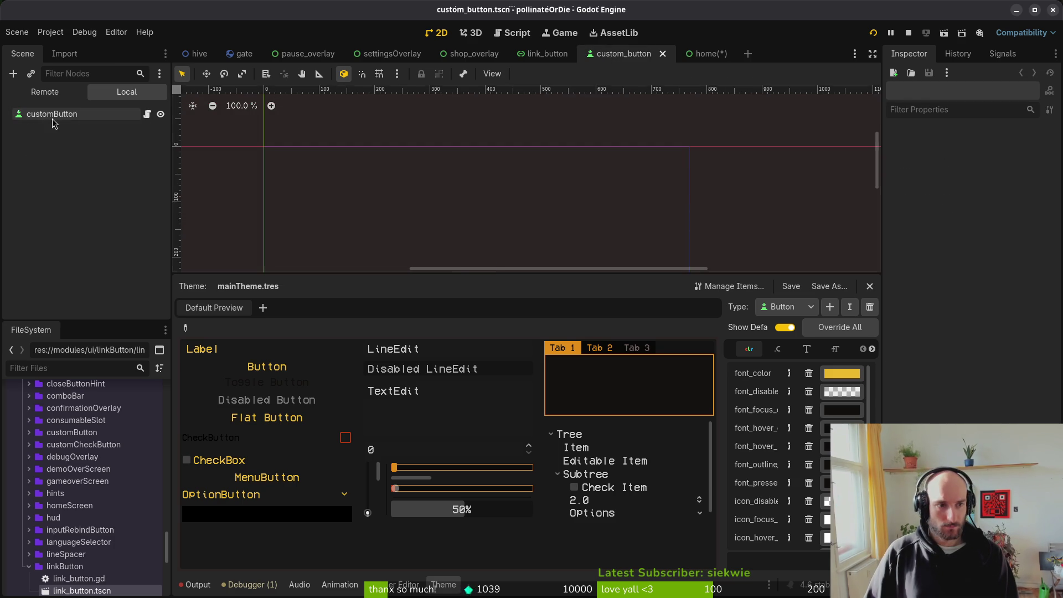
scroll(526, 149, "down", 2)
scroll(979, 414, "down", 5)
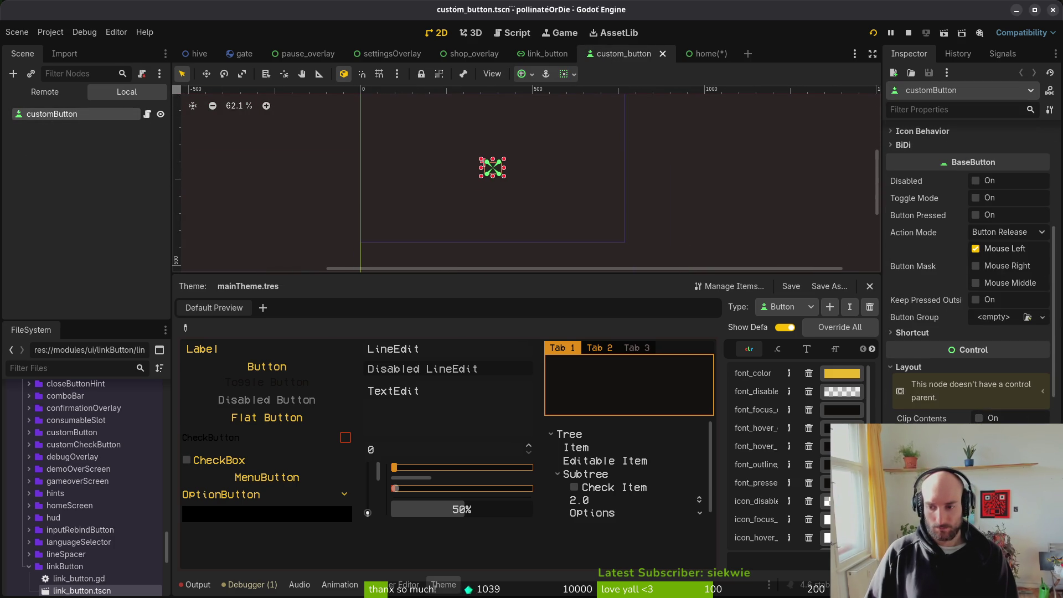
left_click(699, 54)
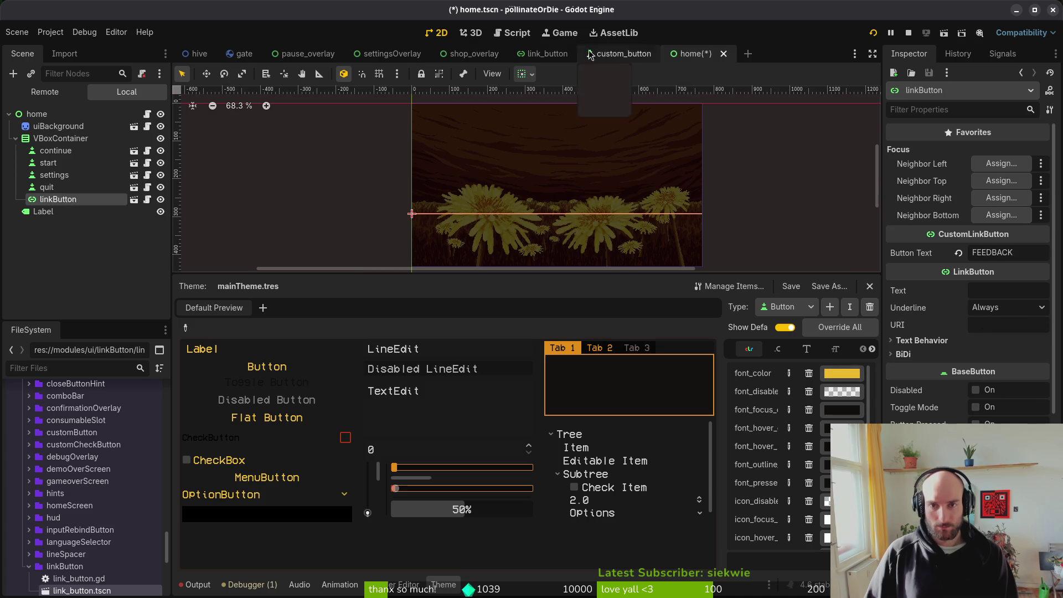
left_click(547, 53)
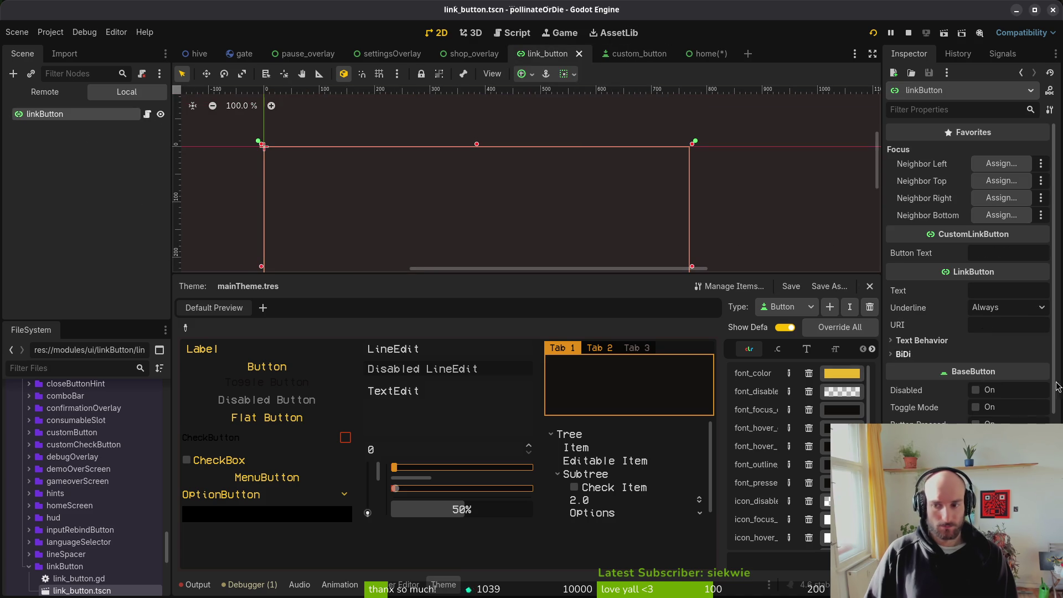
Step: Set the link button's Anchors Preset to Center
left_click(909, 281)
left_click(1008, 419)
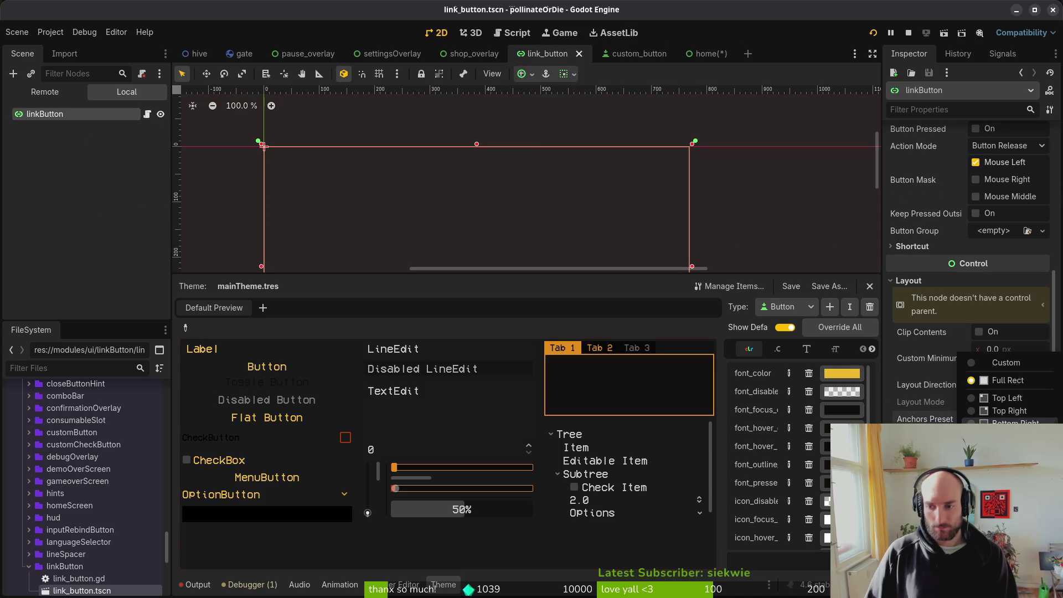
left_click(1005, 505)
left_click(1013, 347)
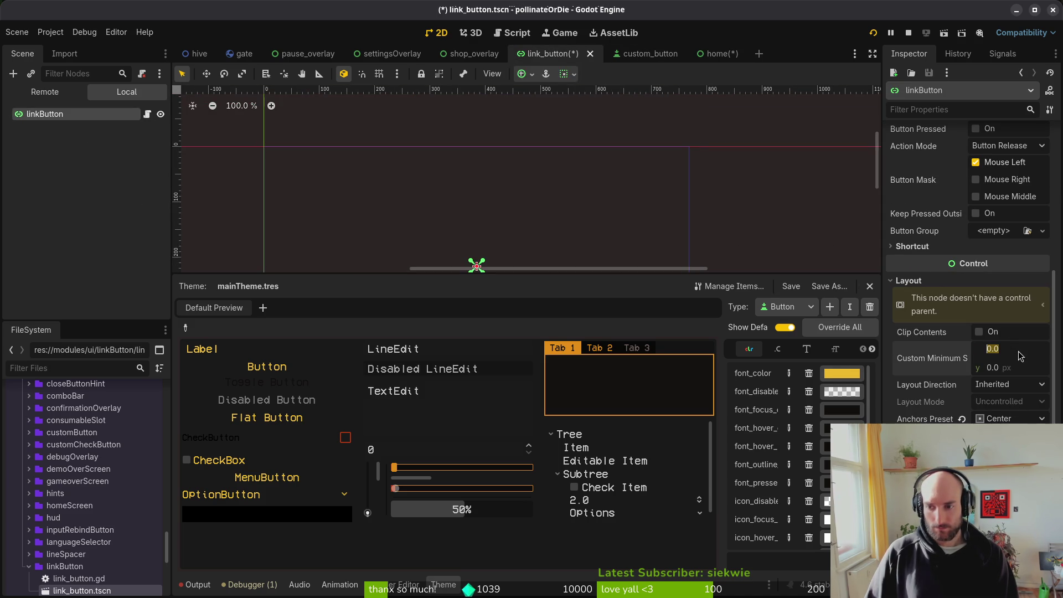
type("24")
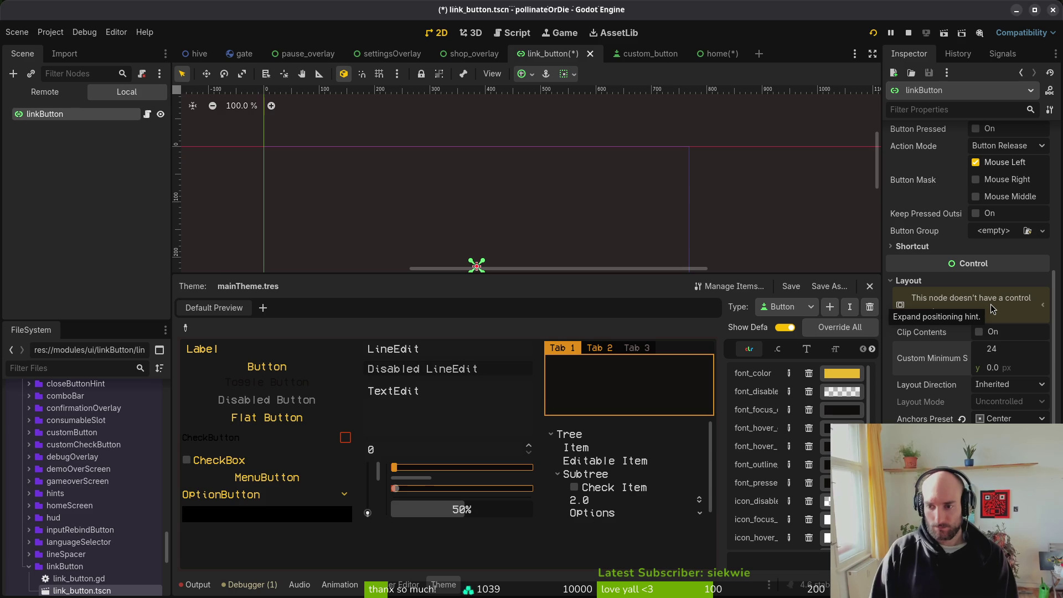
left_click(636, 53)
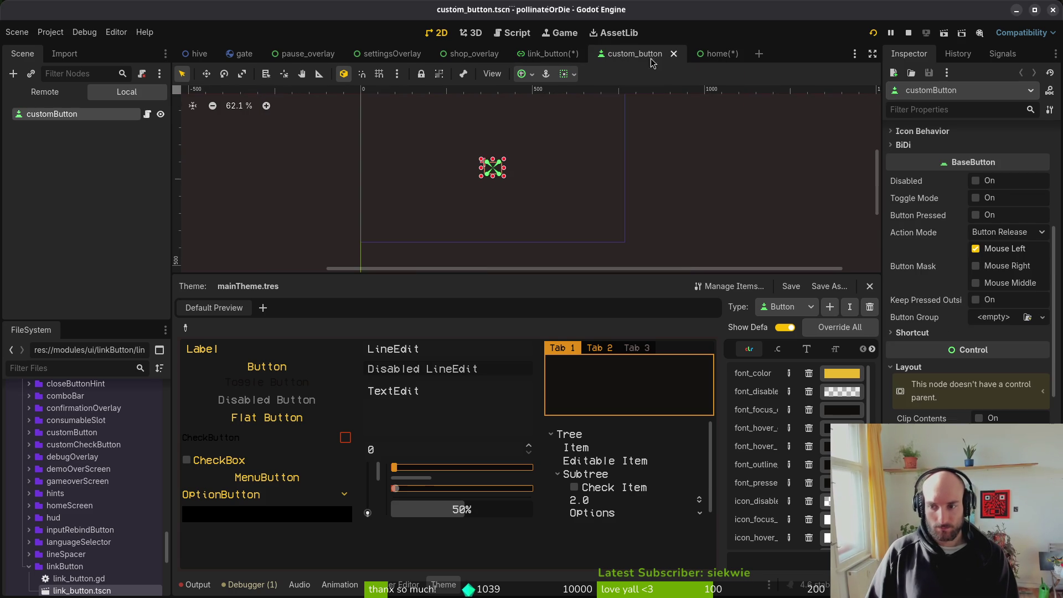
key("ctrl+shift+Tab")
Step: Give the link button a 50 × 32 Custom Minimum Size and save the scene
left_click(1014, 348)
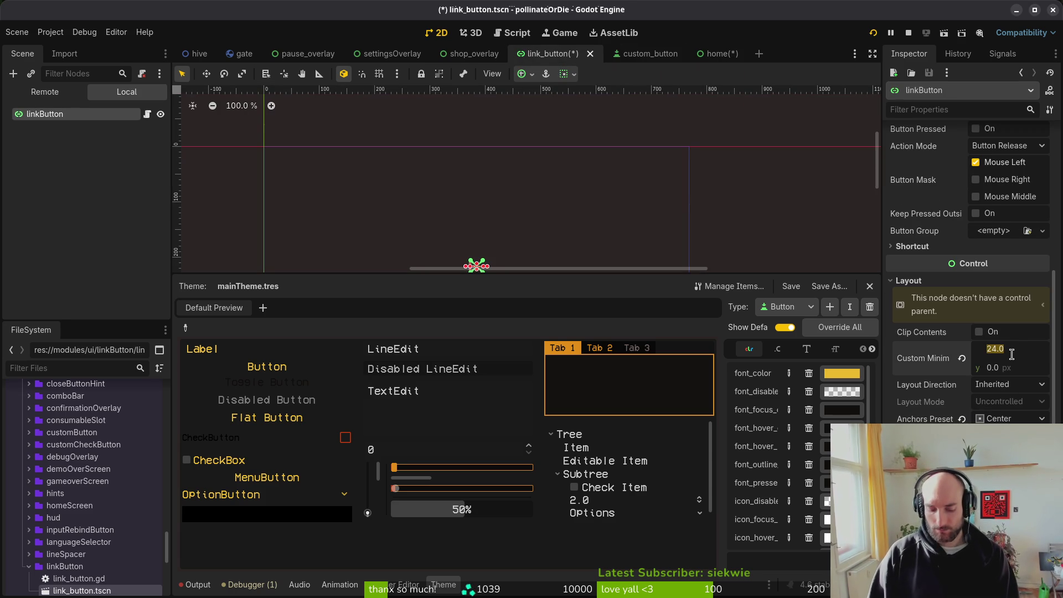
type("4")
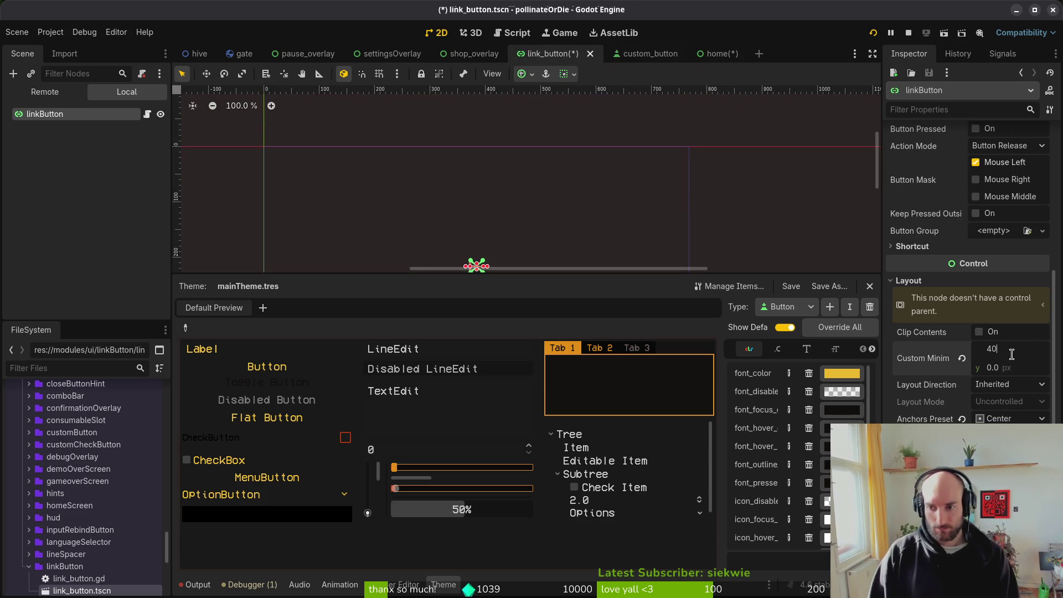
type("50")
key("Tab")
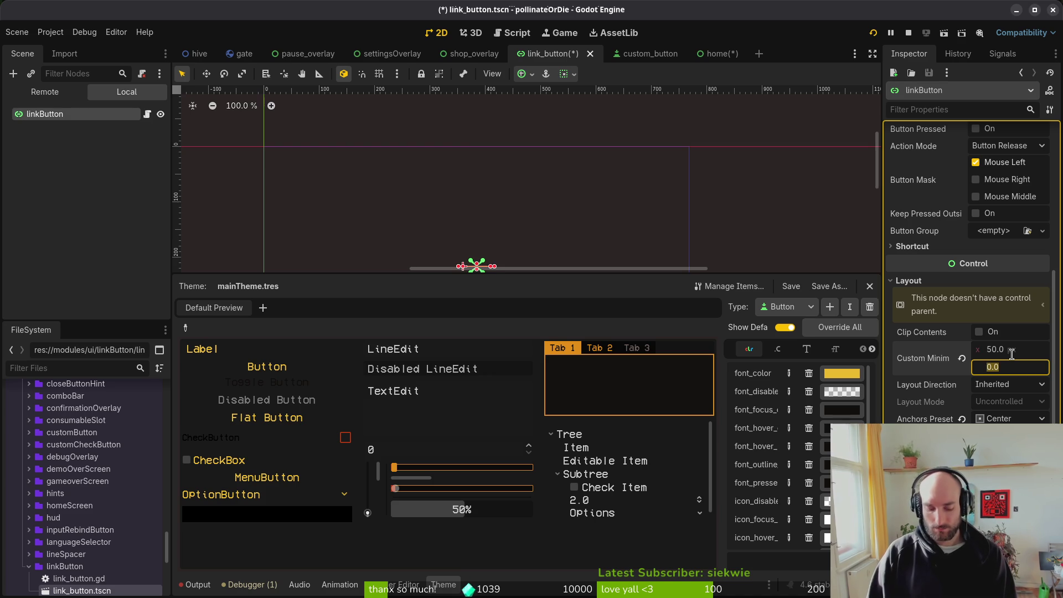
type("20")
key("Return")
key("ctrl+s")
left_click(624, 53)
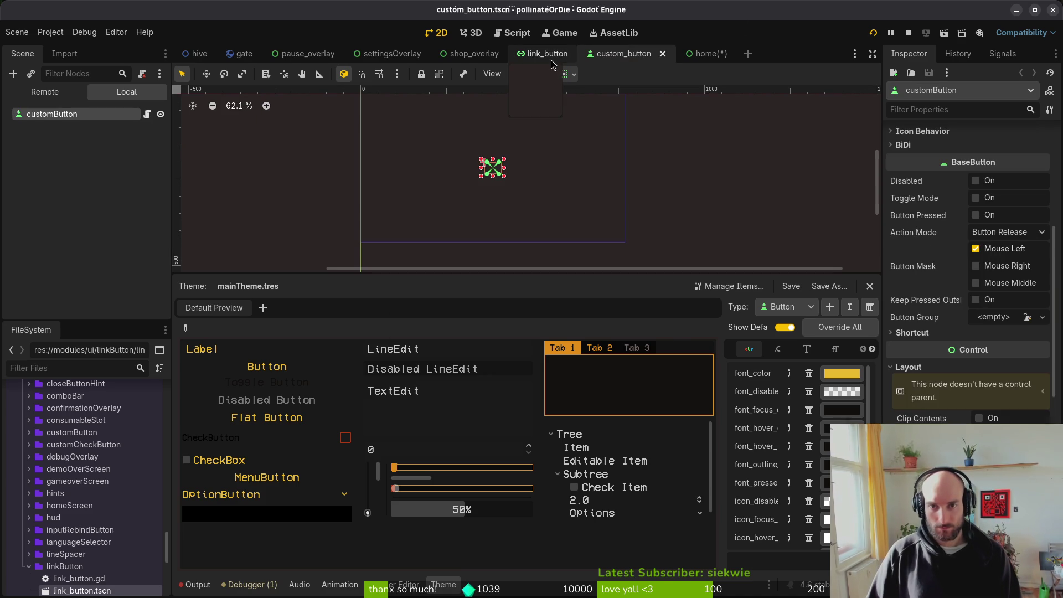
left_click(550, 55)
left_click(1020, 367)
type("32")
key("Return")
key("ctrl+s")
Step: Check the linkButton in home and compare the custom_button scene's settings
scroll(568, 159, "down", 2)
left_click_drag(567, 160, 592, 103)
left_click(685, 54)
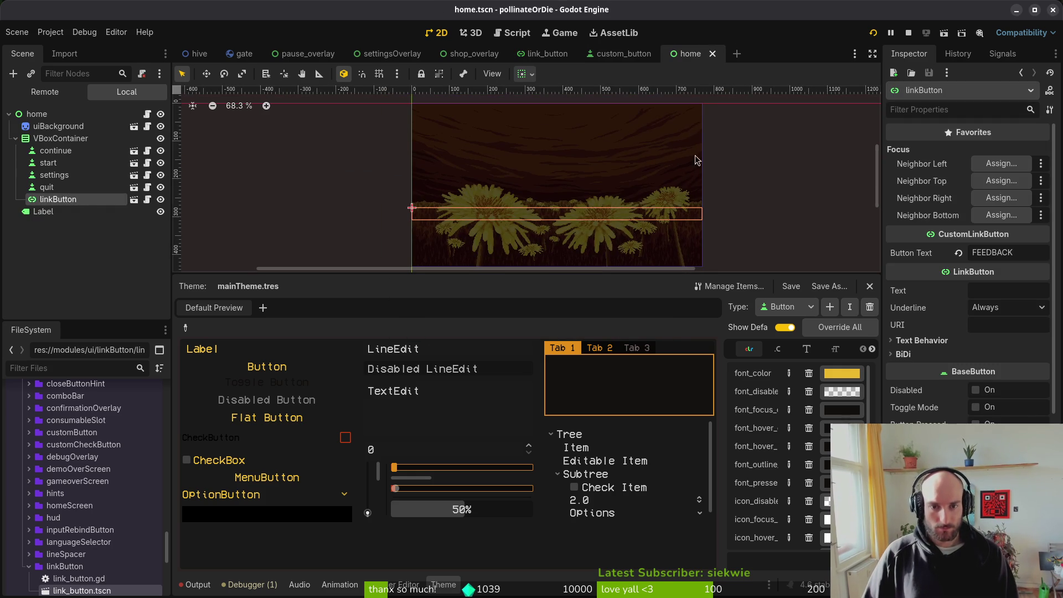
left_click(72, 187)
left_click(72, 200)
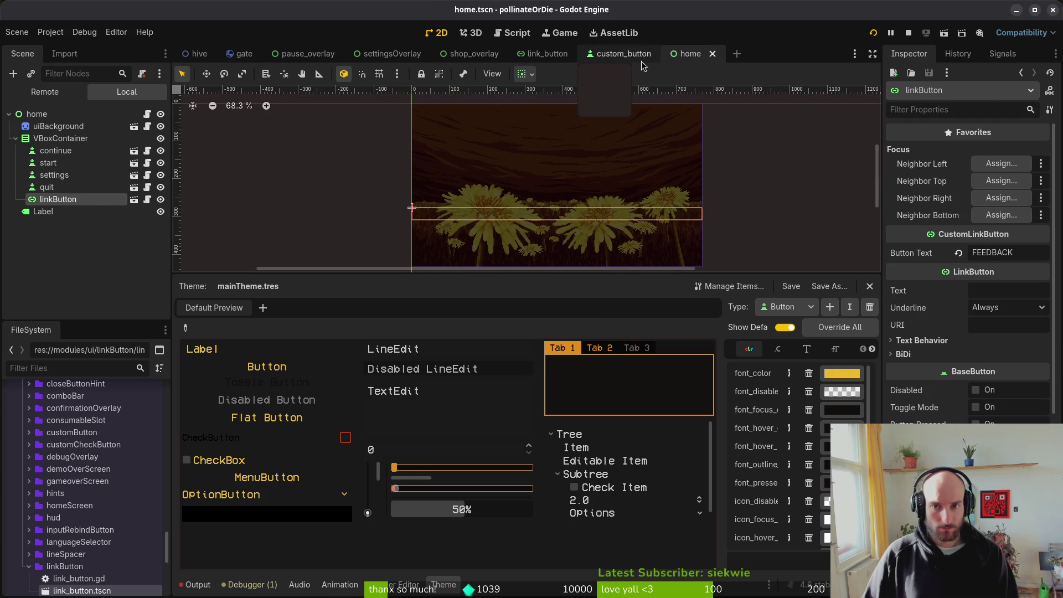
left_click(622, 53)
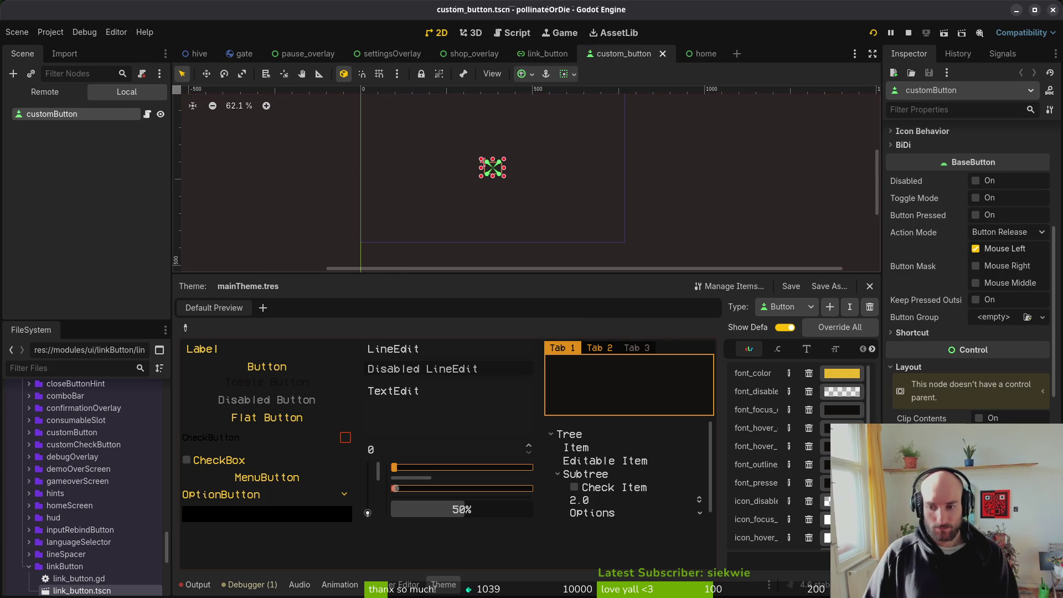
scroll(969, 276, "down", 3)
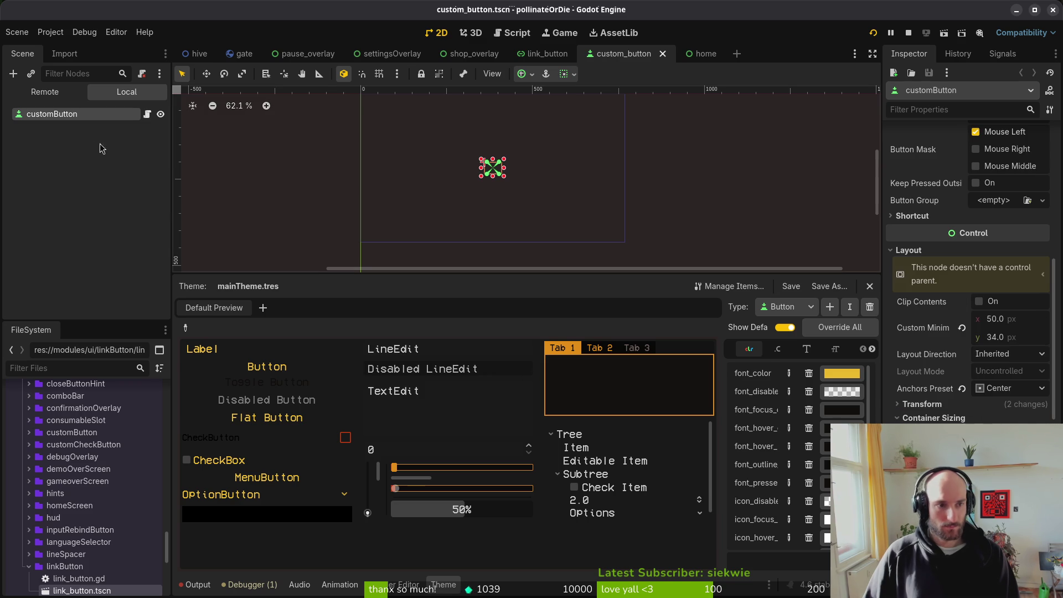
left_click(547, 54)
scroll(941, 305, "down", 2)
Step: Set horizontal Container Sizing to Shrink Center, save link_button, then save home
left_click(933, 331)
left_click(1012, 346)
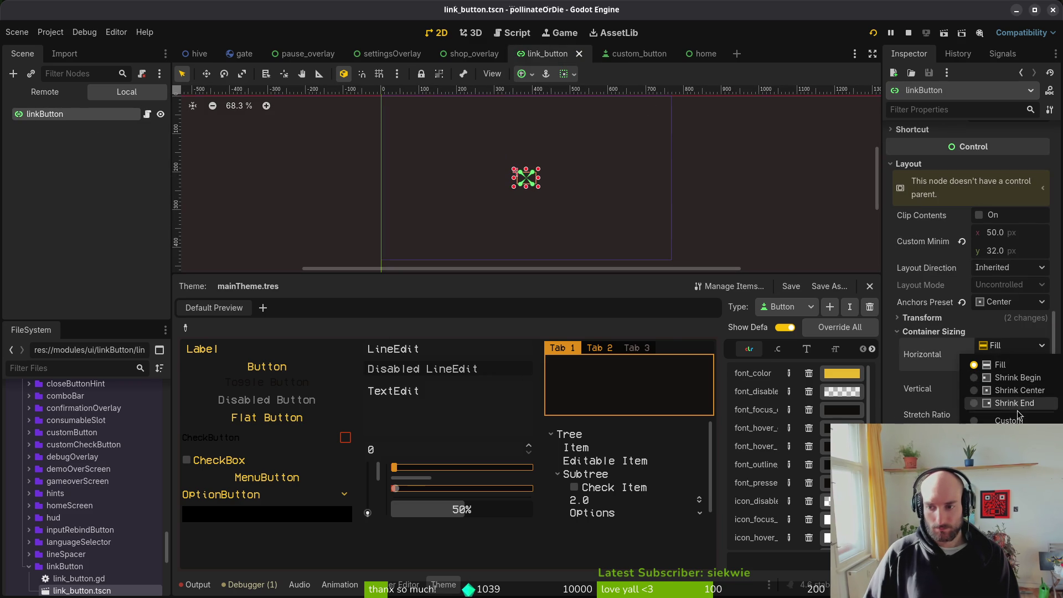
left_click(1016, 403)
left_click(1012, 346)
left_click(1016, 391)
key("ctrl+s")
left_click(699, 53)
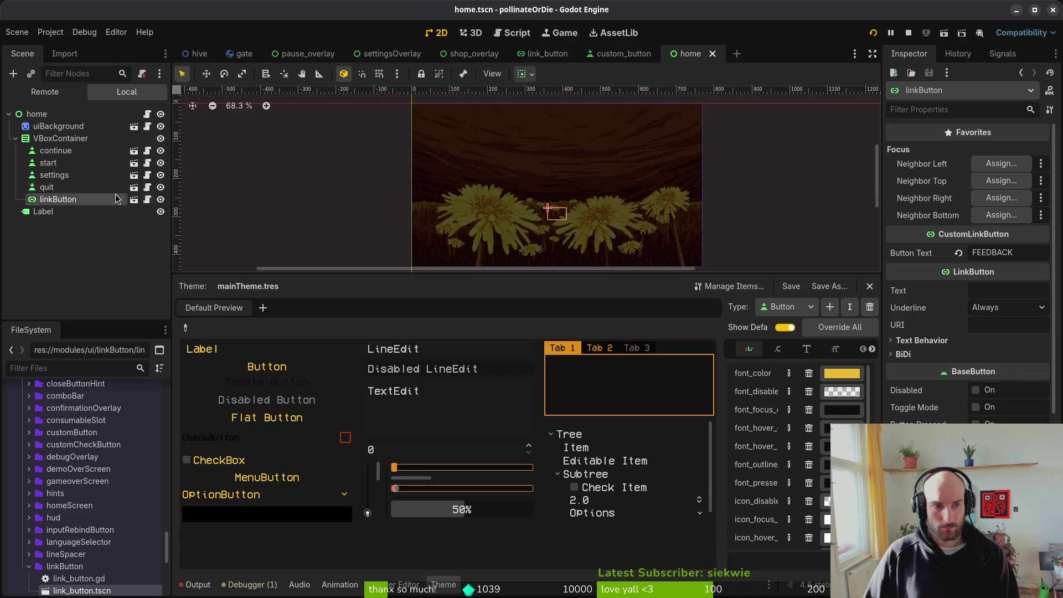
left_click(81, 200)
key("ctrl+s")
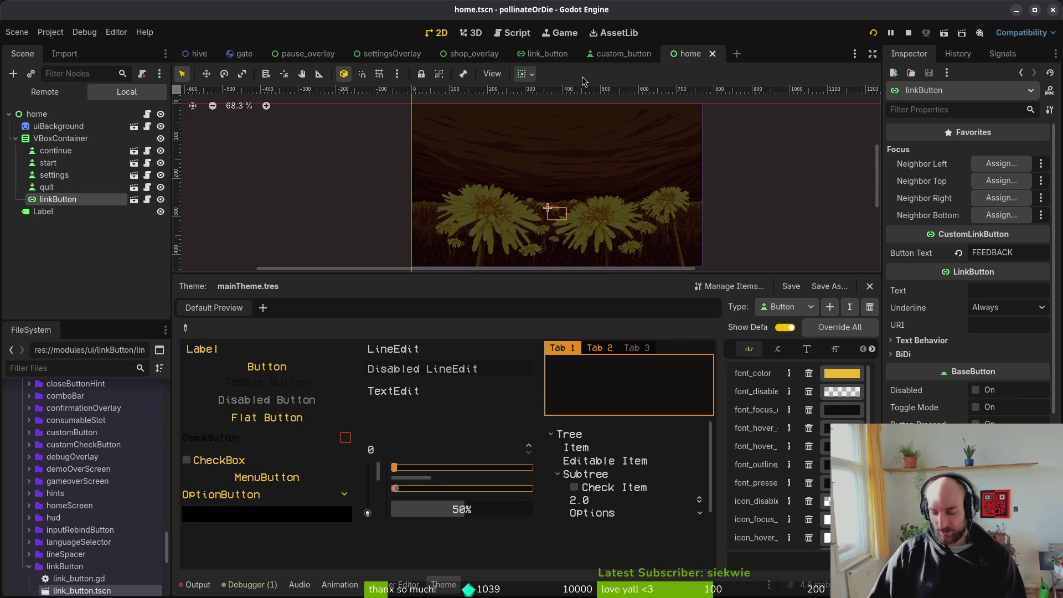
key("ctrl+shift+o")
Step: Open the demo_over scene and delete its old LinkButton node
type("gameover")
key("Return")
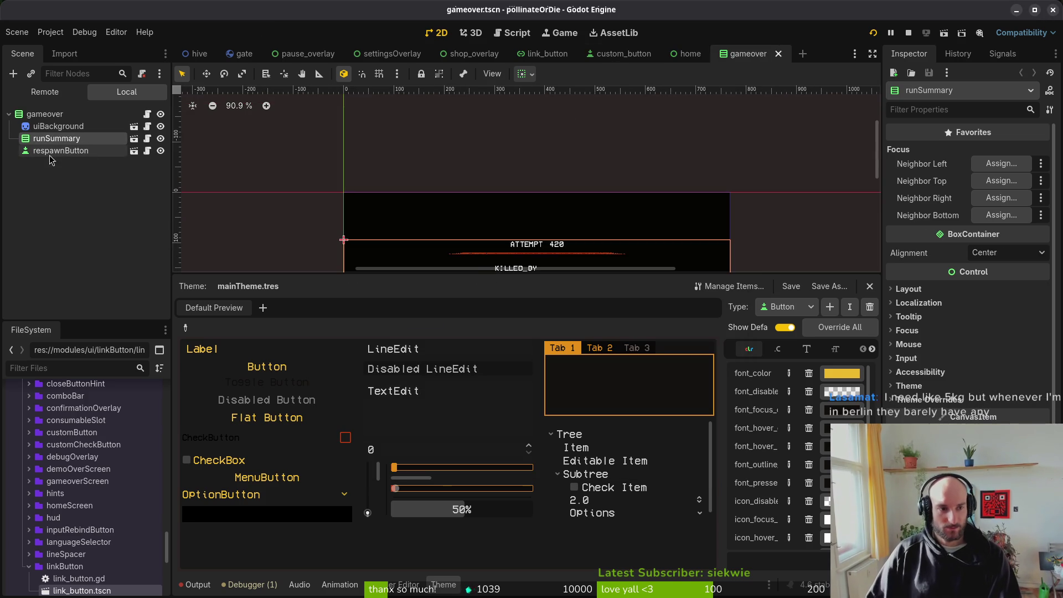
key("ctrl+shift+o")
type("demove")
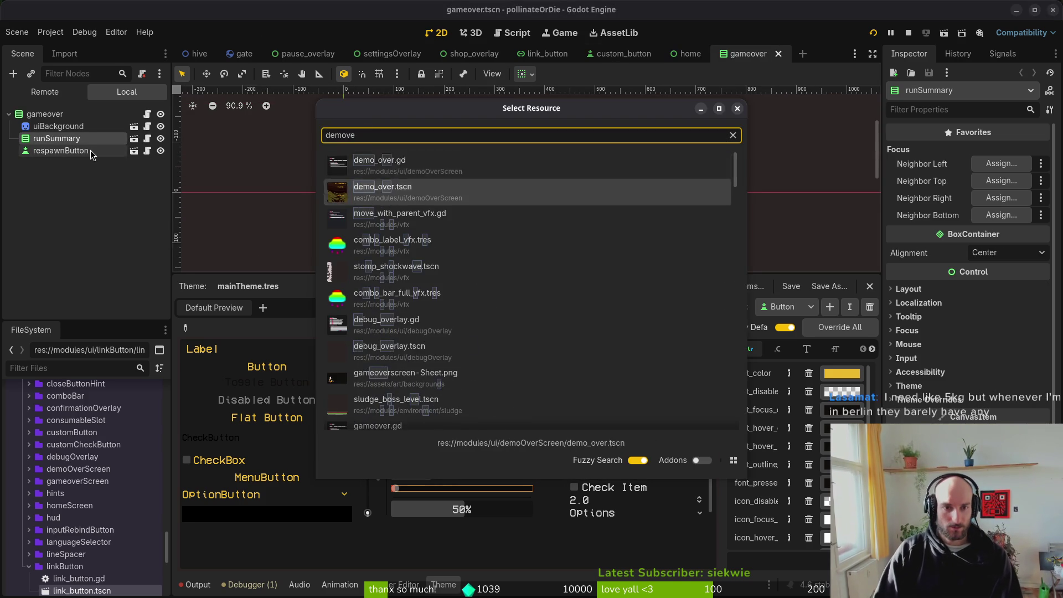
key("Return")
left_click(16, 138)
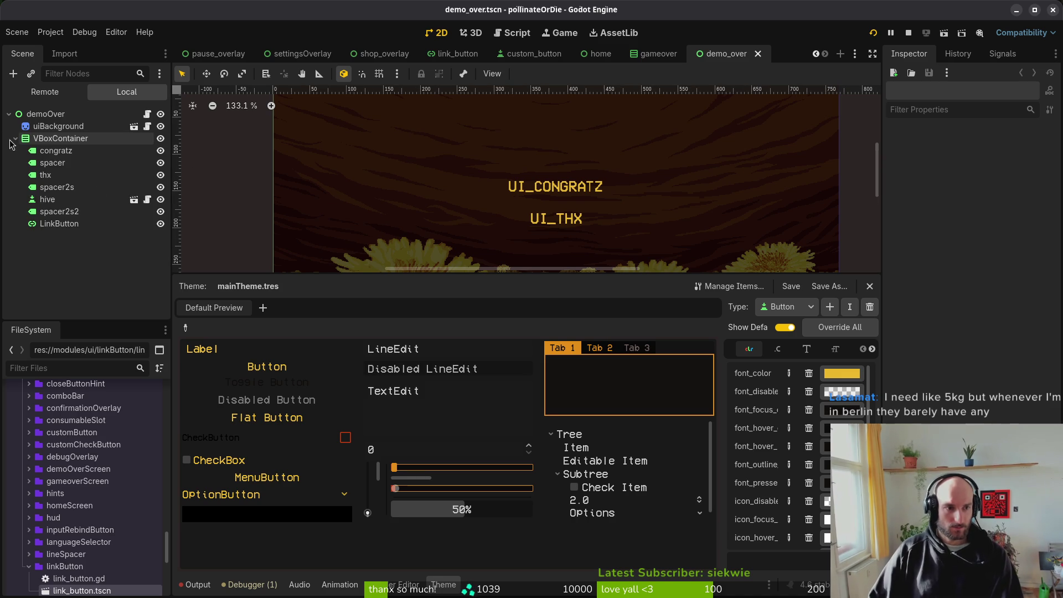
left_click(80, 228)
key("Delete")
key("Return")
Step: Instance link_button.tscn under VBoxContainer with FEEDBACK as Button Text, and save
left_click_drag(89, 595, 94, 222)
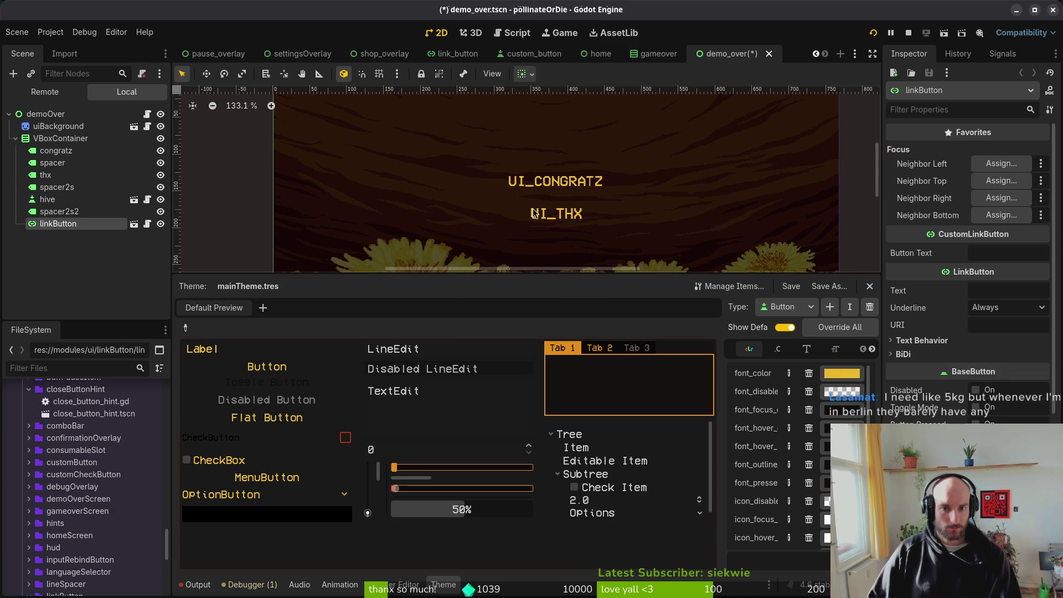
left_click(1007, 254)
type("FEEDBACK")
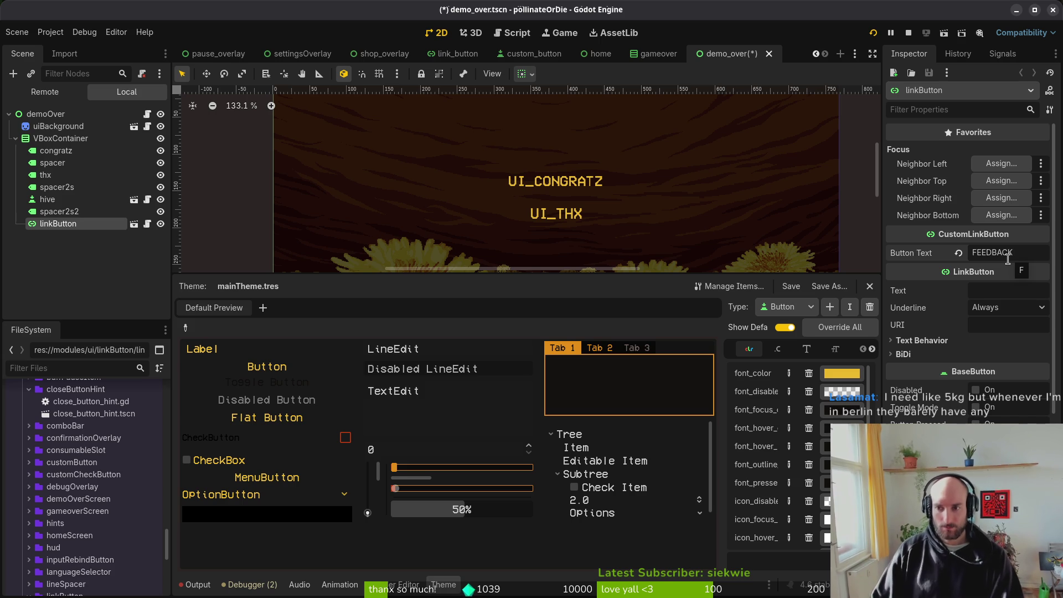
key("ctrl+s")
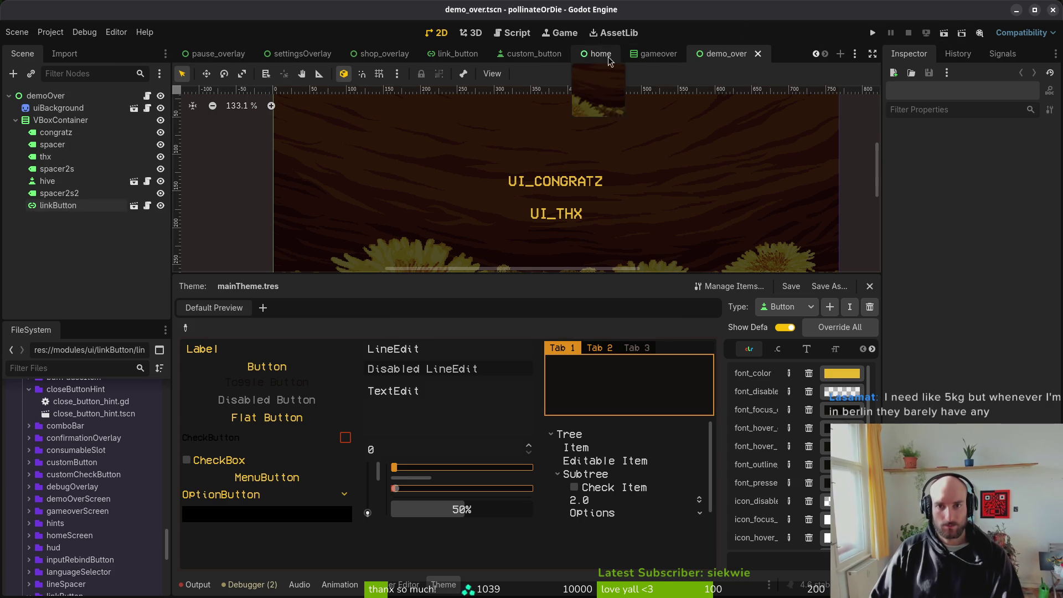
left_click(535, 53)
Step: Run the project and view the two errors, including home.gd missing VBoxContainer/LinkButton
scroll(969, 271, "down", 10)
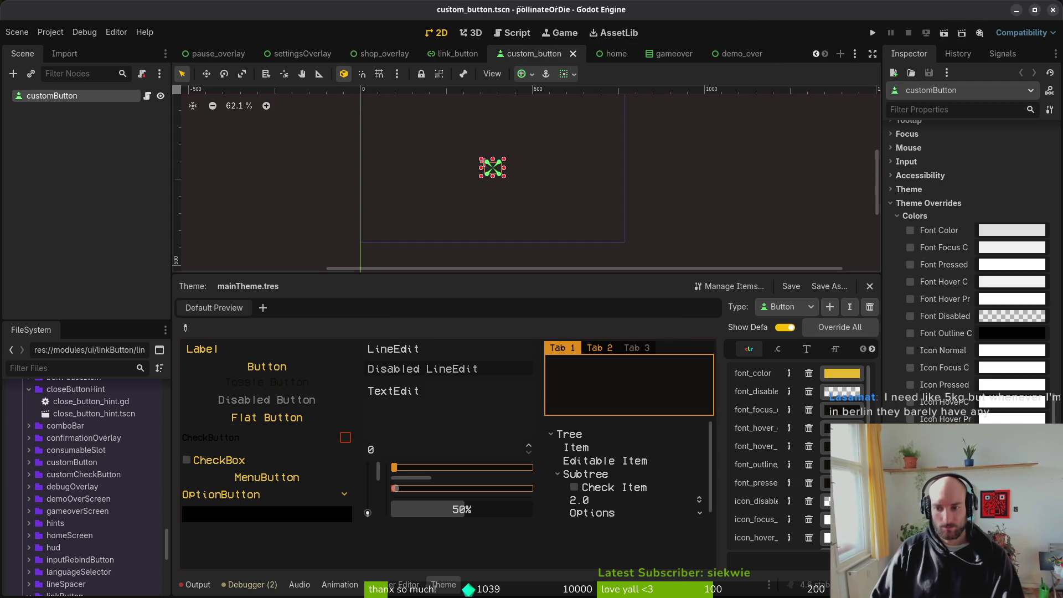
scroll(969, 249, "up", 10)
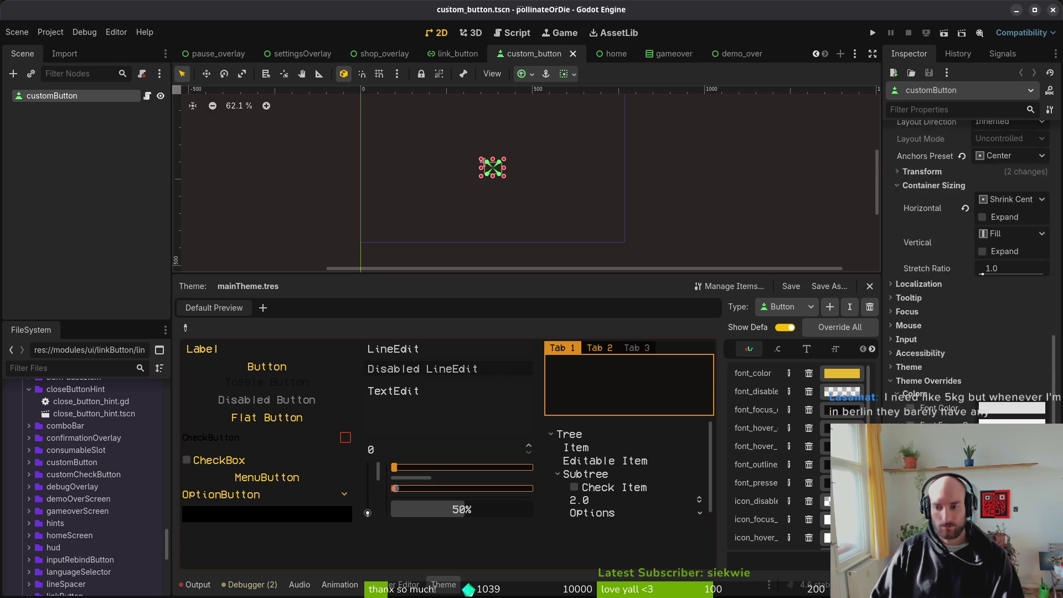
left_click(872, 33)
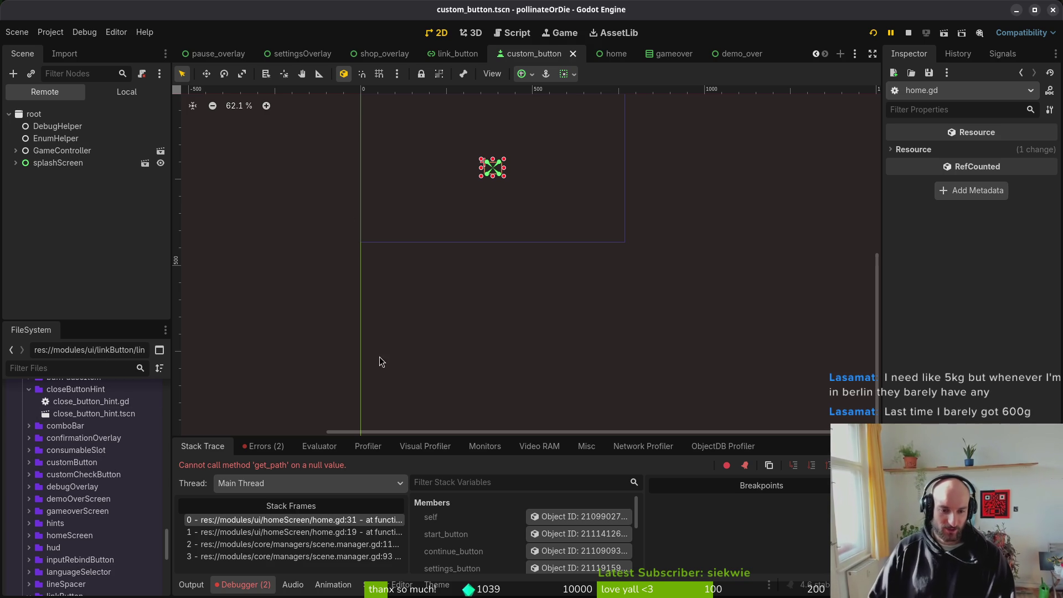
left_click(267, 447)
mouse_move(533, 499)
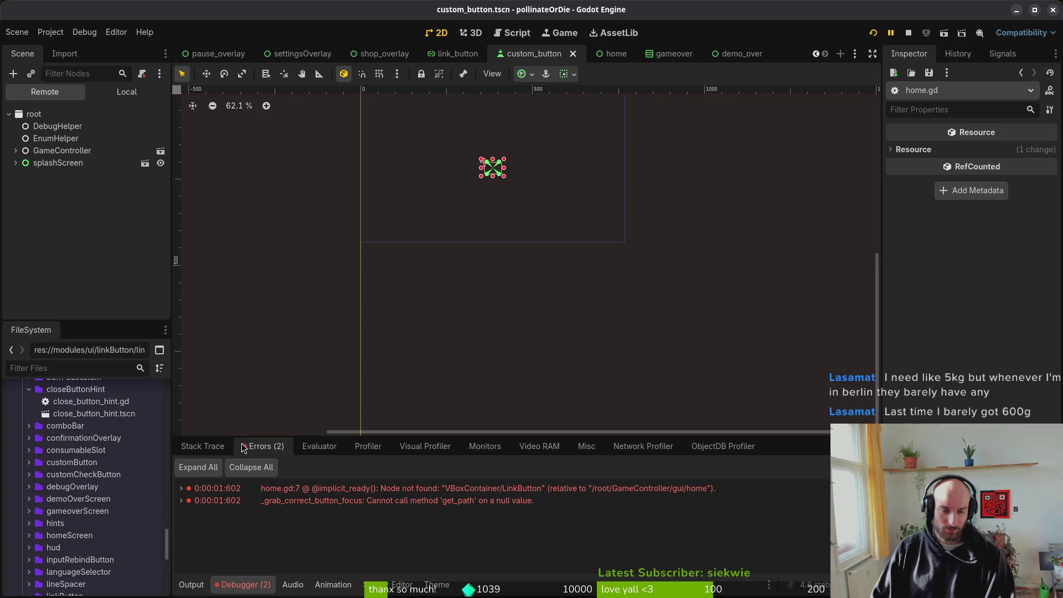
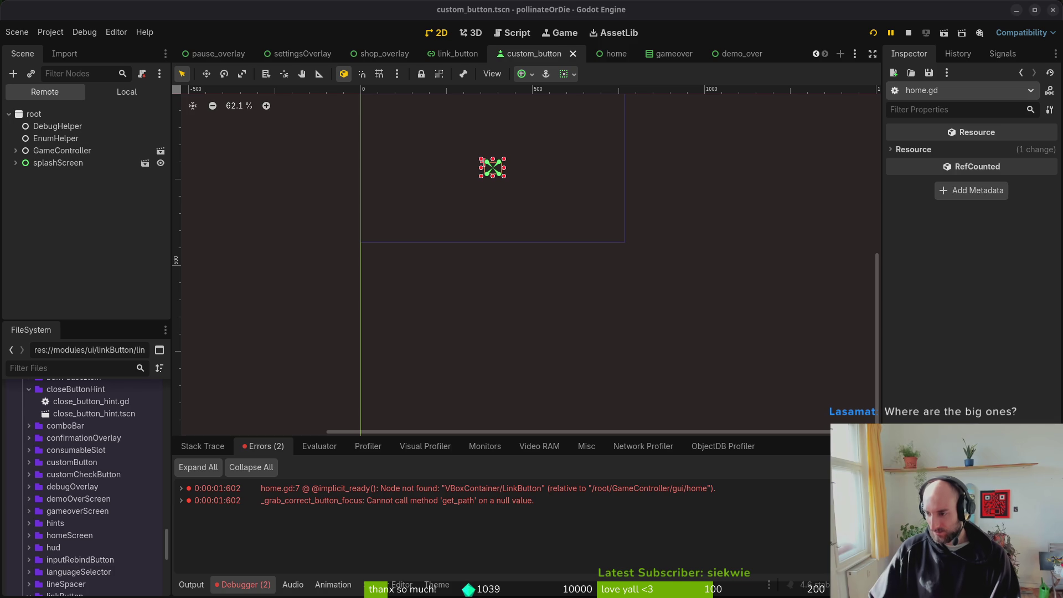
Step: Bring Google Maps forward and open Dong Xuan Center's place details
key("alt+Tab")
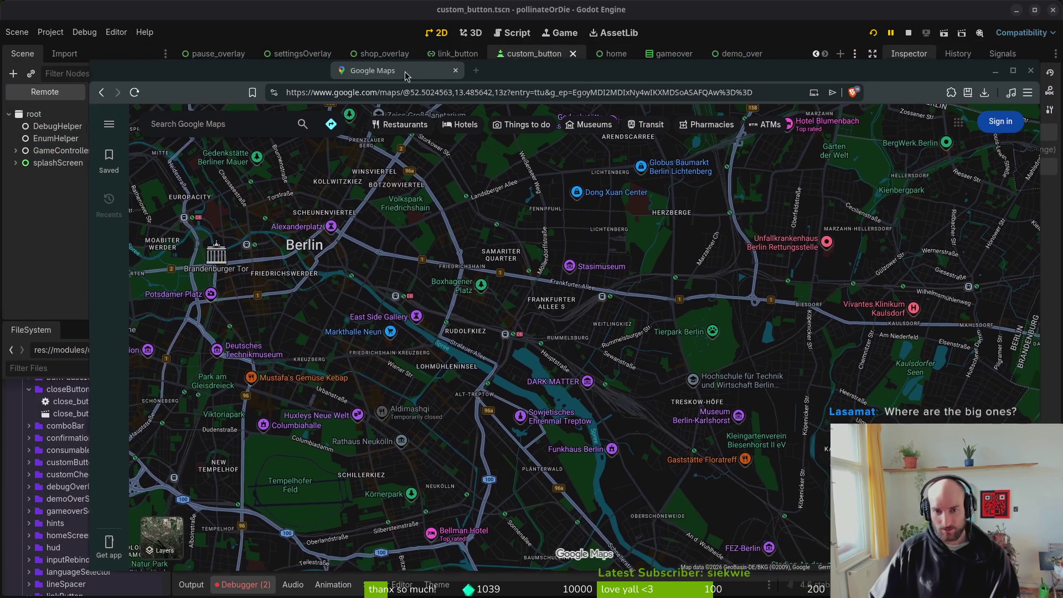
left_click(611, 194)
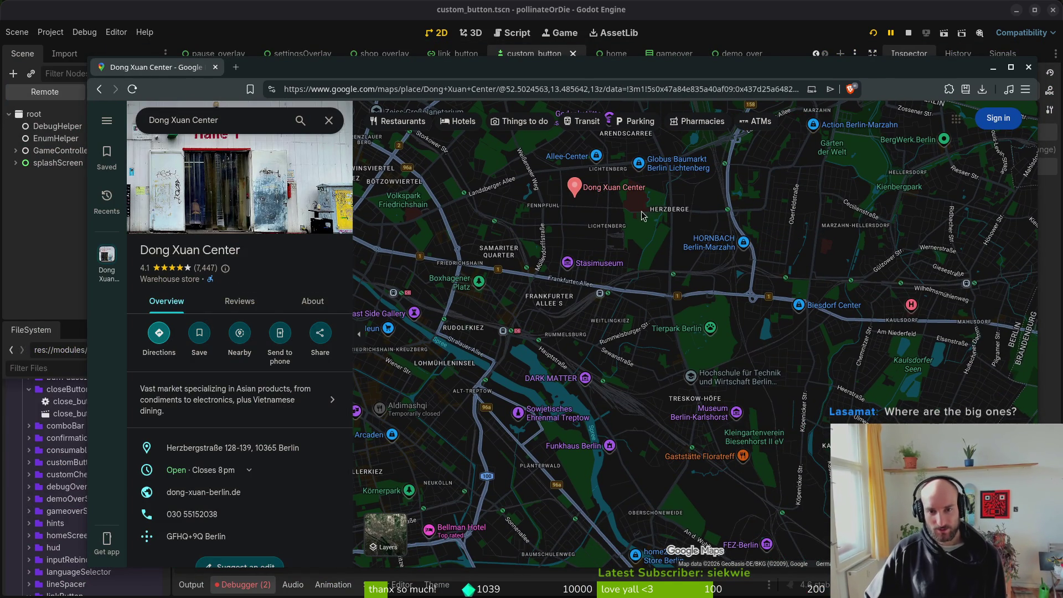
scroll(584, 200, "up", 2)
scroll(747, 269, "up", 3)
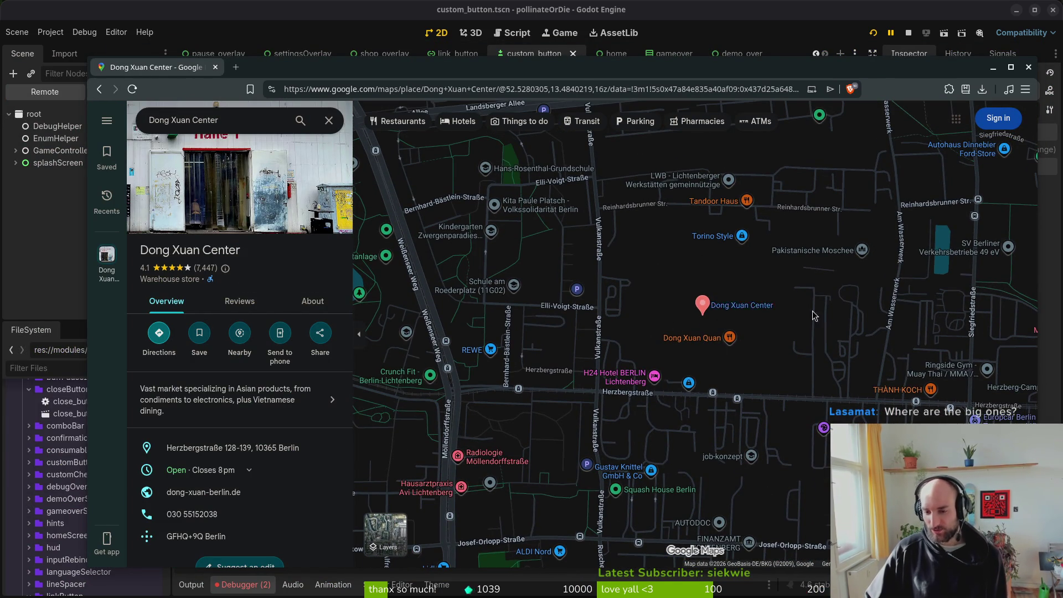
scroll(702, 331, "down", 3)
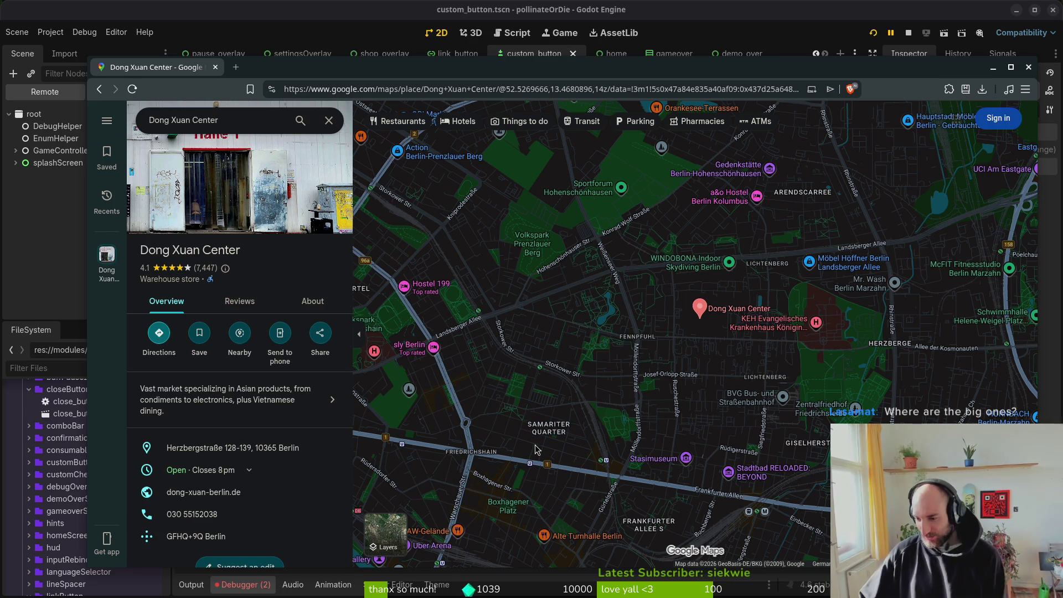
Step: Zoom the map in to building level along Frankfurter Allee
left_click_drag(640, 374, 672, 211)
left_click_drag(737, 216, 735, 248)
scroll(634, 341, "down", 1)
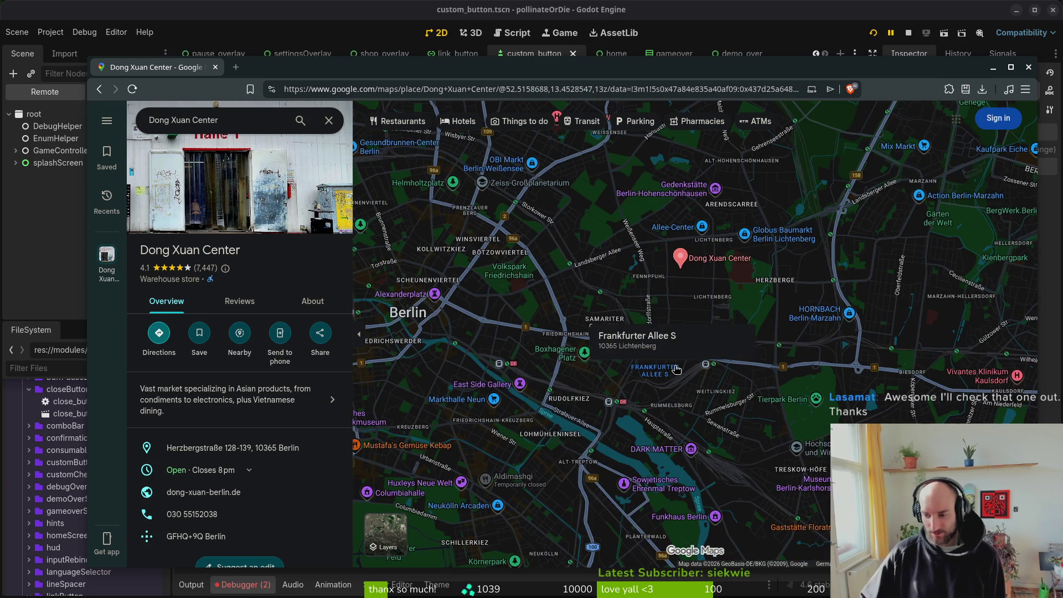
mouse_move(702, 227)
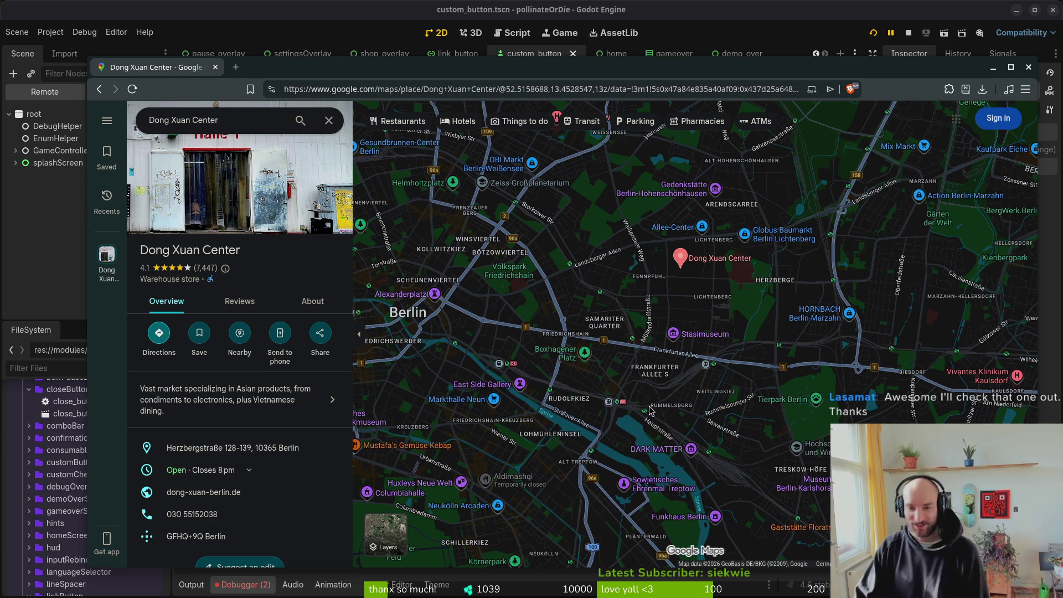
scroll(643, 354, "up", 5)
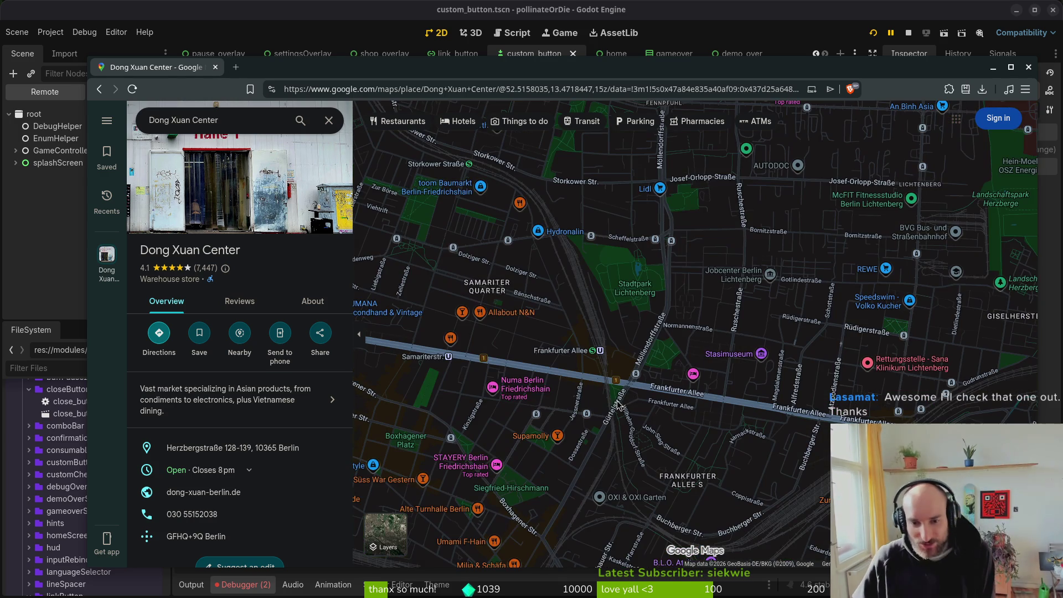
scroll(600, 383, "up", 3)
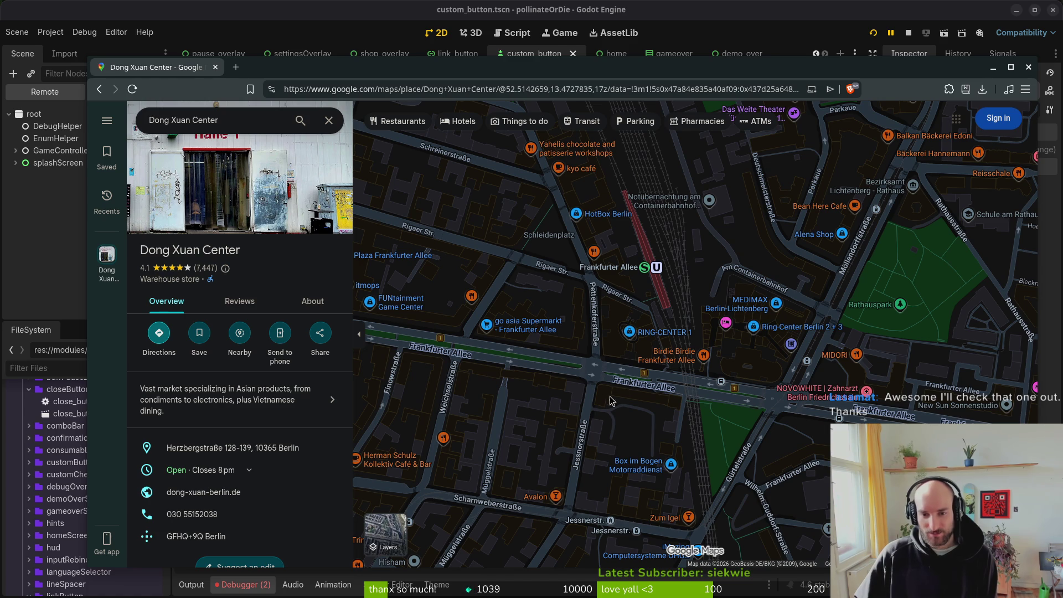
scroll(623, 397, "up", 2)
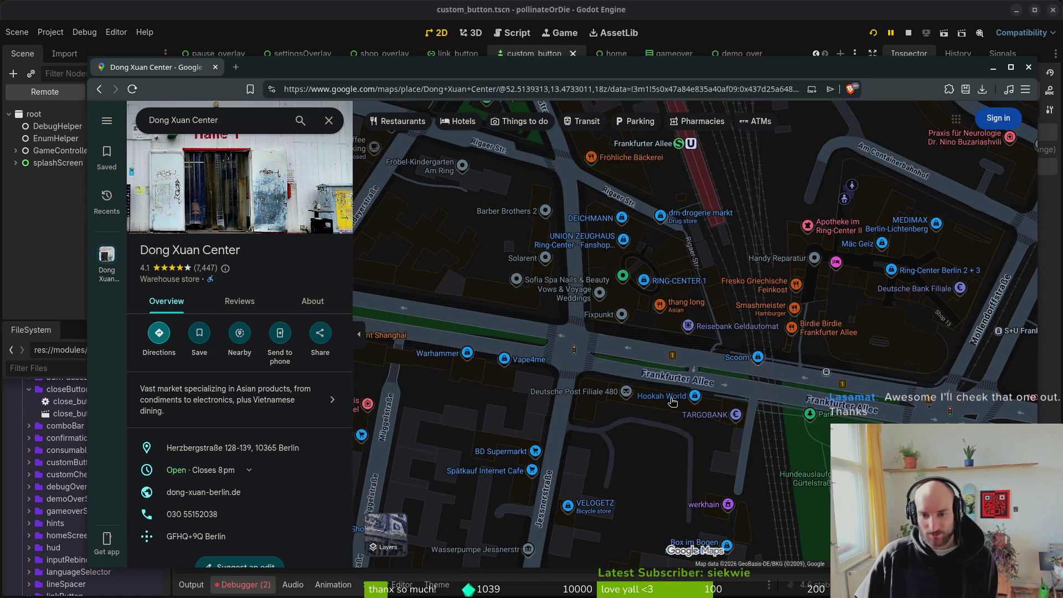
scroll(663, 402, "up", 2)
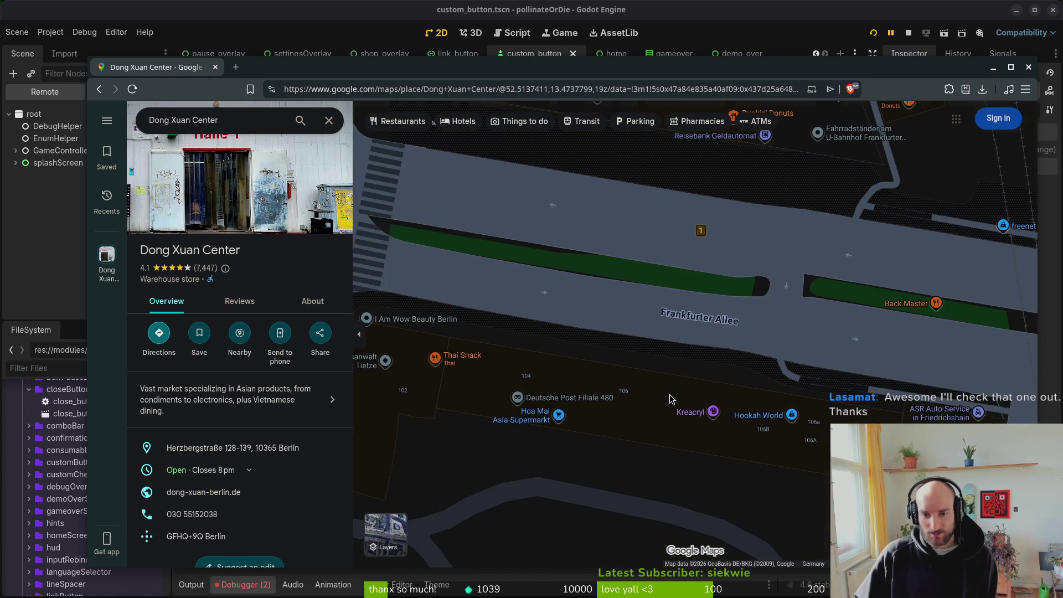
Step: Open the Hoa Mai Asia-Supermarkt place details and zoom the map out
left_click(525, 421)
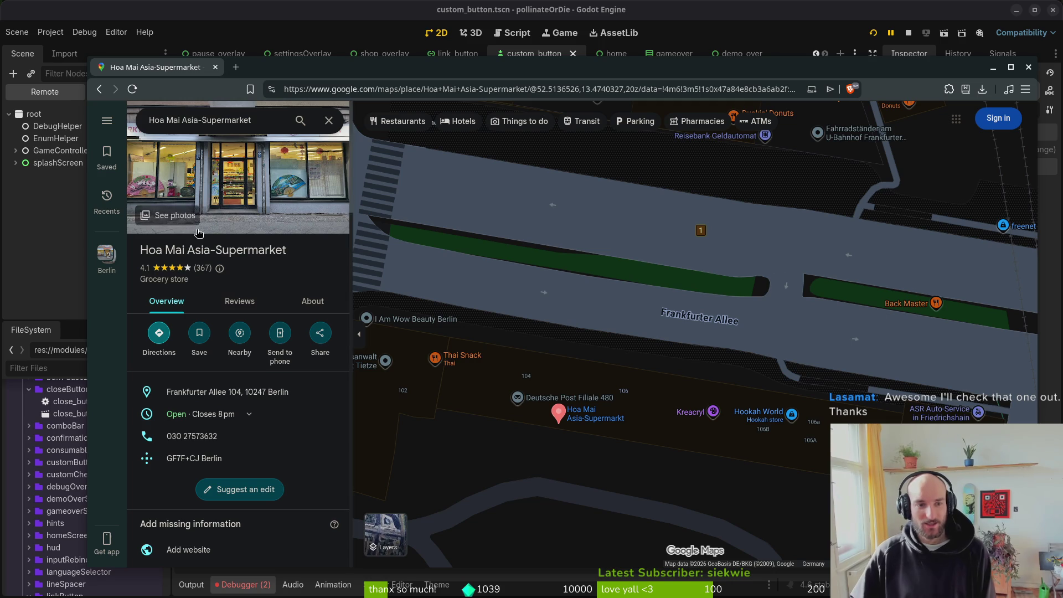
scroll(692, 365, "down", 3)
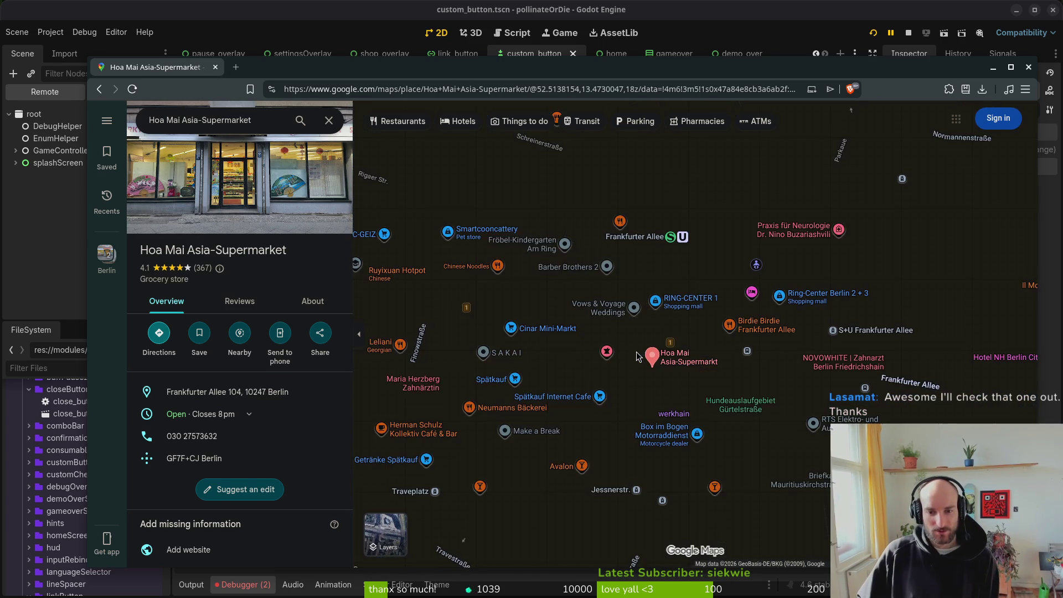
scroll(632, 382, "down", 1)
mouse_move(601, 460)
left_mouse_down()
mouse_move(702, 338)
mouse_move(737, 246)
left_mouse_up()
scroll(702, 338, "down", 2)
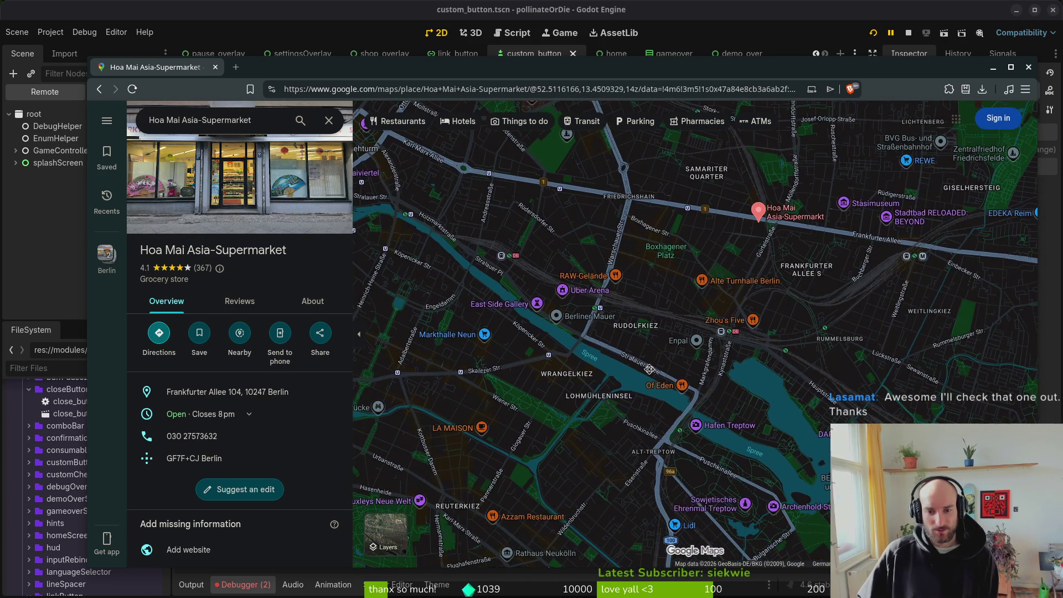
Step: Pan the map around Friedrichshain and Kreuzberg, then start a web search for tempeh
left_click_drag(604, 354, 725, 275)
left_click_drag(553, 287, 598, 315)
mouse_move(507, 290)
left_mouse_down()
mouse_move(570, 309)
mouse_move(678, 368)
left_mouse_up()
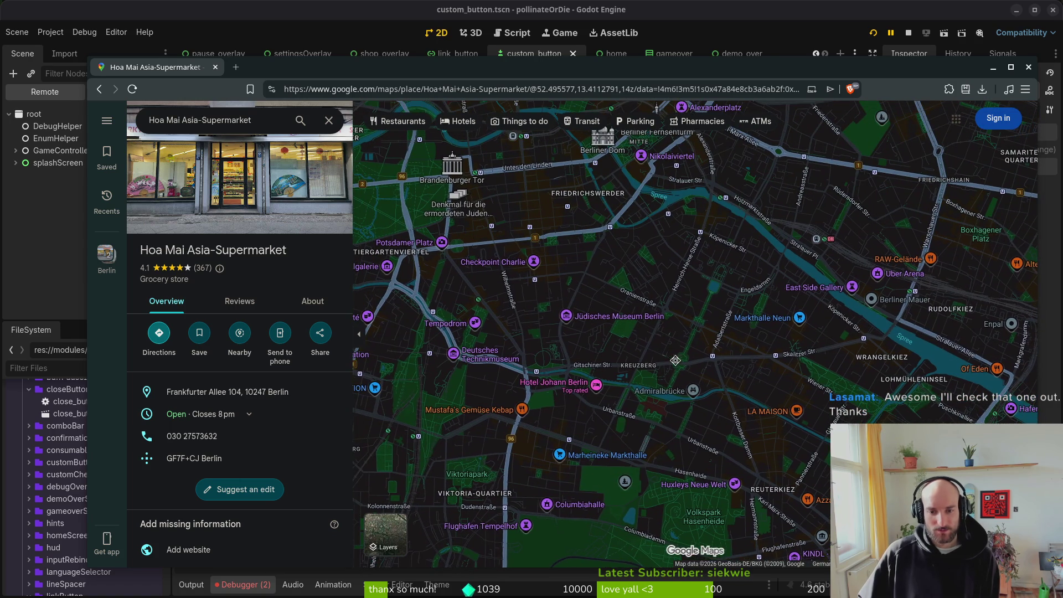
mouse_move(970, 223)
left_mouse_down()
mouse_move(896, 189)
mouse_move(620, 390)
left_mouse_up()
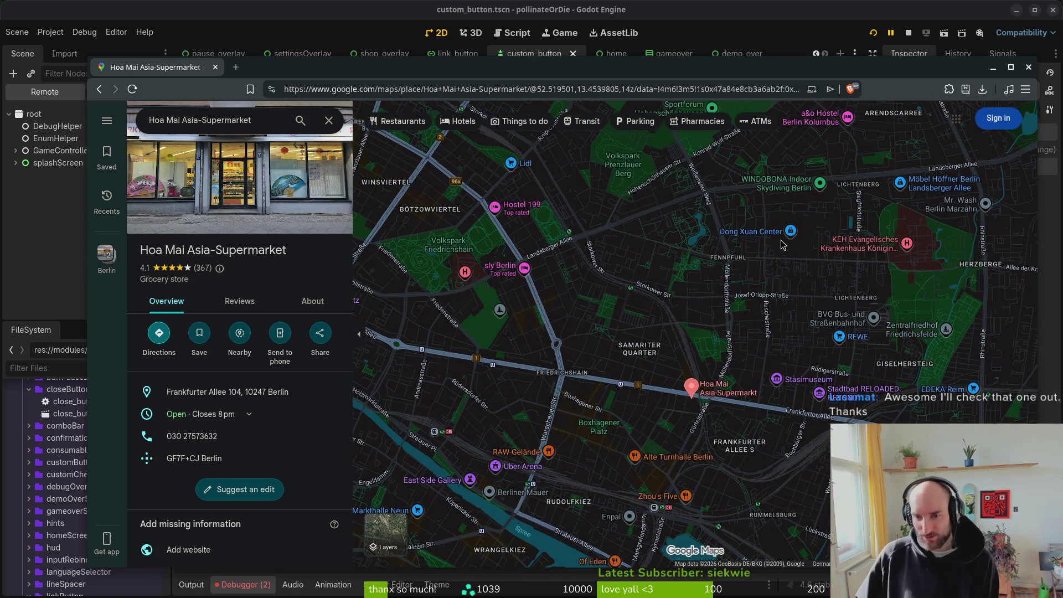
mouse_move(794, 237)
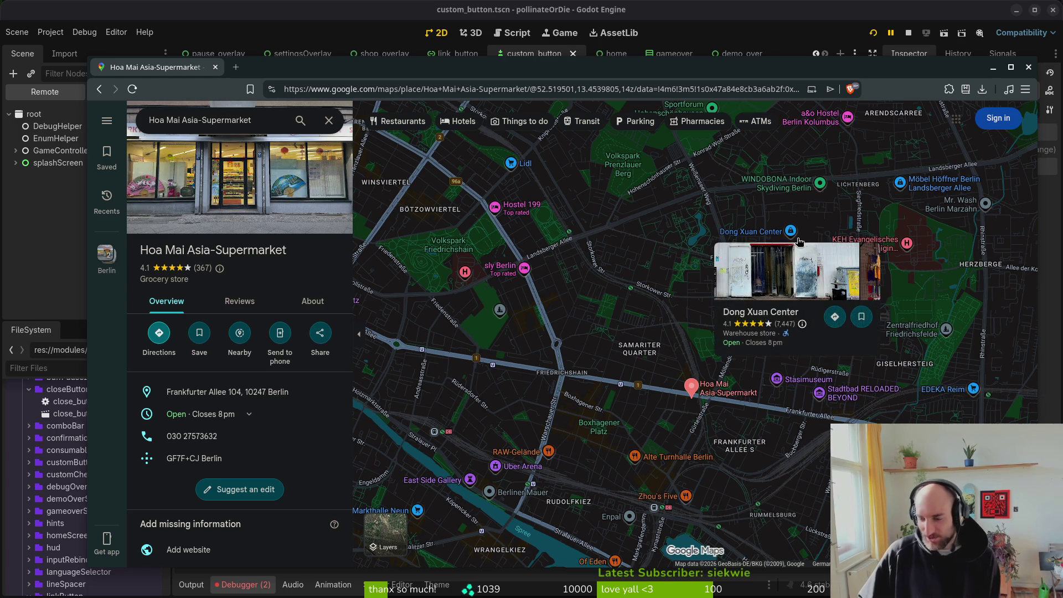
left_click_drag(592, 304, 634, 368)
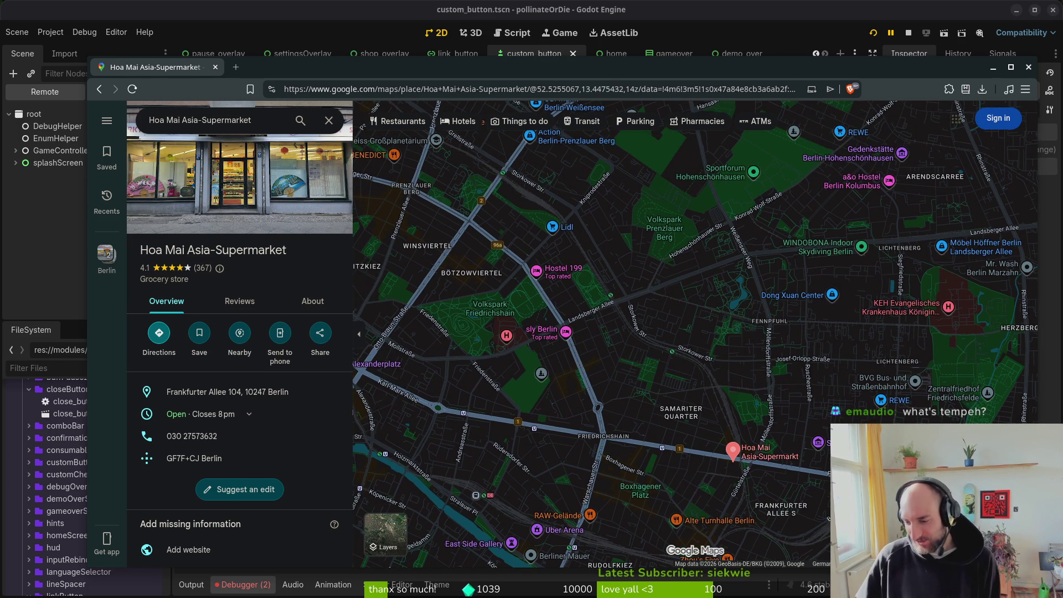
left_click_drag(847, 309, 753, 262)
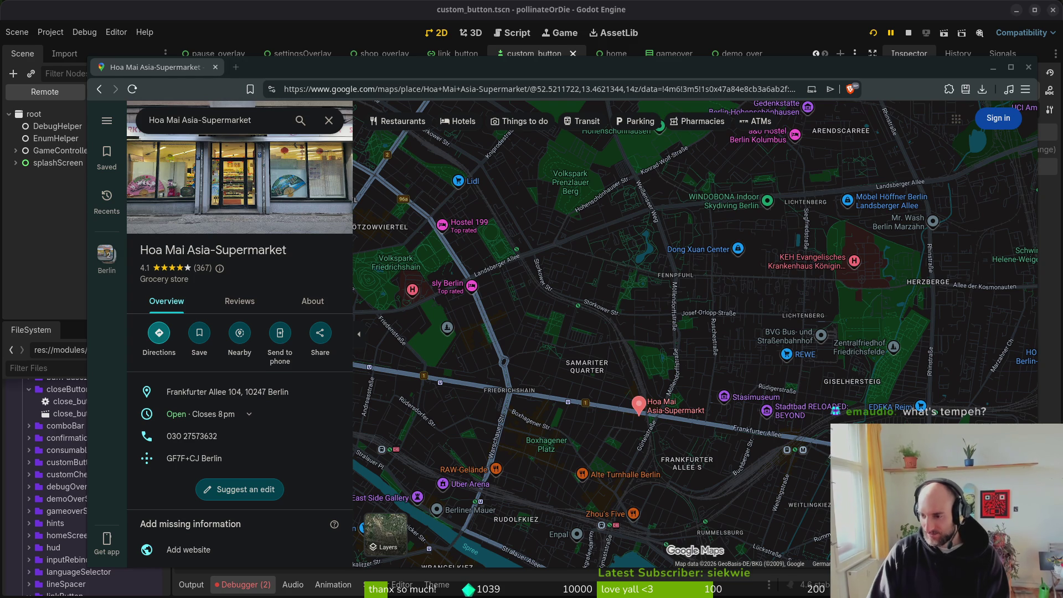
key("Return")
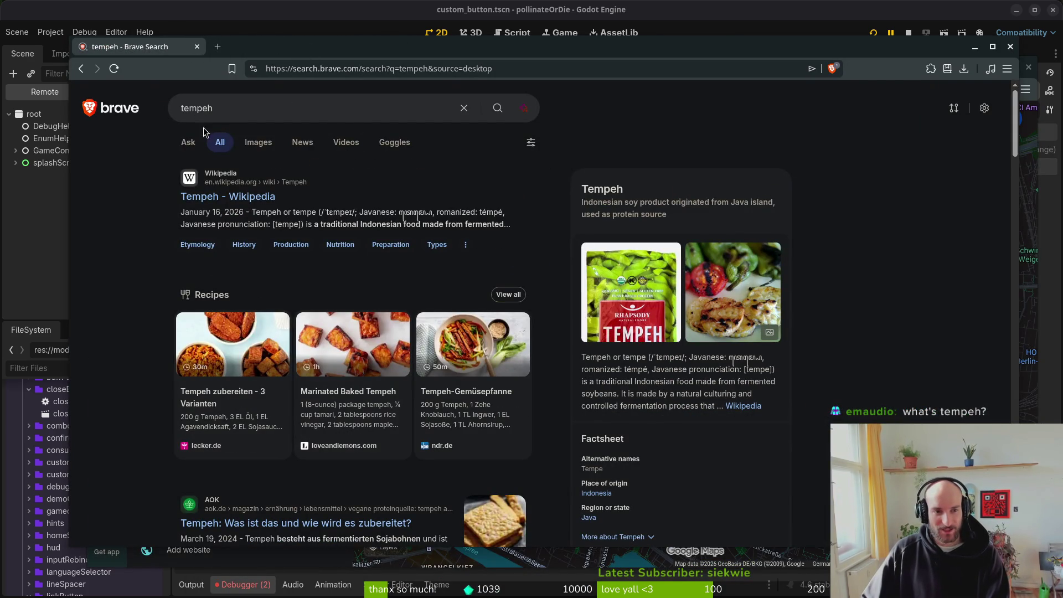
Step: Show tempeh image results, close that search, and close the Google Maps window
left_click(258, 143)
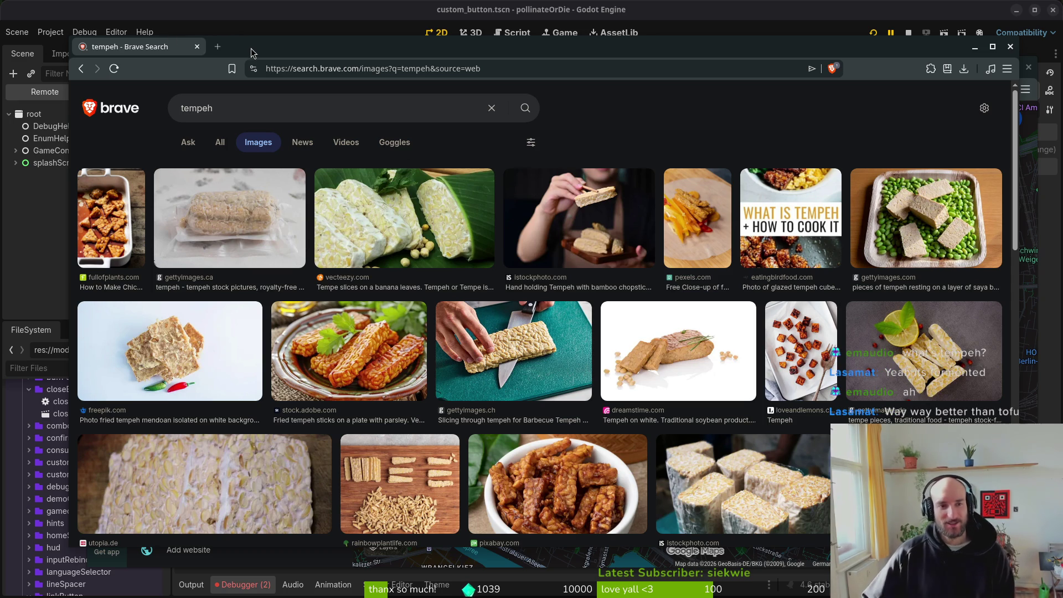
key("ctrl+w")
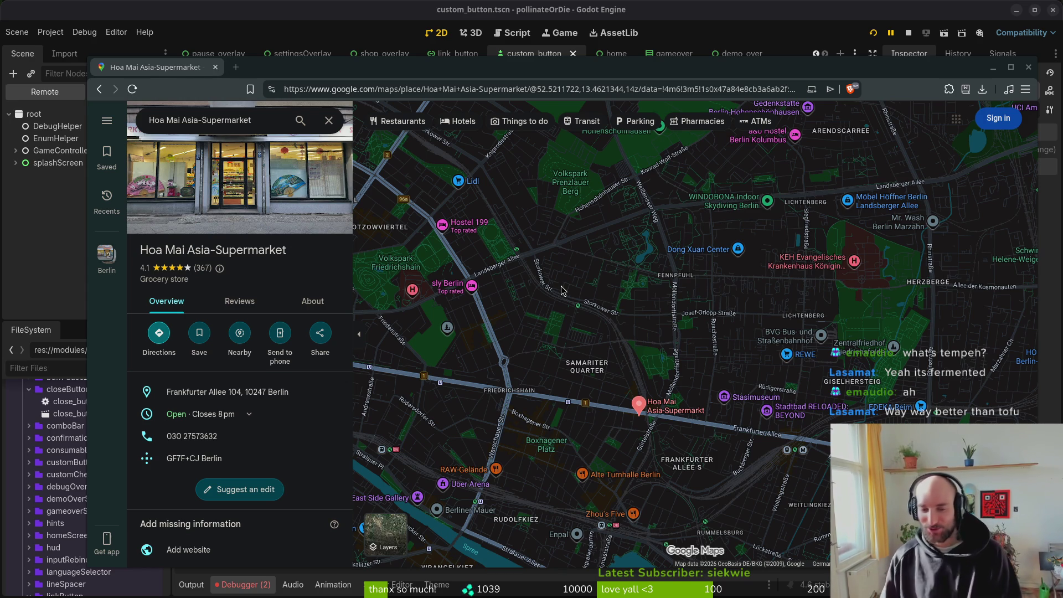
left_click(216, 67)
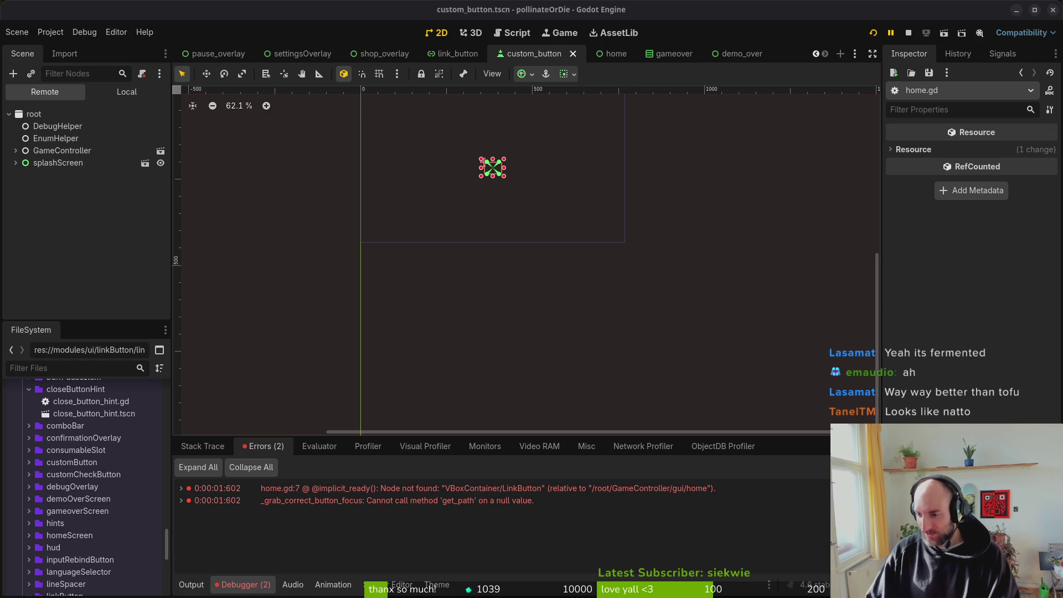
Step: Glance at the natto image search, then return to the Godot editor
key("alt+Tab")
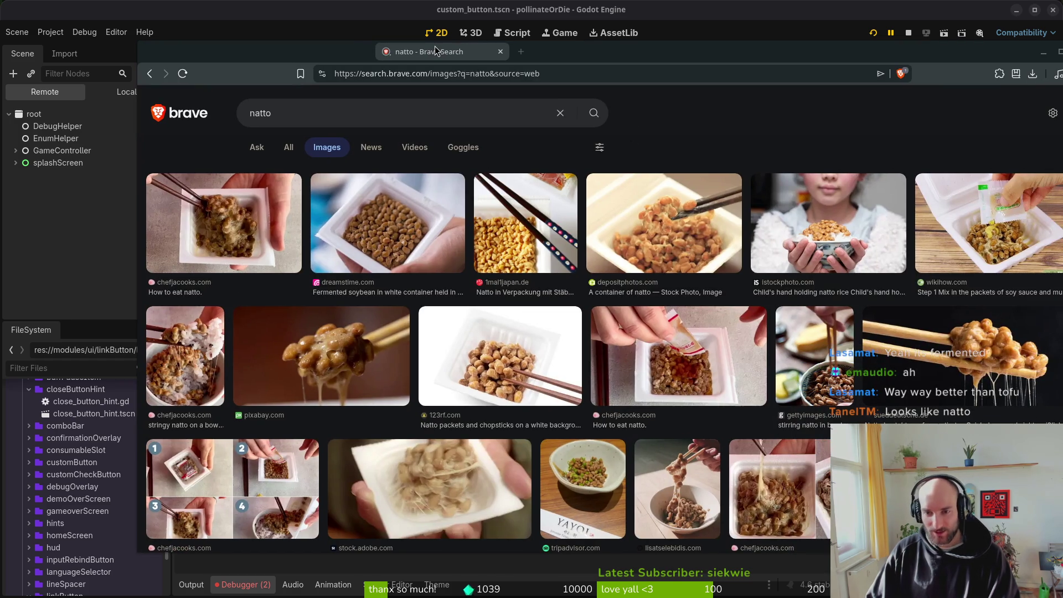
left_click_drag(435, 50, 437, 53)
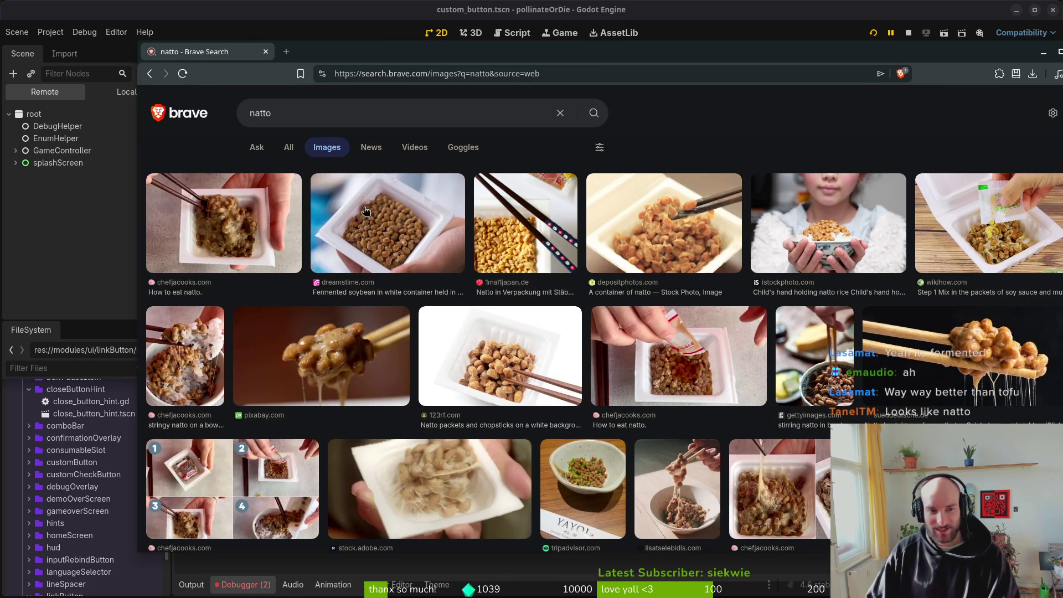
key("alt+Tab")
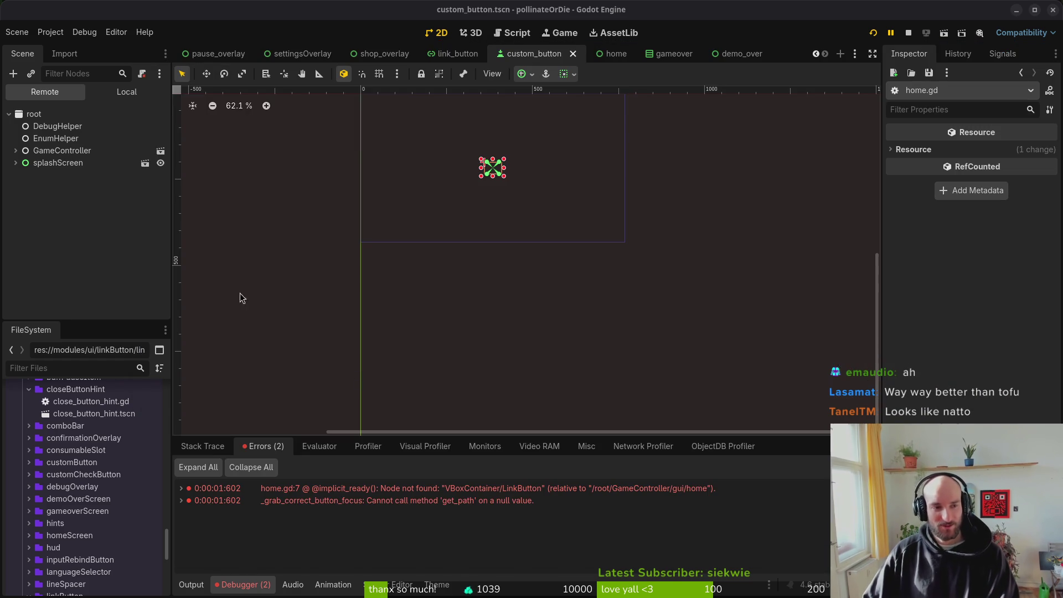
Step: Open the demo_over scene's node tree and stop the running game
scroll(225, 304, "up", 3)
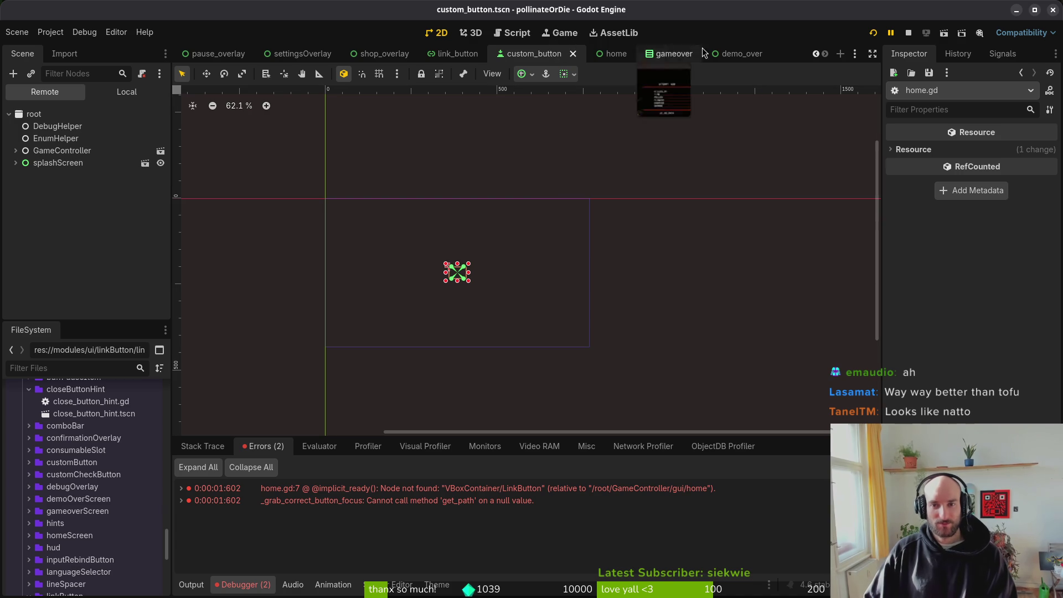
left_click(741, 53)
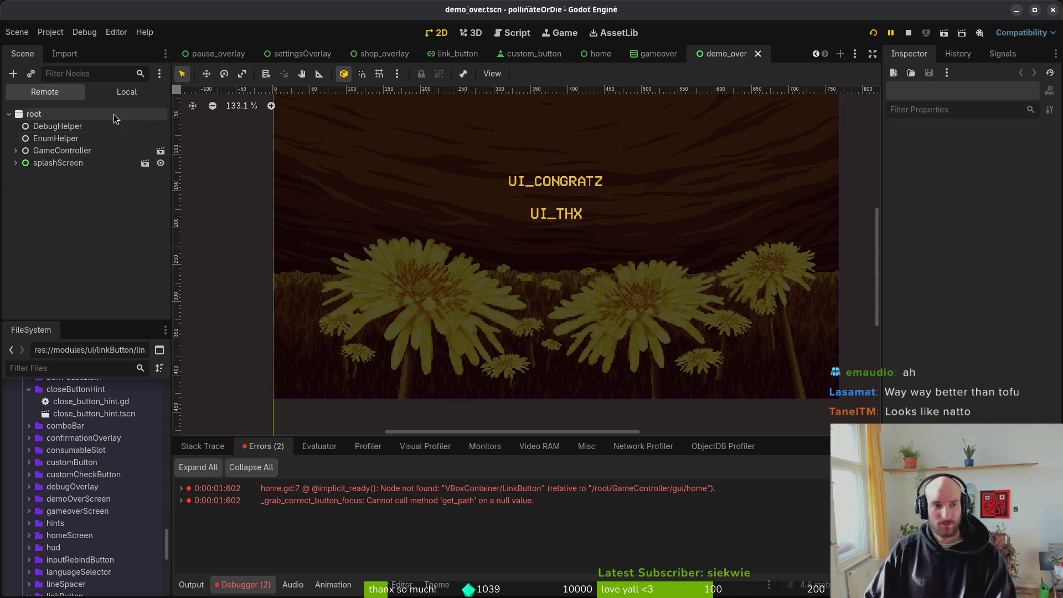
left_click(126, 92)
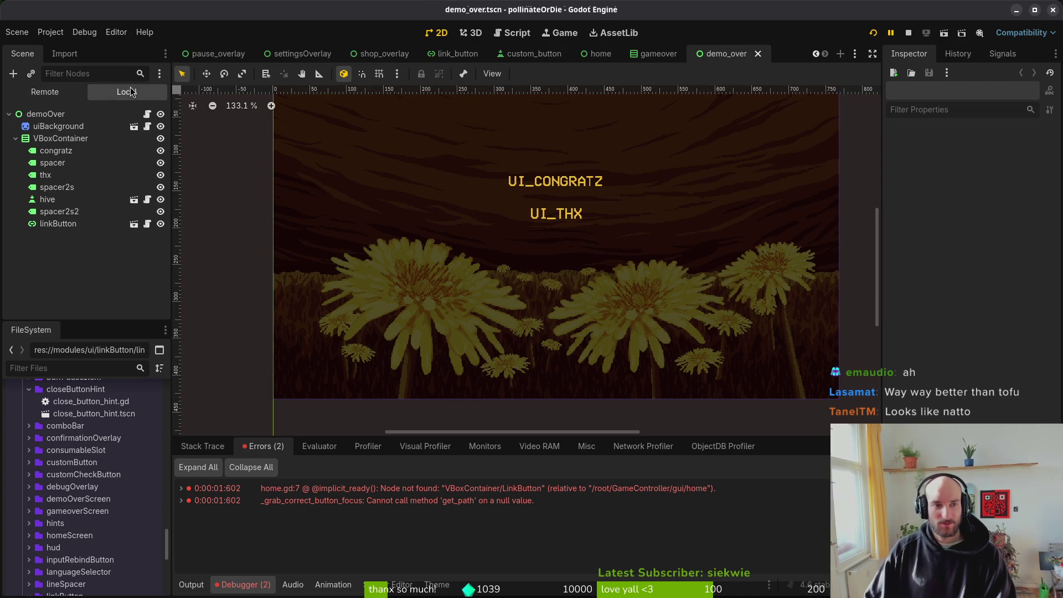
left_click(907, 33)
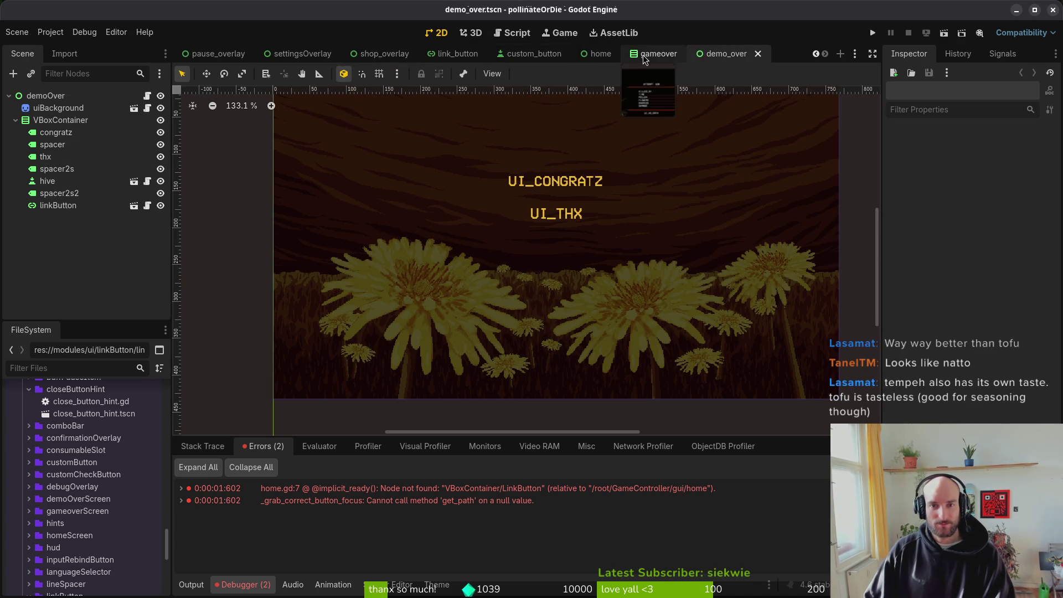
Step: Switch to the home scene and select linkButton to view its properties
left_click(601, 53)
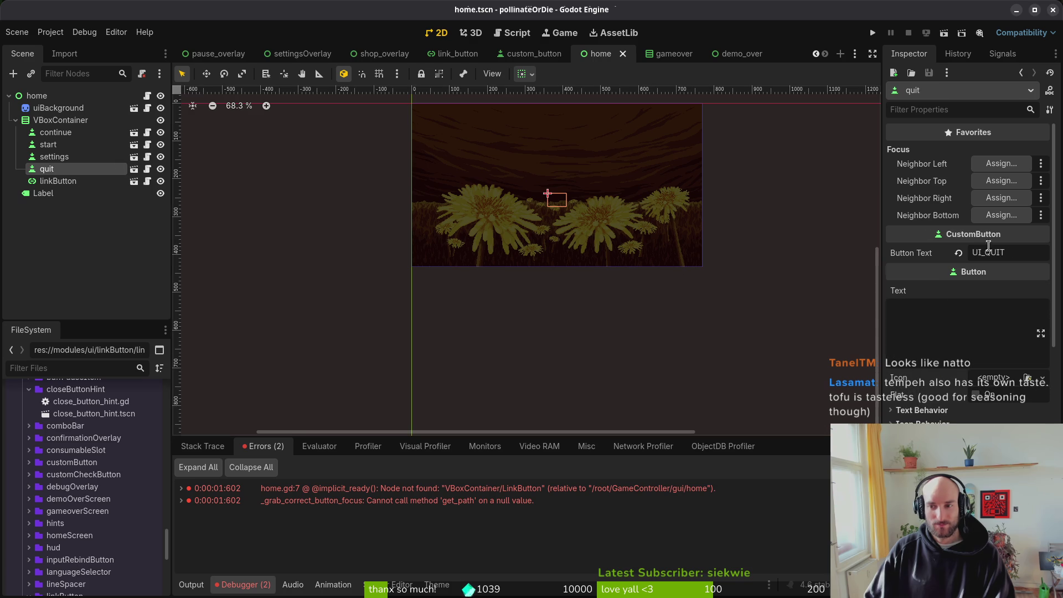
left_click(58, 183)
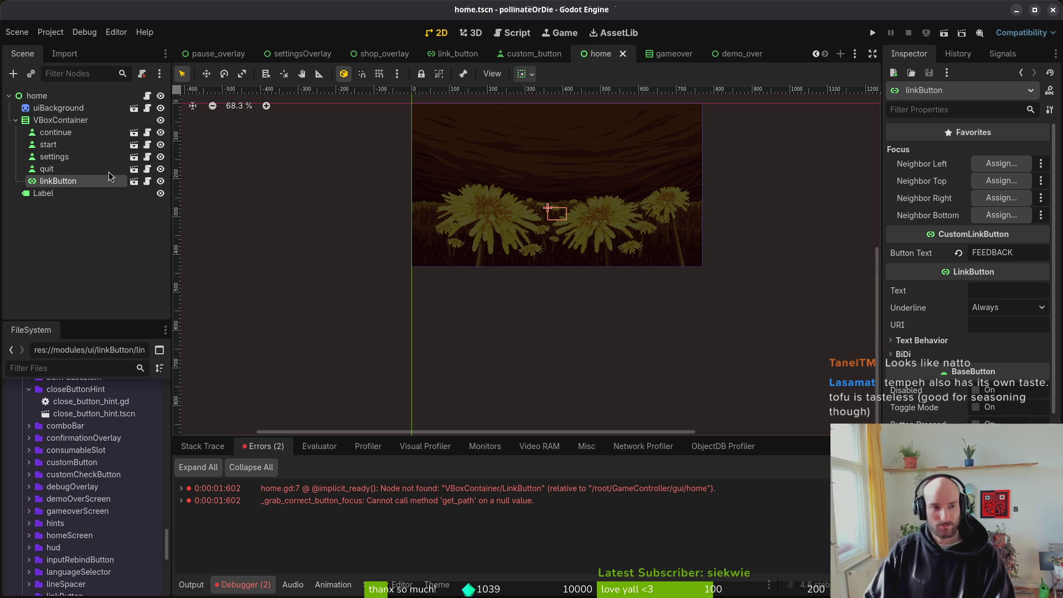
key("alt+Tab")
Step: Open home.gd in vim and change the feedback_button path to $VBoxContainer/linkButton
key("Return")
type("home")
key("BackSpace")
key("BackSpace")
key("BackSpace")
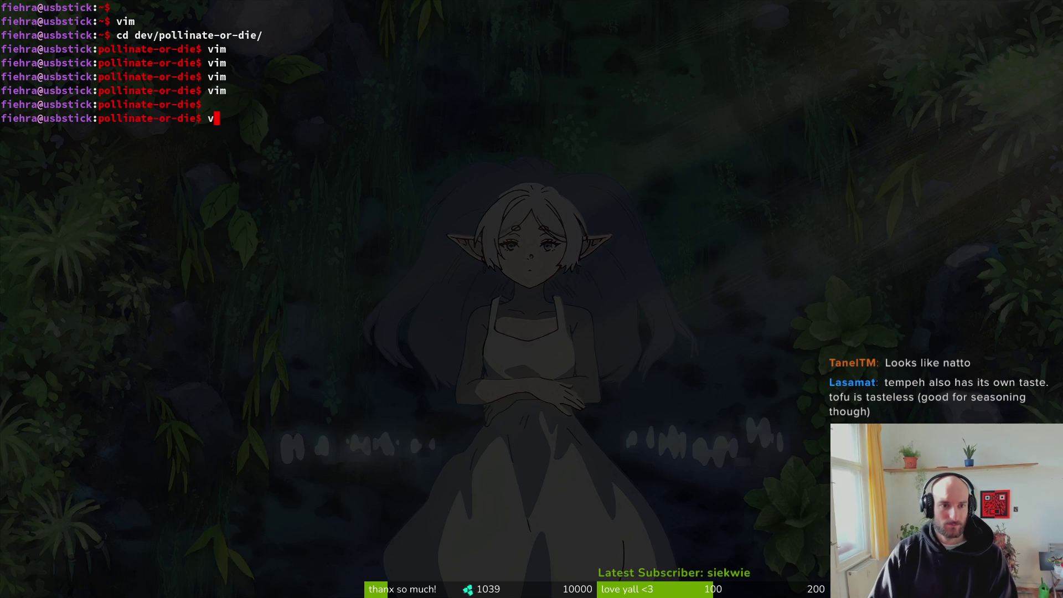
type("im")
key("Return")
key("space")
key("f")
key("f")
type("home")
key("Return")
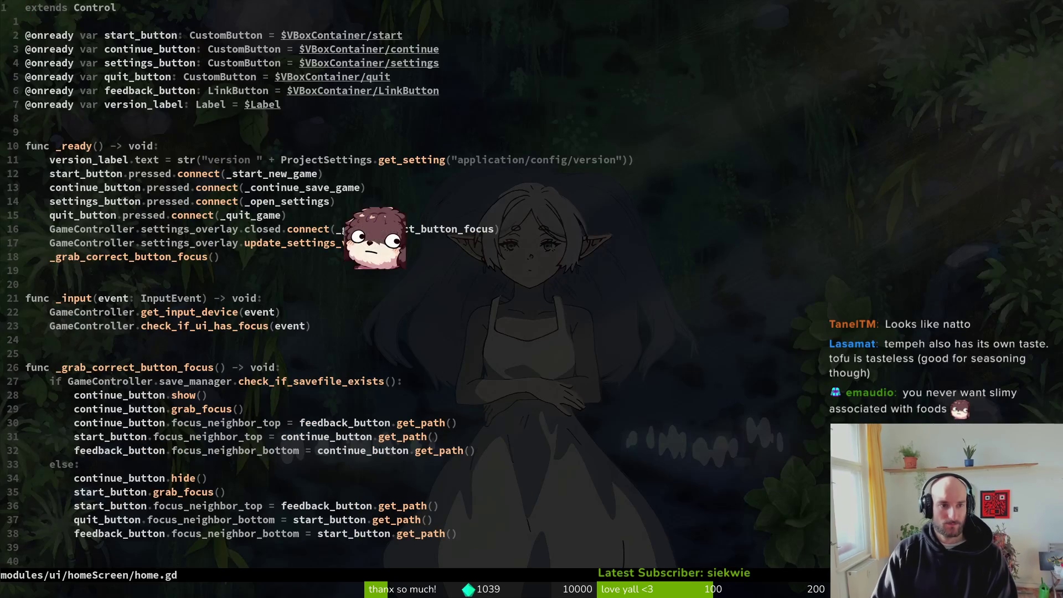
key("j")
key("j")
key("j")
type("$")
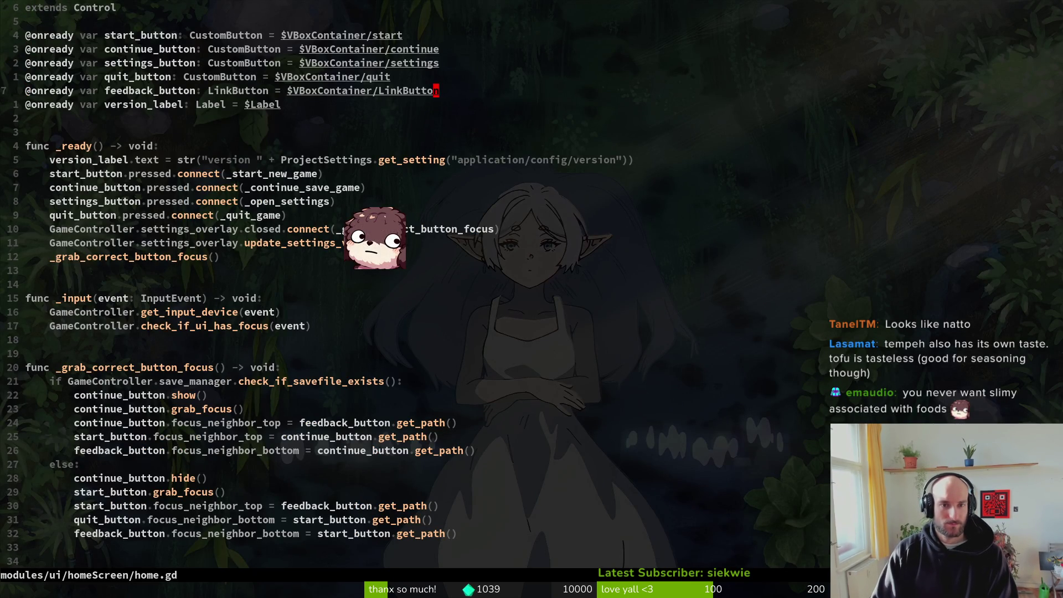
type("ciwlink")
key("Tab")
key("Return")
key("Escape")
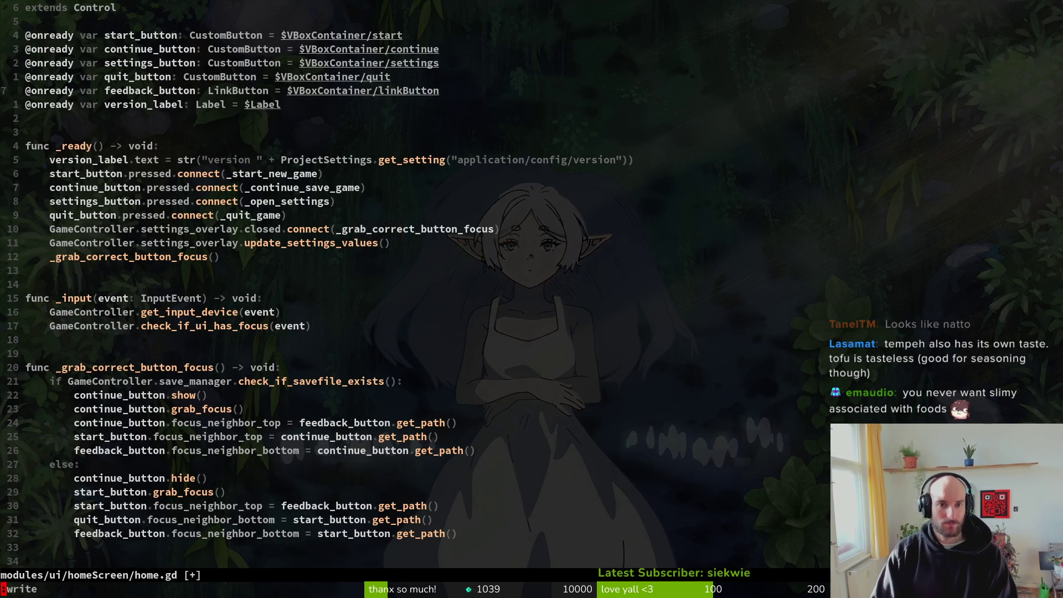
Step: Make the same linkButton path fix in demo_over.gd and save it with :w
key("space")
key("f")
key("f")
type("dmeove")
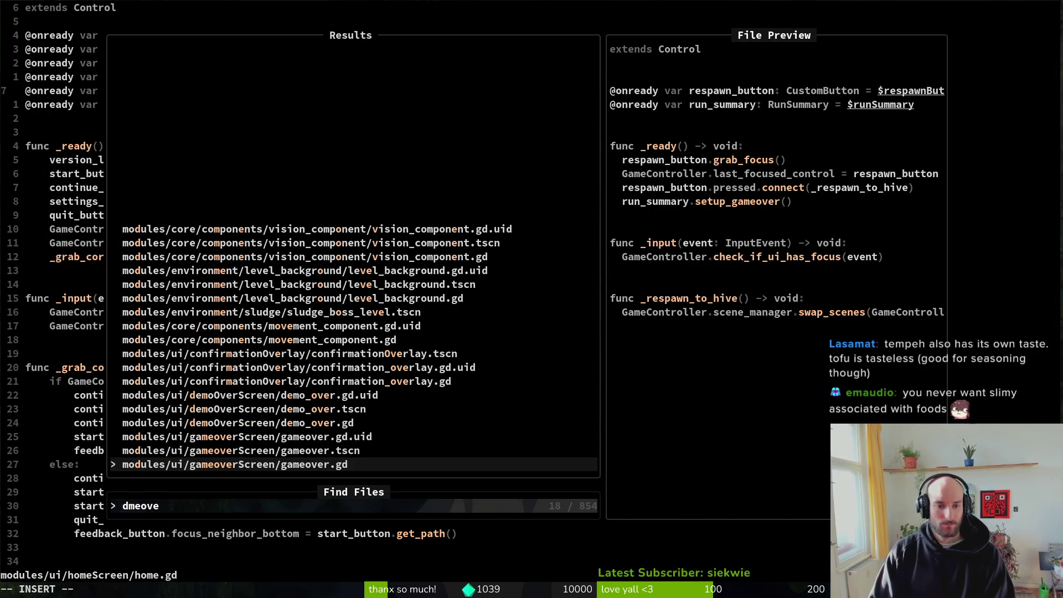
key("Up")
key("Up")
key("Up")
key("Return")
key("4")
key("j")
key("dollar")
type("ciwli")
key("ctrl+y")
key("Escape")
type(":w")
key("Return")
key("alt+Tab")
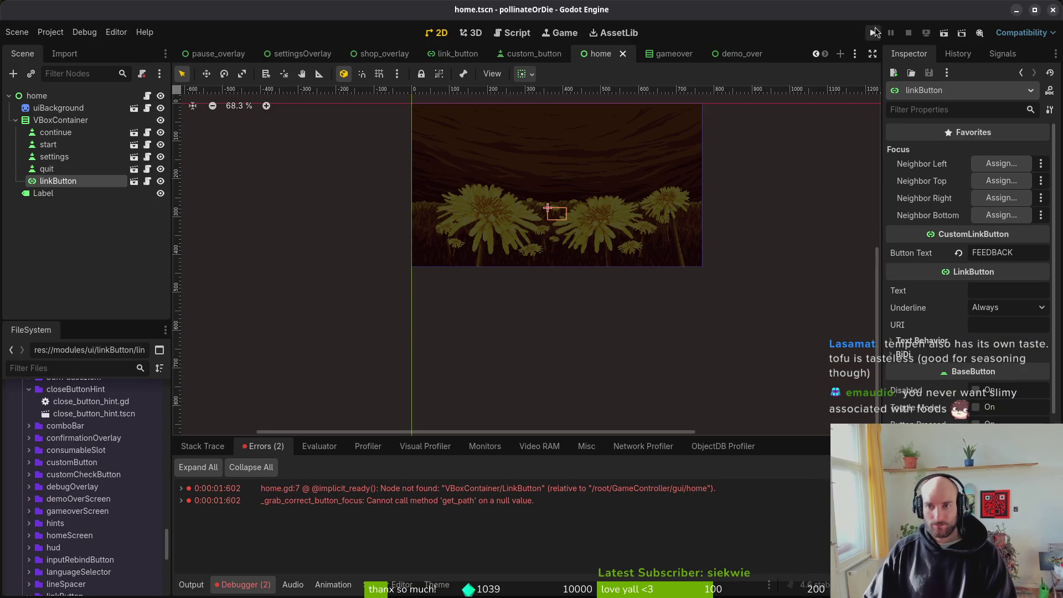
left_click(873, 32)
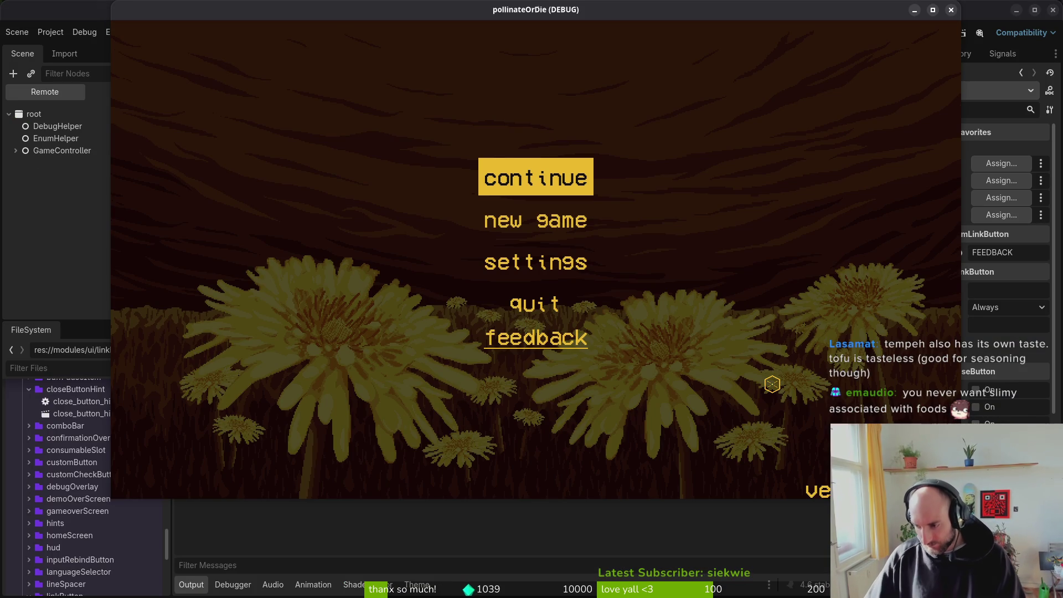
left_click(541, 173)
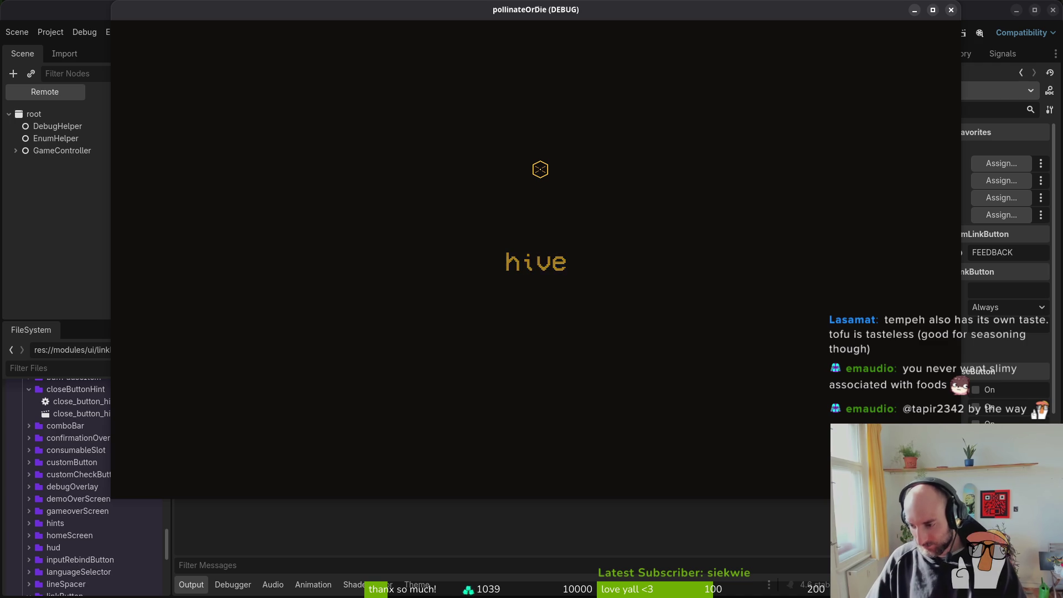
key("Escape")
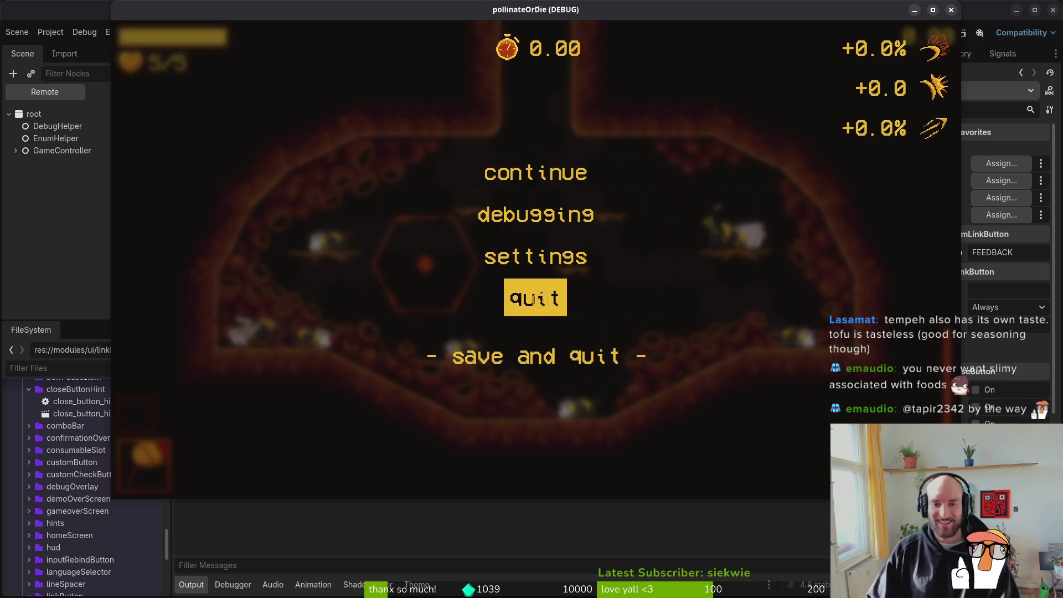
left_click(514, 307)
left_click(476, 285)
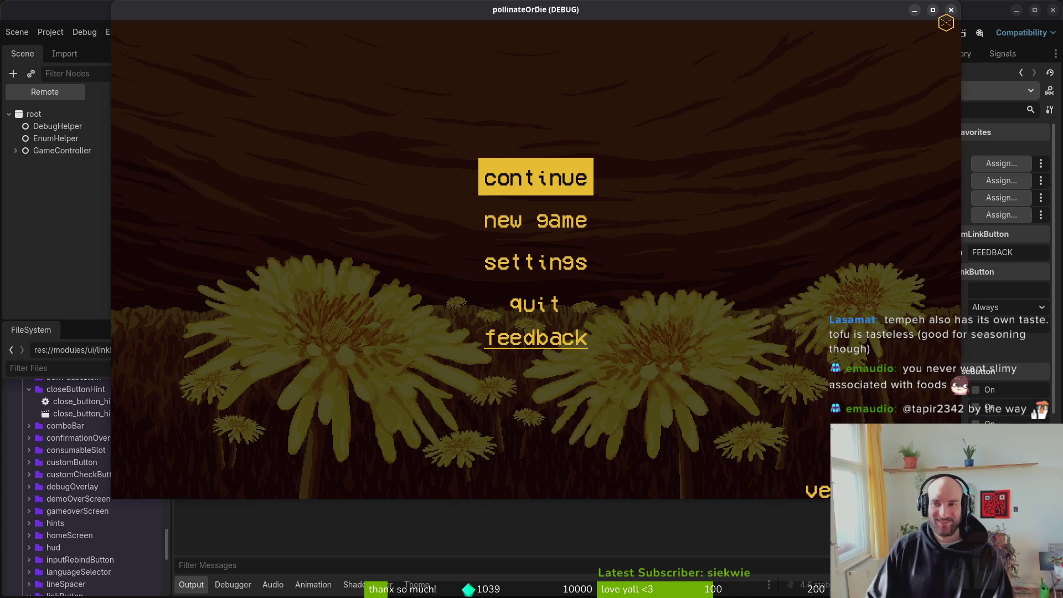
left_click(951, 11)
left_click(872, 33)
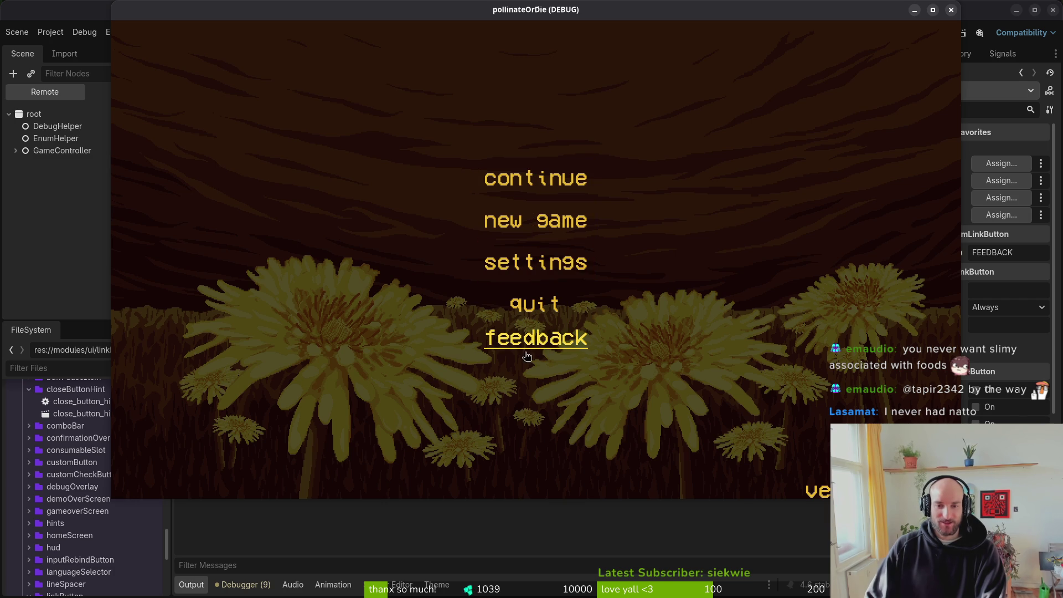
key("F8")
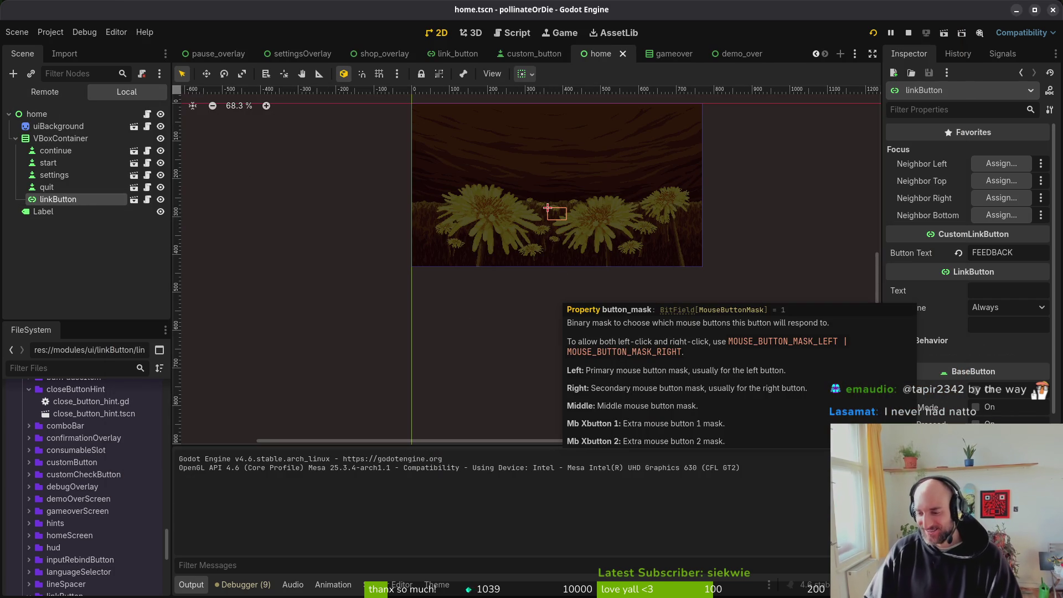
Step: Show mainTheme.tres's LinkButton colour items in the theme editor
scroll(991, 423, "down", 5)
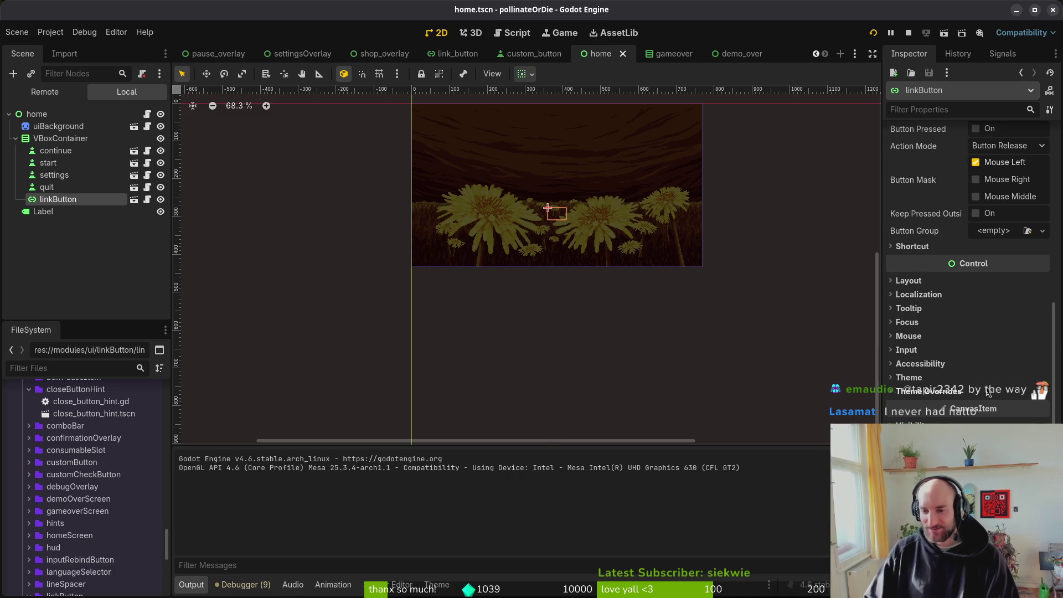
left_click(437, 587)
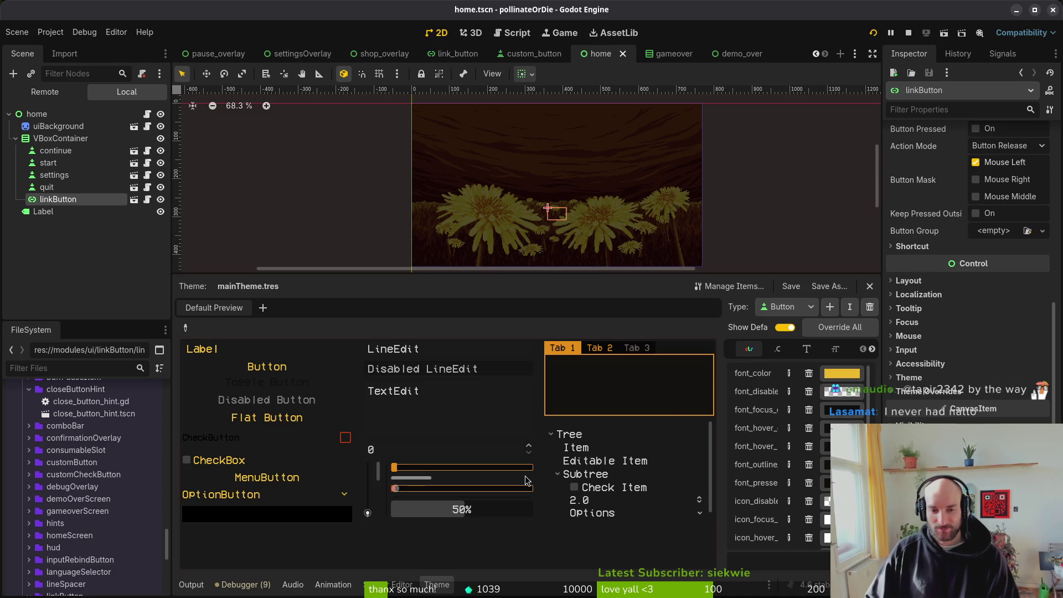
left_click(786, 307)
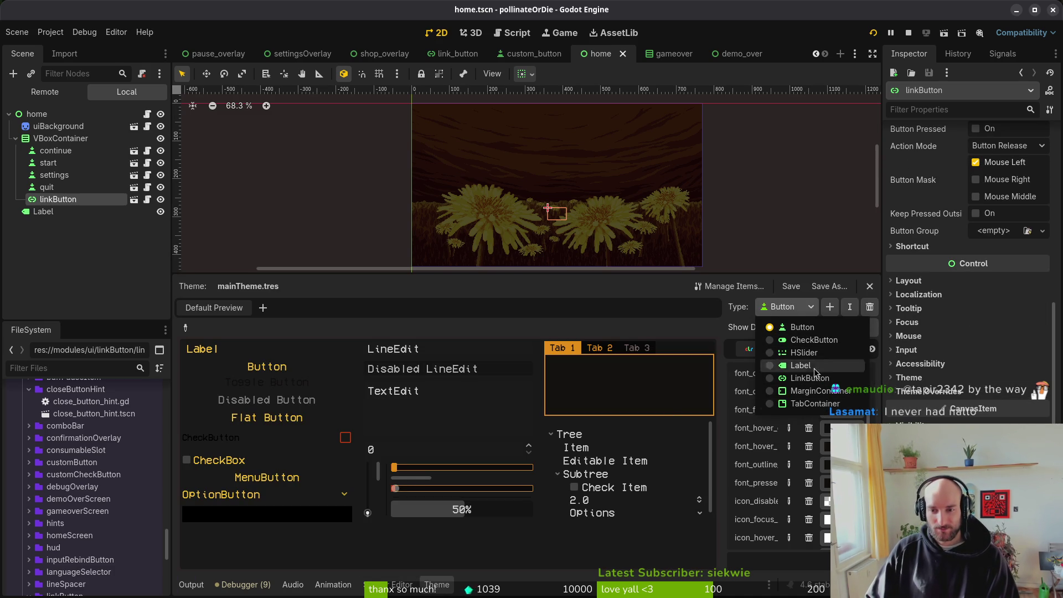
left_click(816, 378)
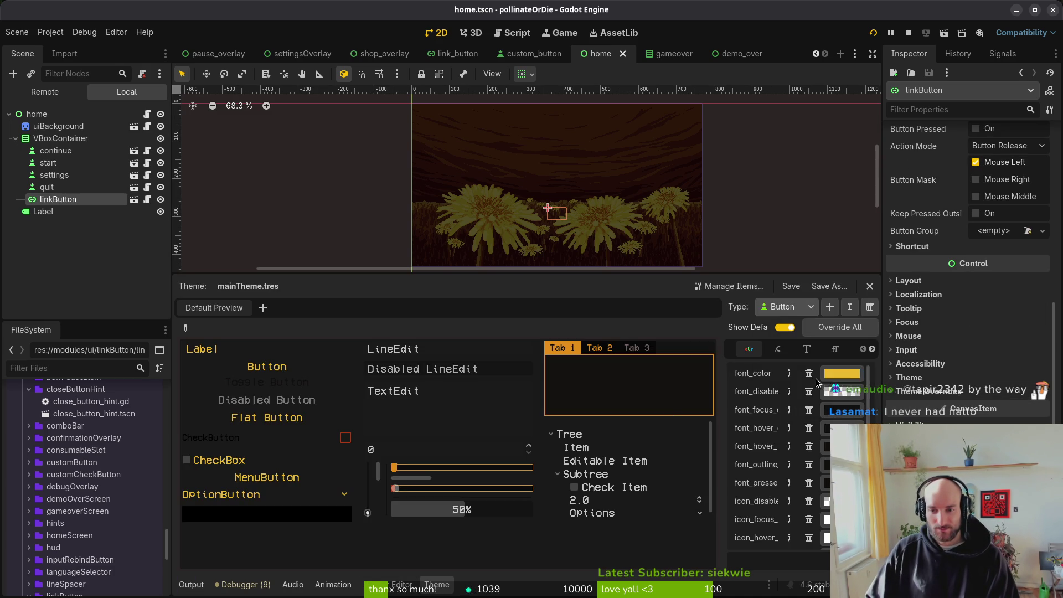
left_click(806, 350)
left_click(749, 349)
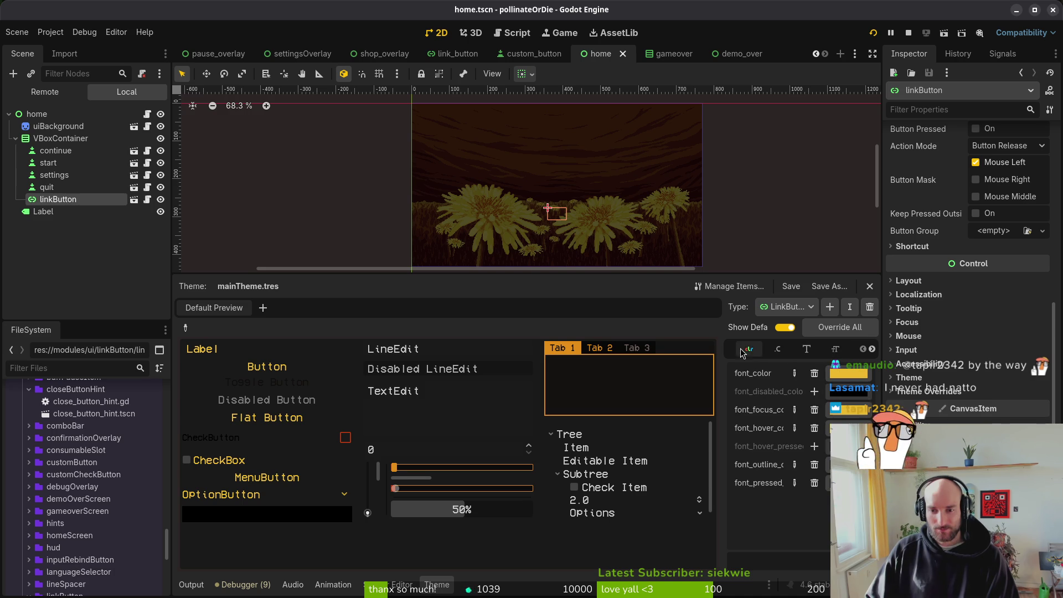
Step: Switch to the link_button scene and collapse the container sizing properties
left_click(457, 54)
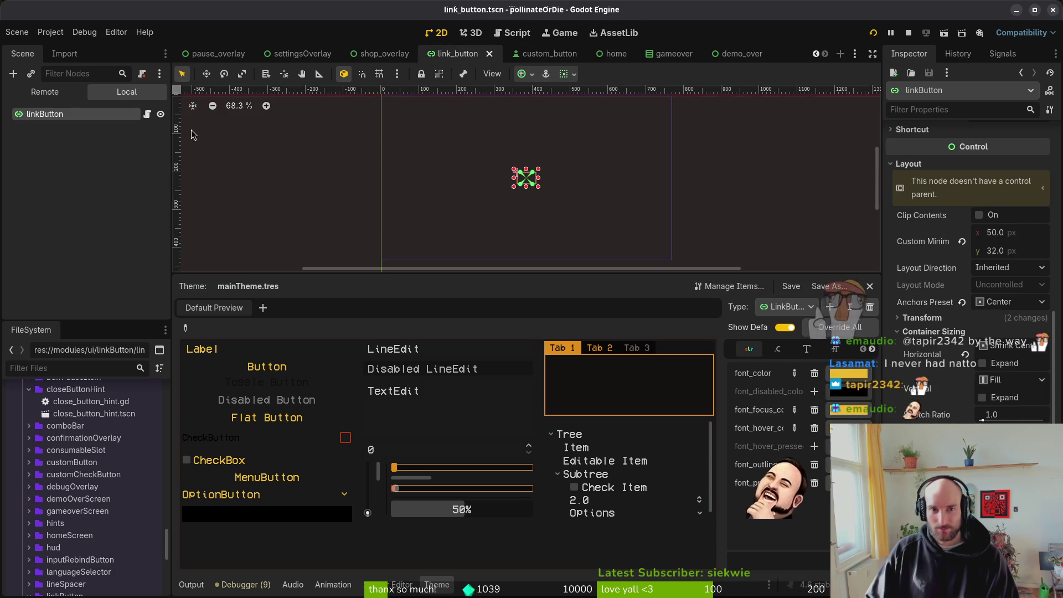
left_click(924, 331)
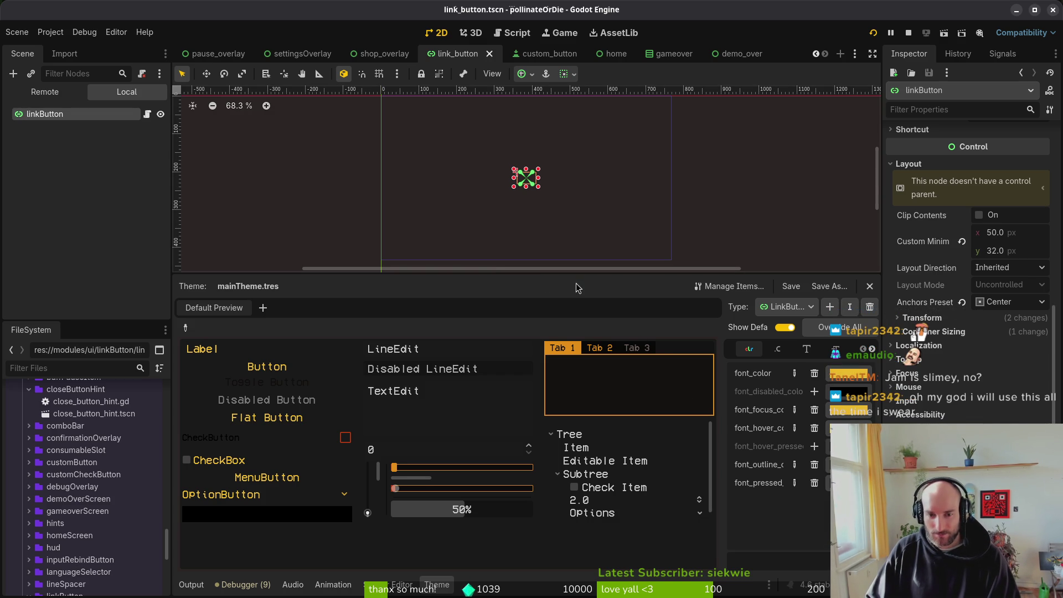
scroll(981, 192, "up", 5)
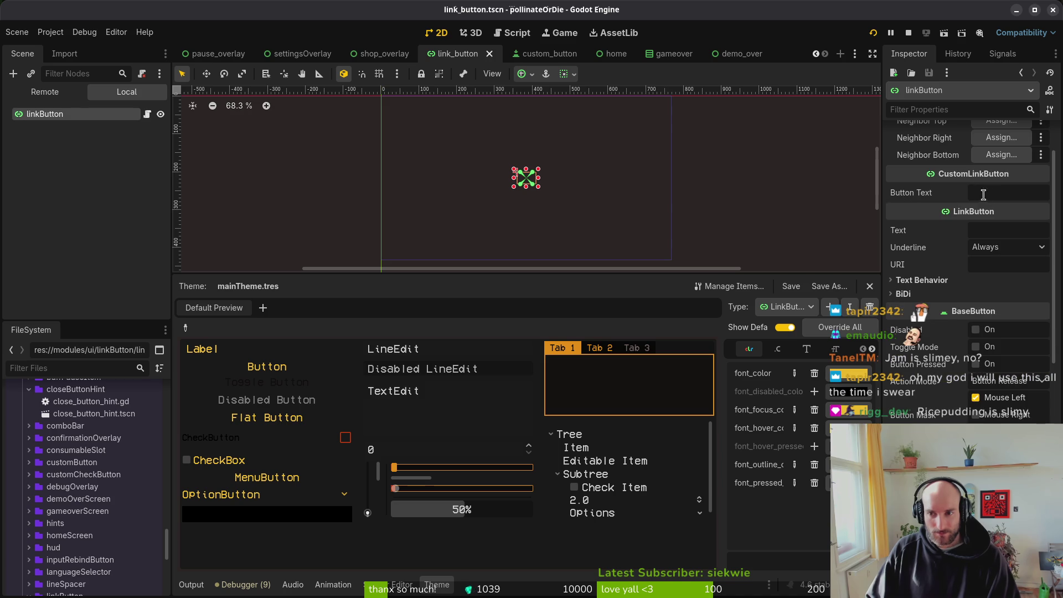
Step: Set the link button's Text property to 'sdf'
left_click(988, 231)
type("sdf")
scroll(542, 189, "up", 8)
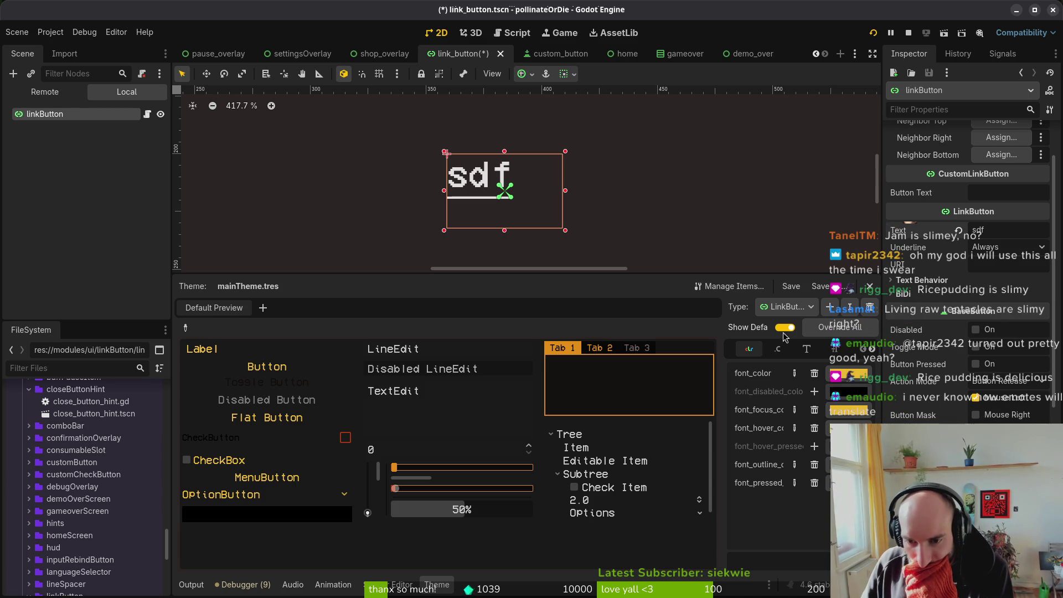
Step: Open the LinkButton focus StyleBoxFlat and expand its Border and Border Width settings
left_click(778, 349)
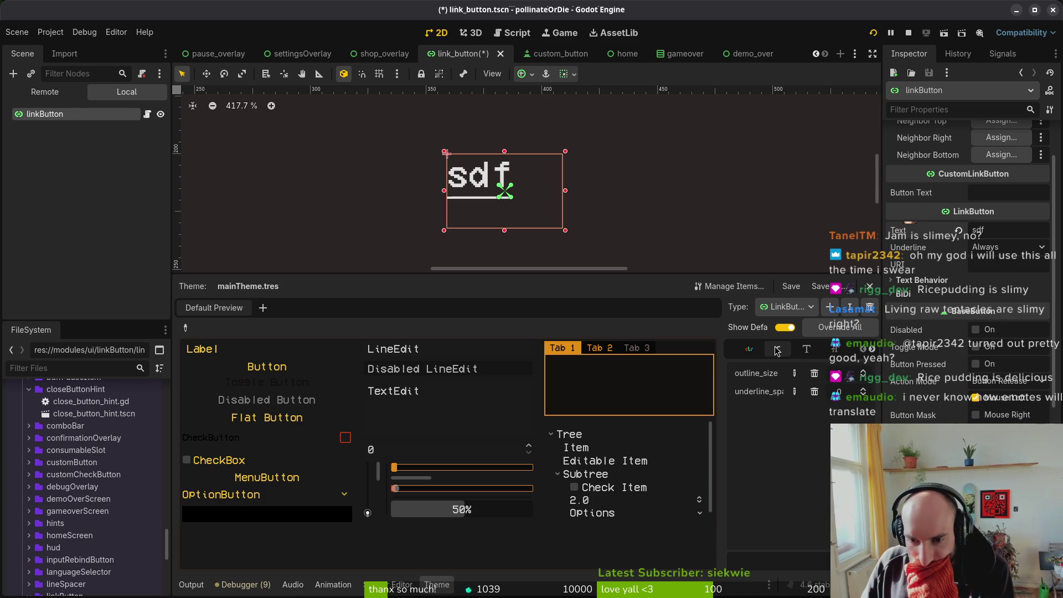
left_click(813, 352)
left_click(832, 353)
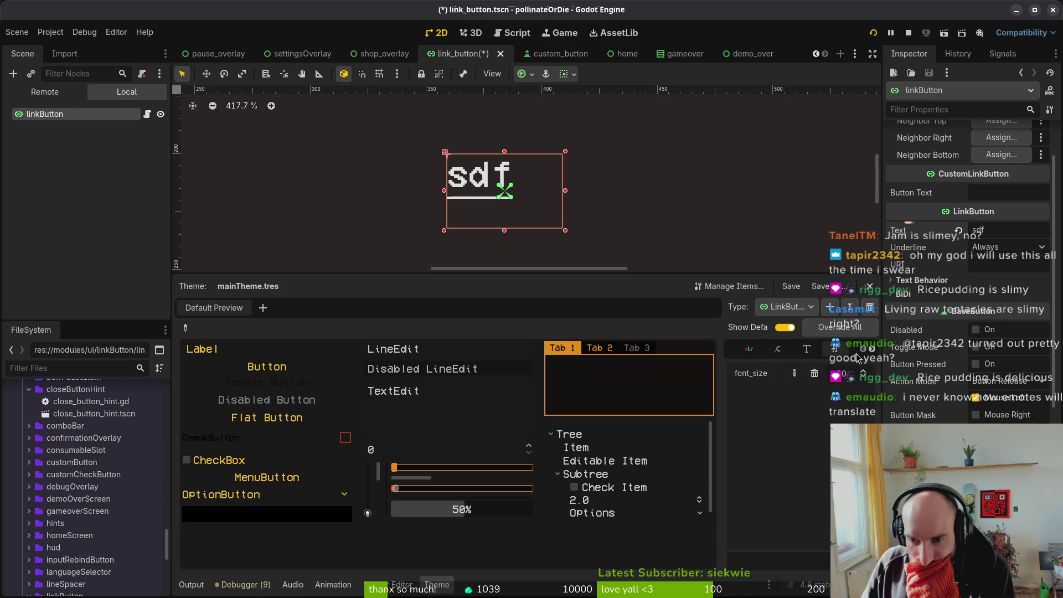
left_click(872, 349)
left_click(872, 349)
left_click(835, 350)
left_click(855, 376)
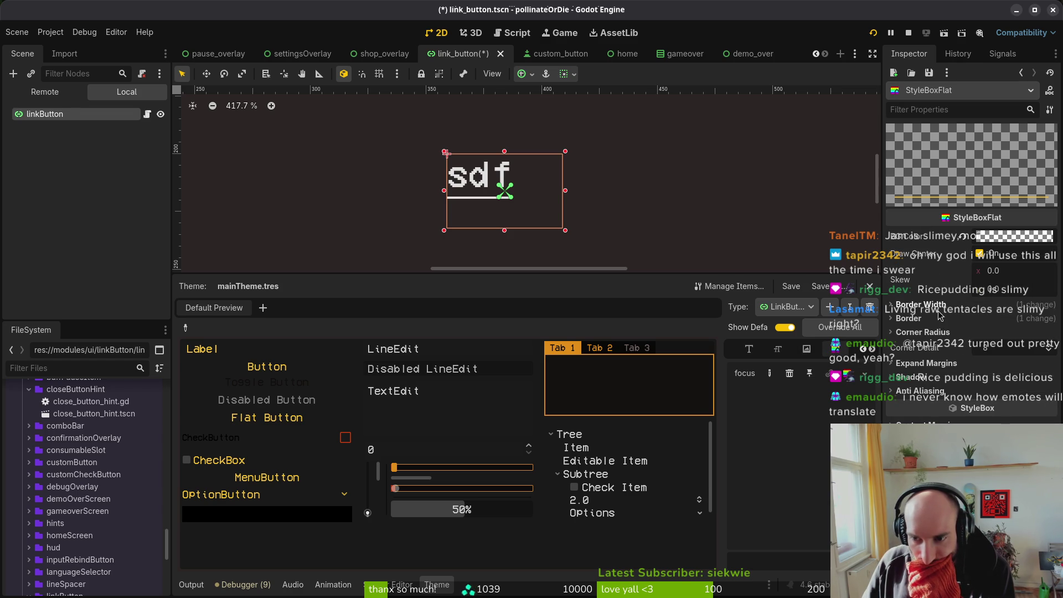
left_click(922, 320)
left_click(925, 305)
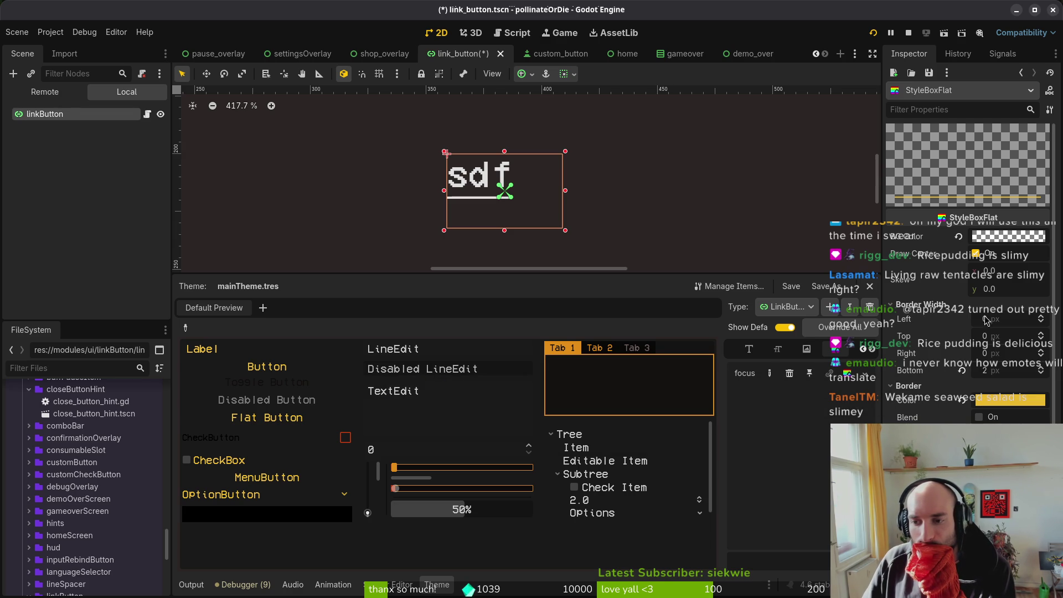
Step: Review the focus border settings and save the link_button scene
scroll(524, 209, "up", 2)
scroll(491, 207, "down", 7)
scroll(468, 214, "down", 2)
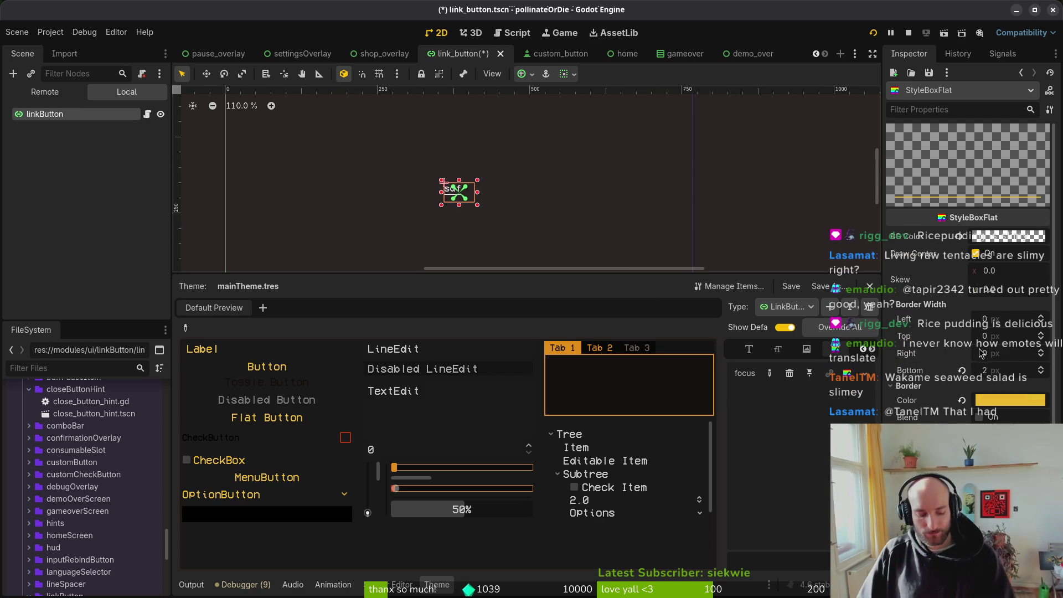
key("ctrl+s")
Step: Run the project with F5 to check the feedback button, then stop it with F8
key("F5")
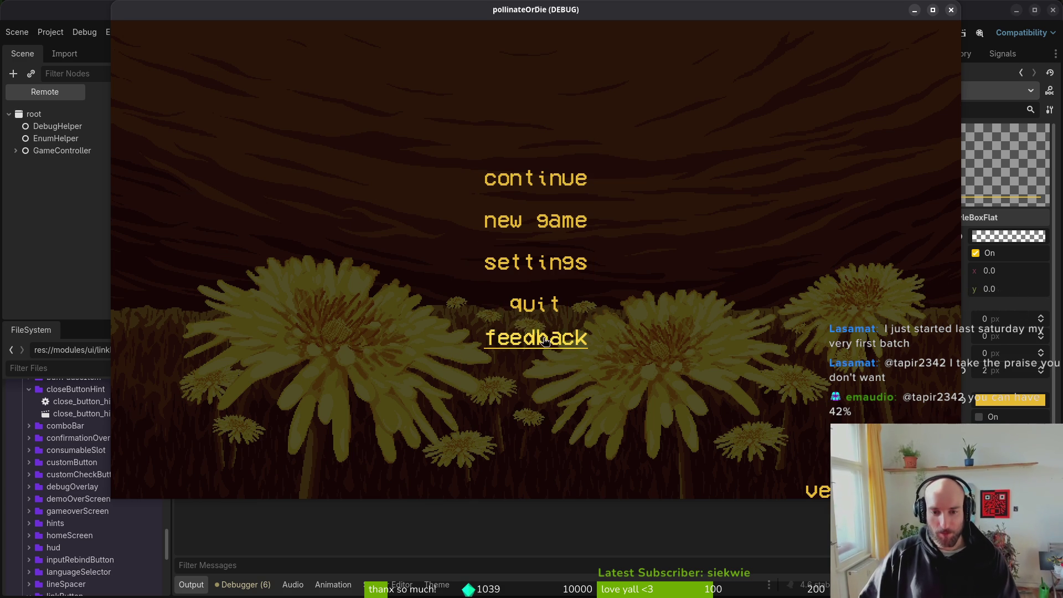
key("F8")
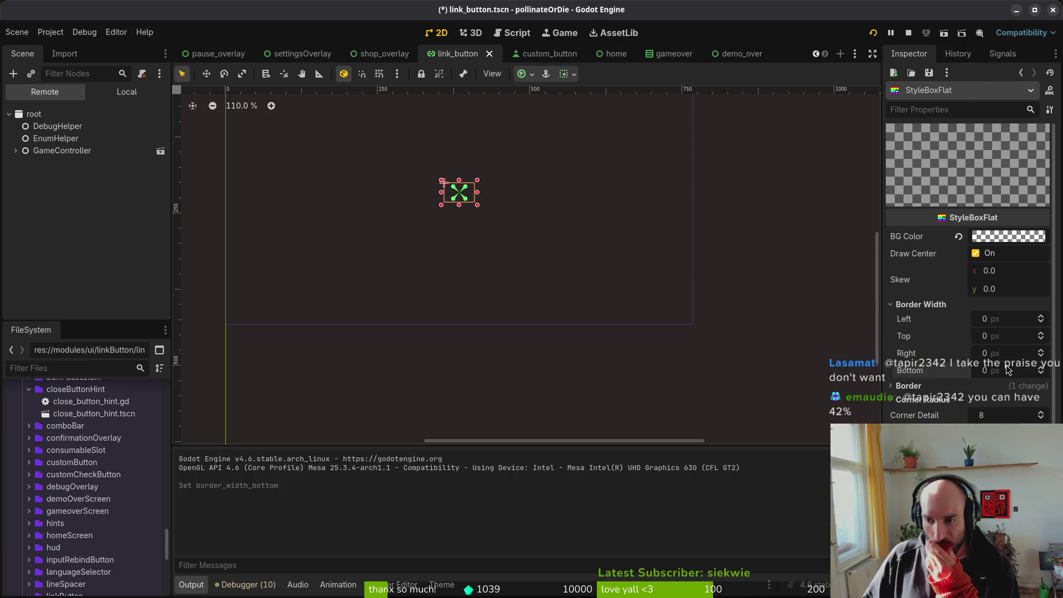
Step: Undo the bottom border width change and test-run the game
key("ctrl+z")
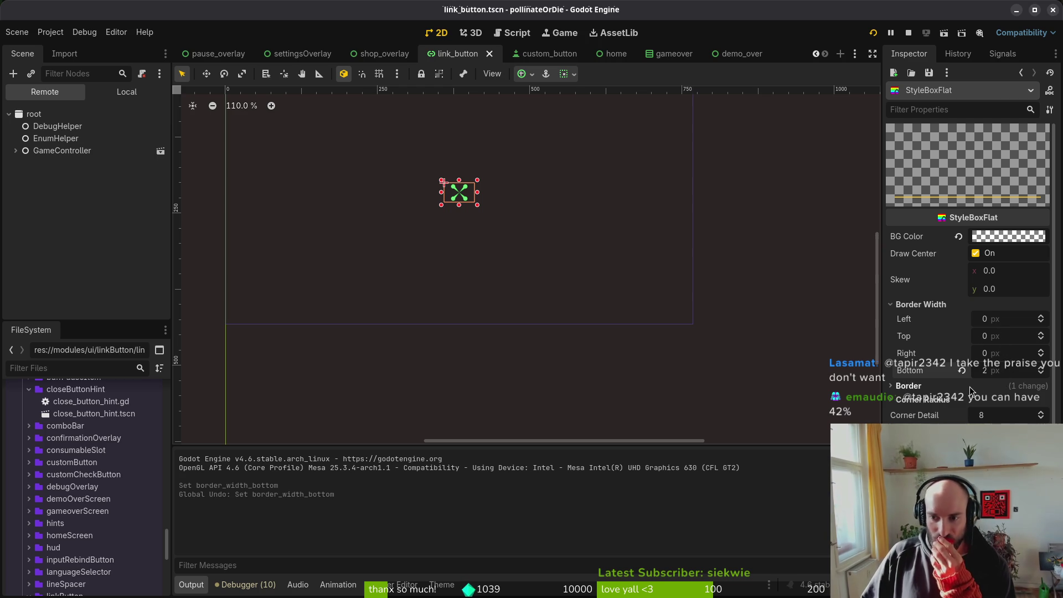
left_click(969, 389)
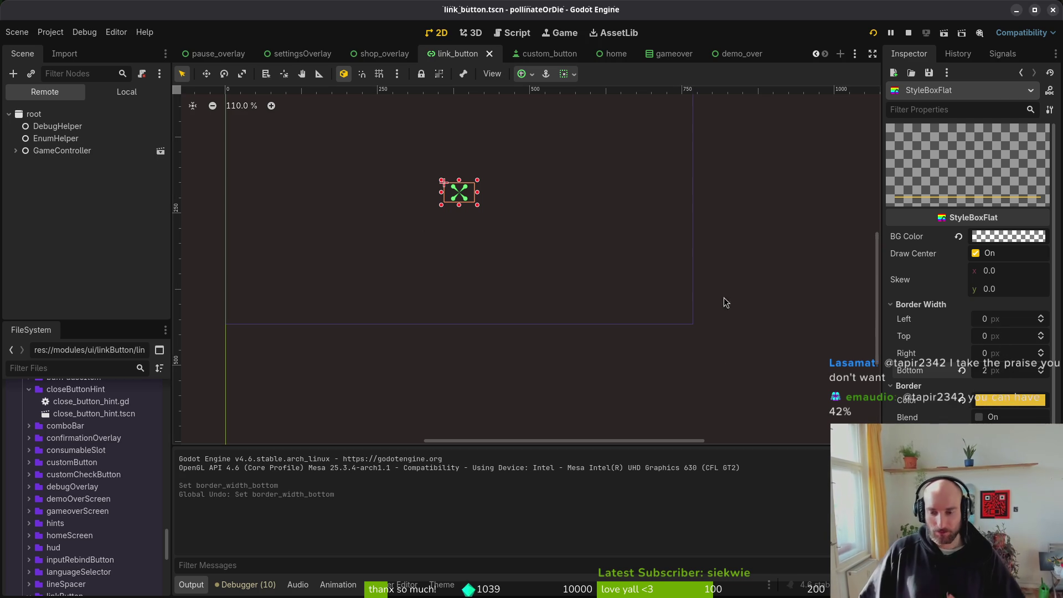
key("F5")
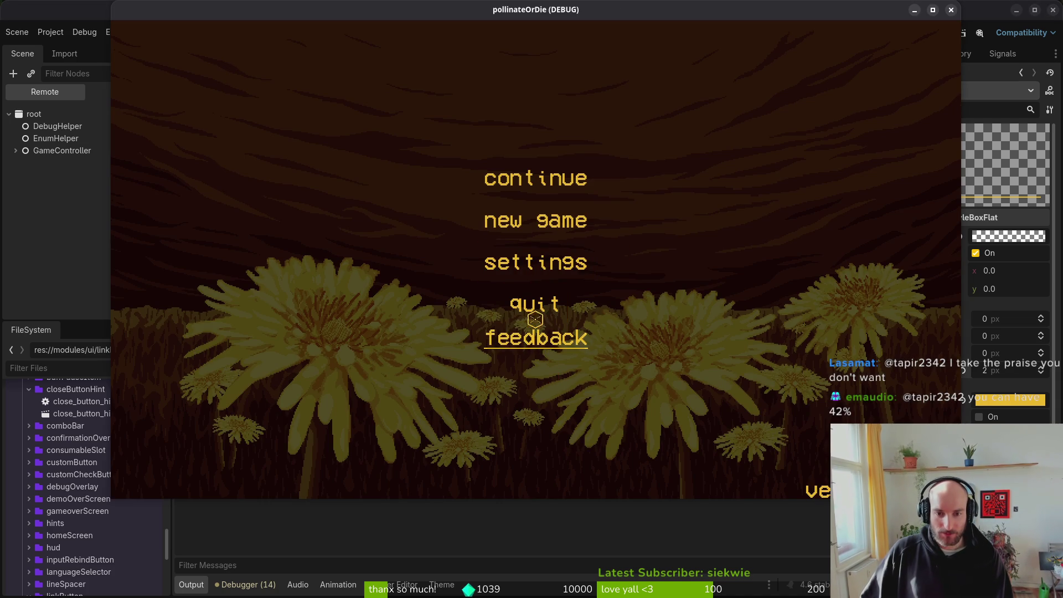
left_click(493, 304)
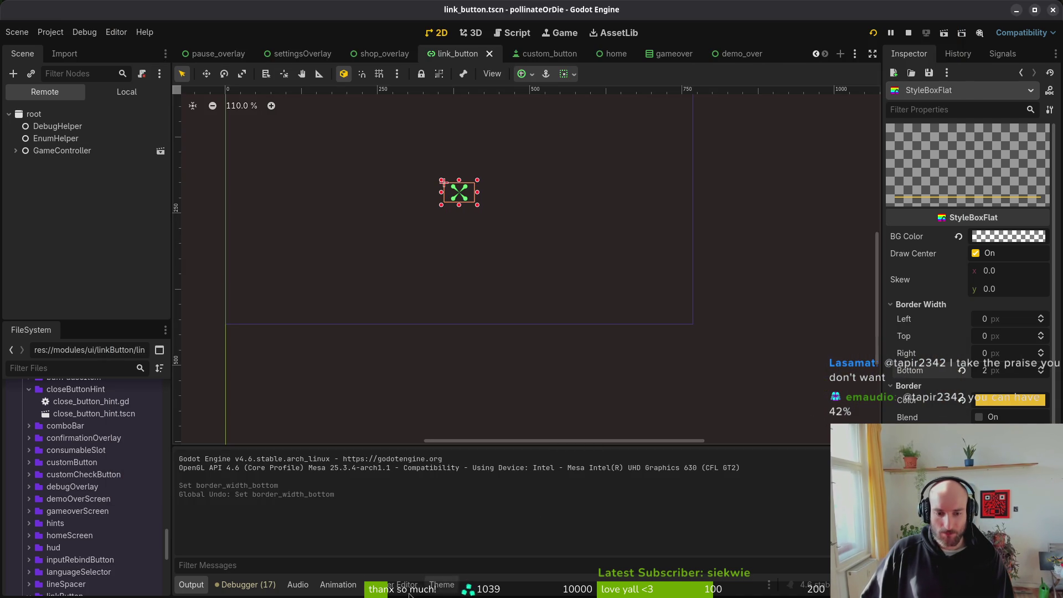
Step: Assign an empty style to mainTheme's LinkButton focus item and rerun the game
left_click(439, 585)
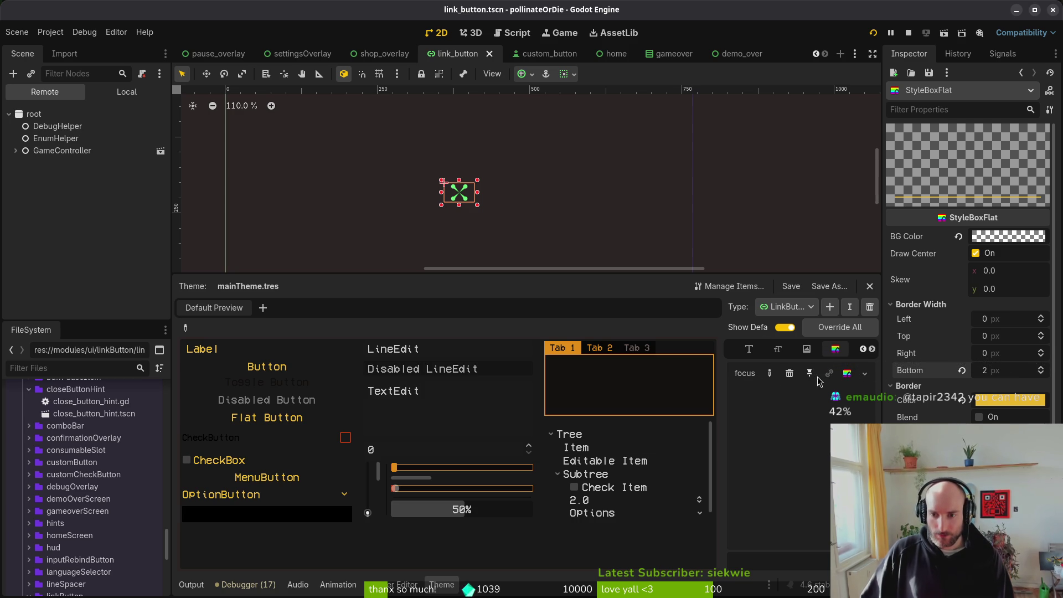
left_click(865, 374)
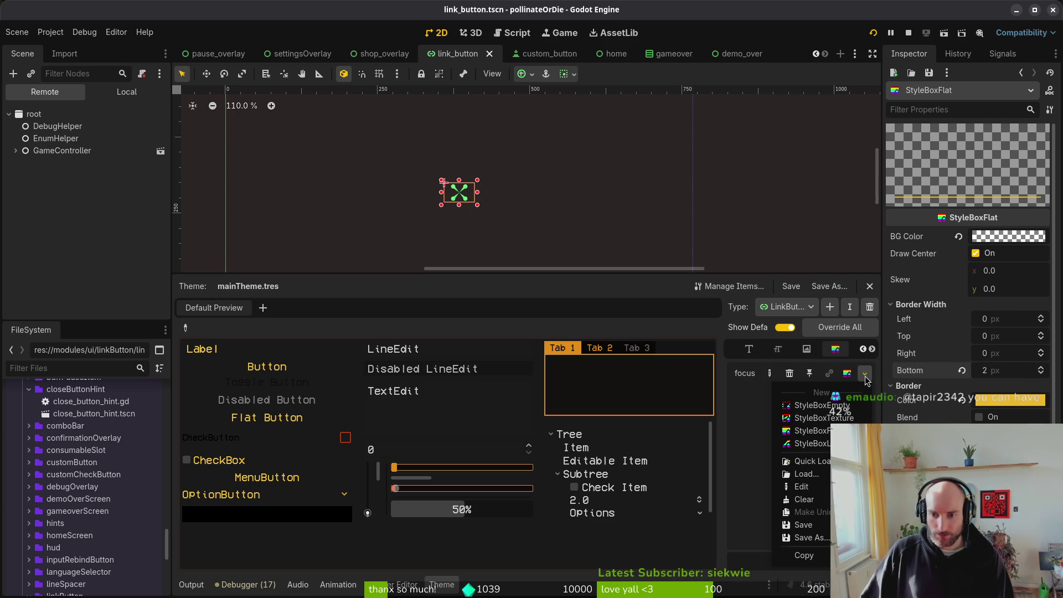
left_click(843, 407)
left_click(873, 33)
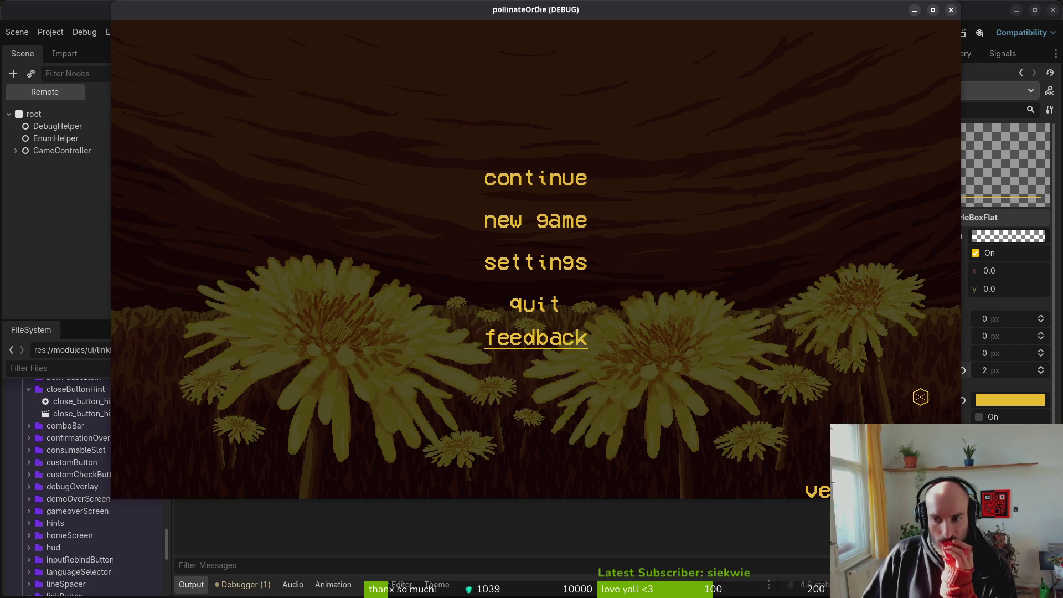
left_click(995, 389)
Step: Revert the focus bottom border width to 0 px, save, and test-run again
left_click(909, 386)
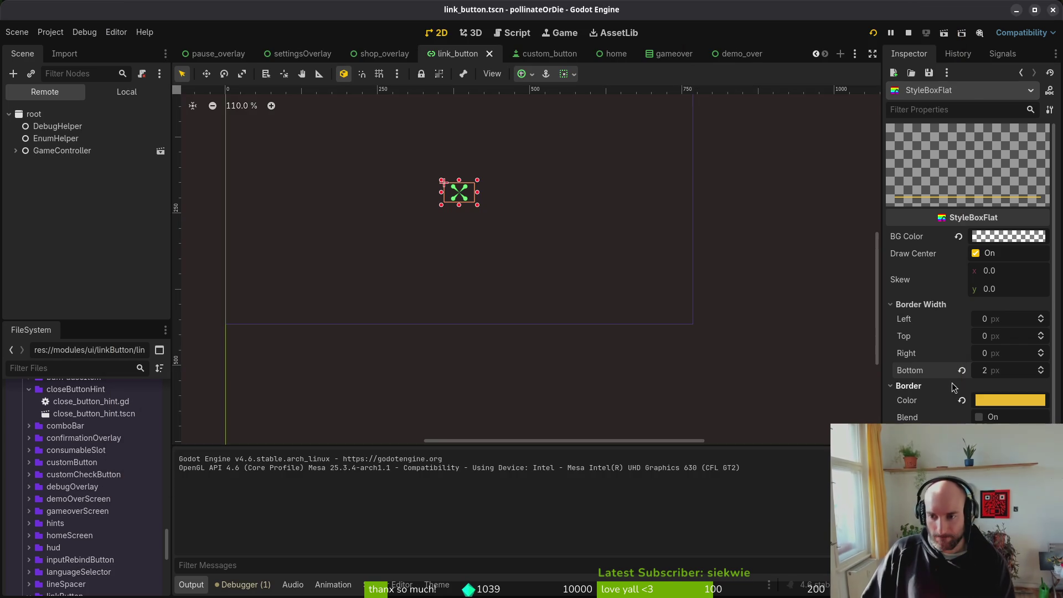
left_click(961, 370)
key("ctrl+s")
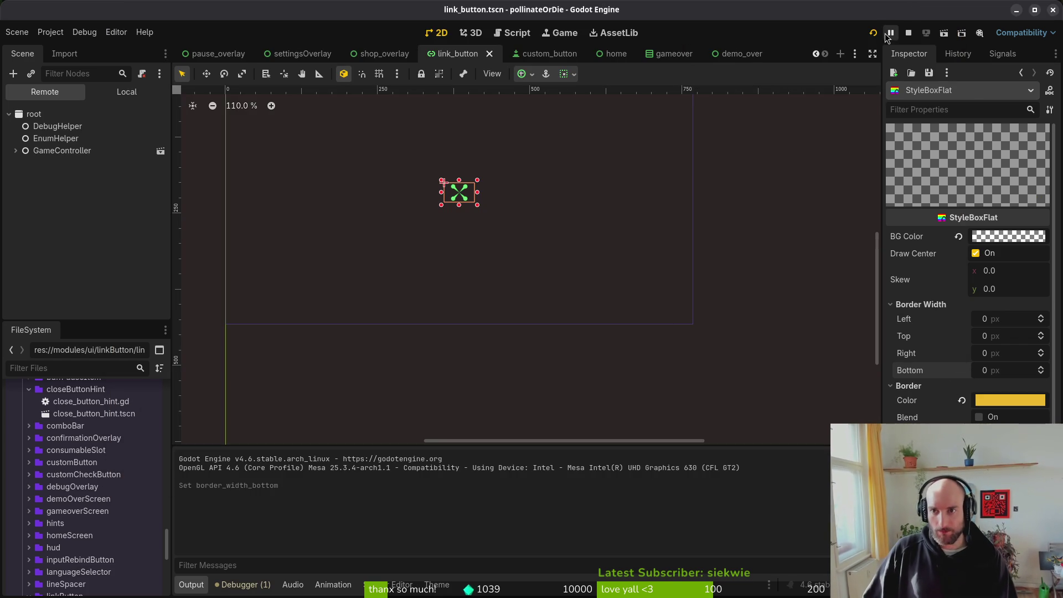
left_click(873, 32)
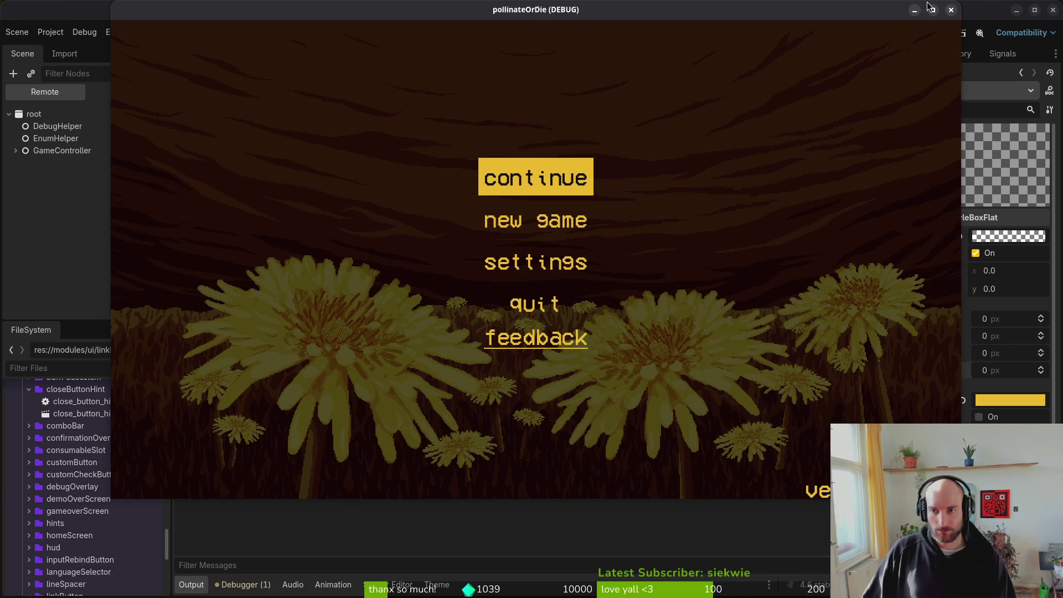
left_click(951, 10)
left_click(55, 98)
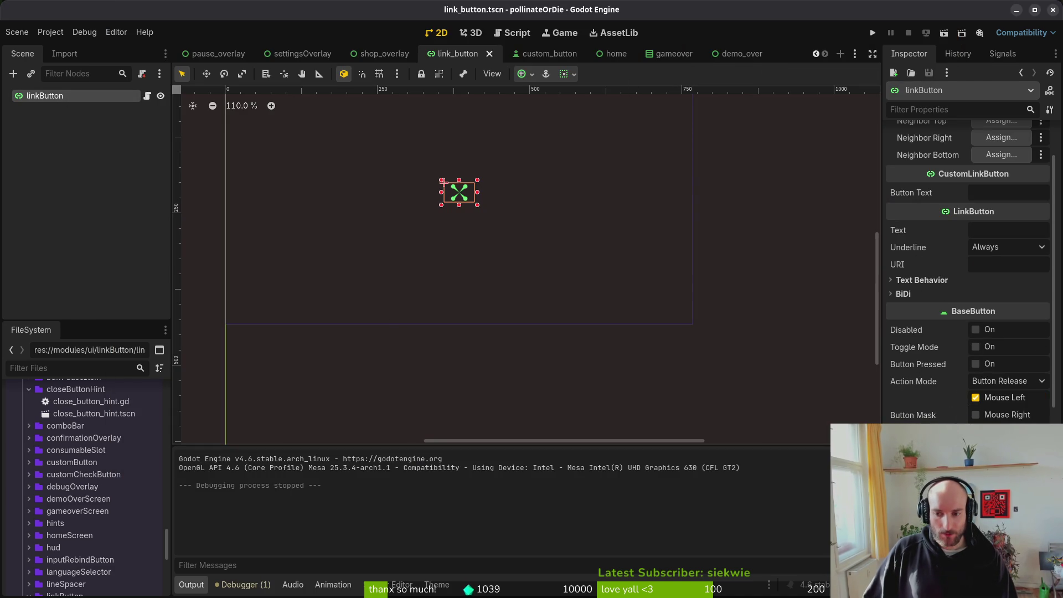
Step: Inspect linkButton's focus style override and assign mainTheme as its Theme
scroll(947, 328, "up", 3)
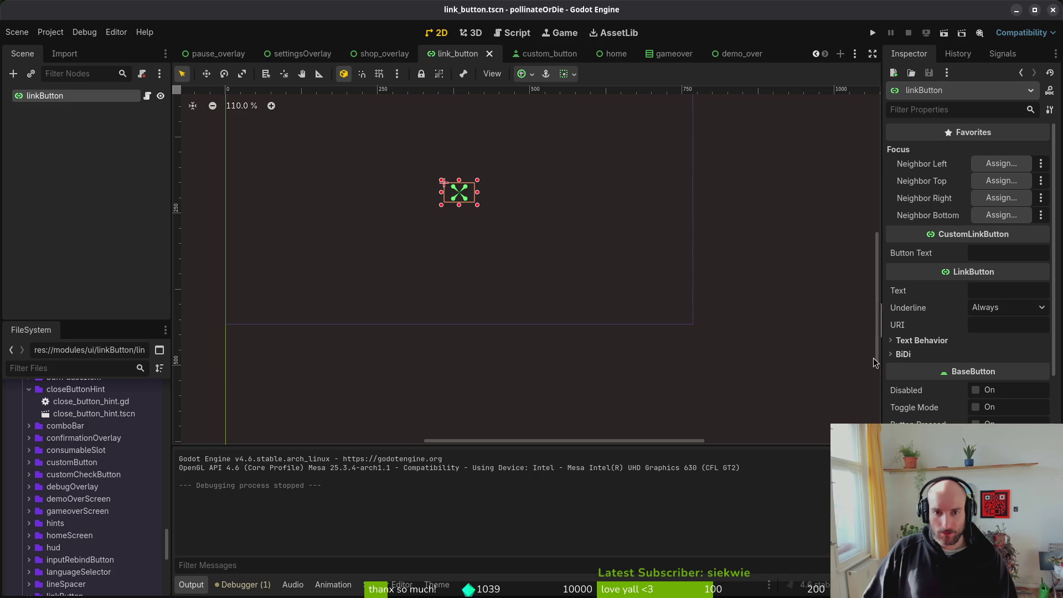
scroll(944, 230, "down", 8)
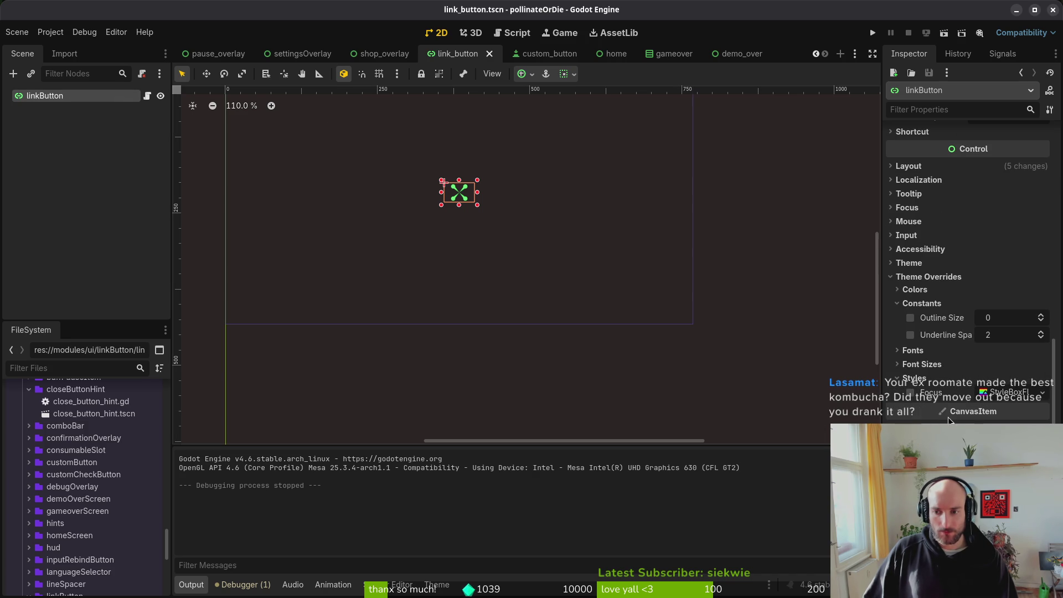
left_click(1009, 393)
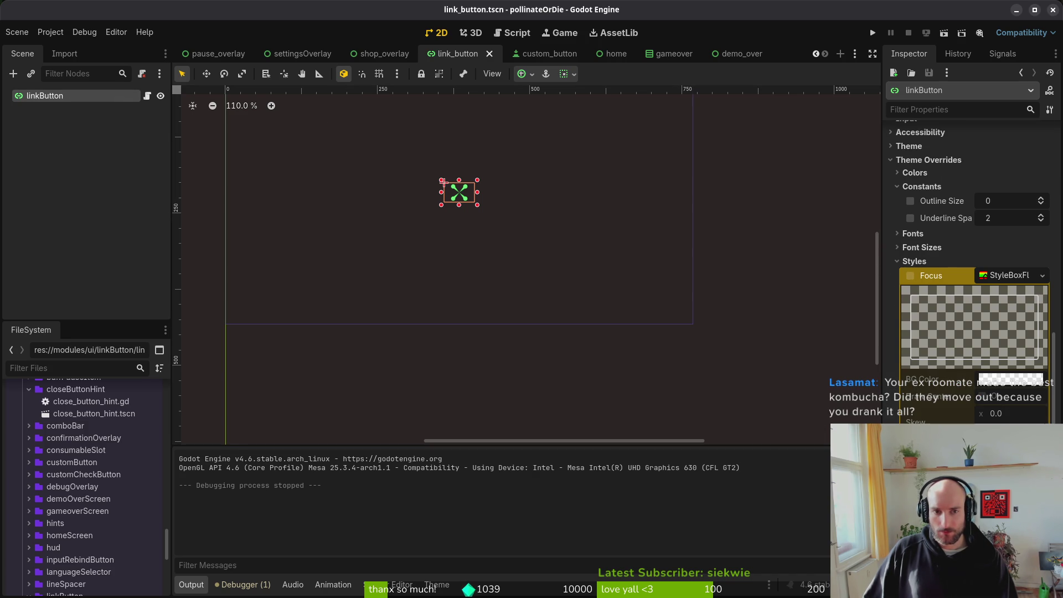
left_click(913, 261)
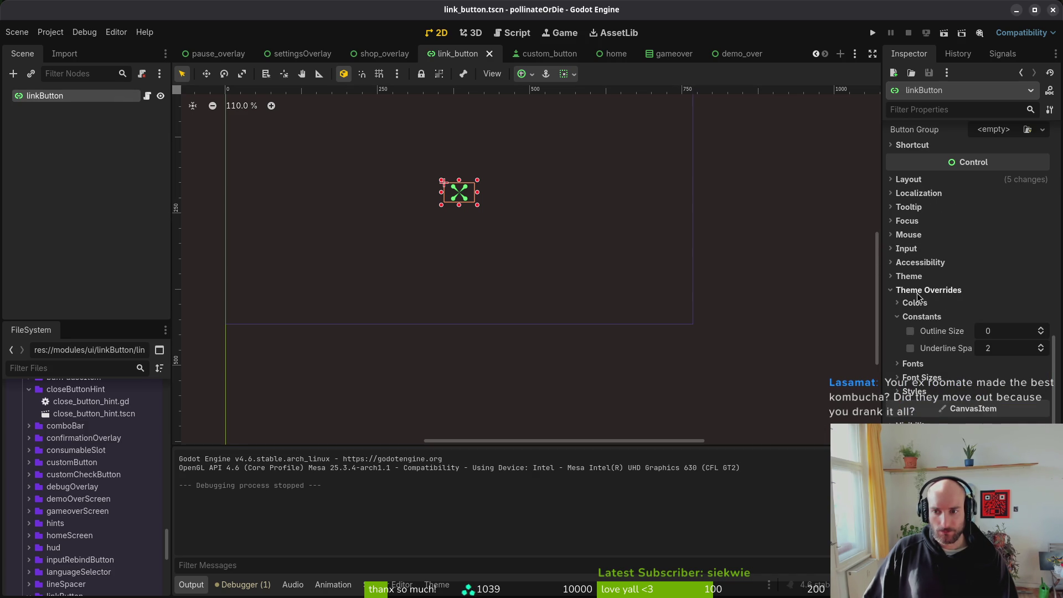
scroll(913, 297, "up", 3)
left_click(909, 377)
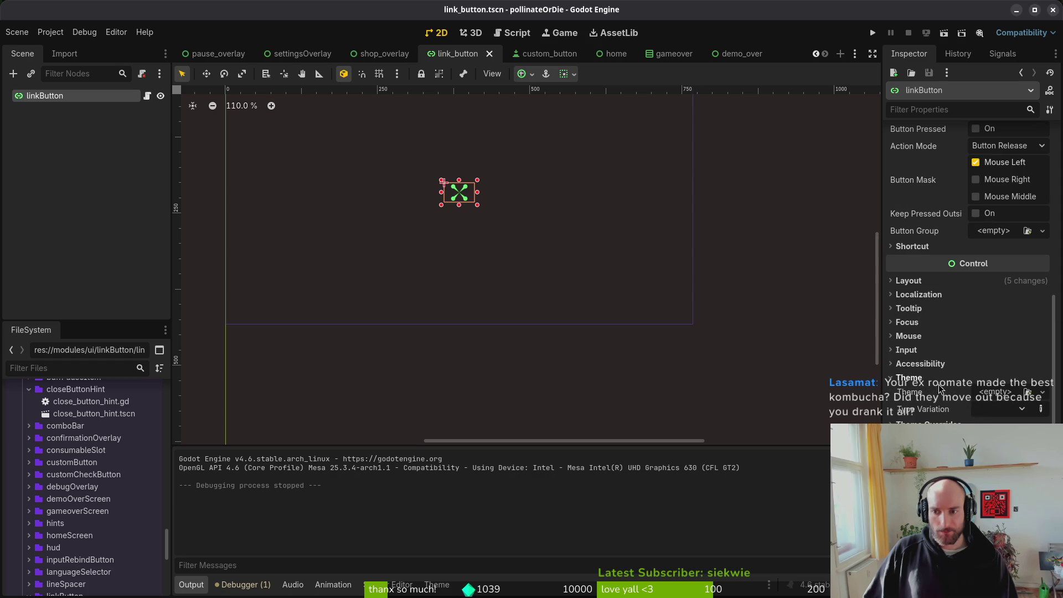
left_click(995, 392)
double_click(741, 159)
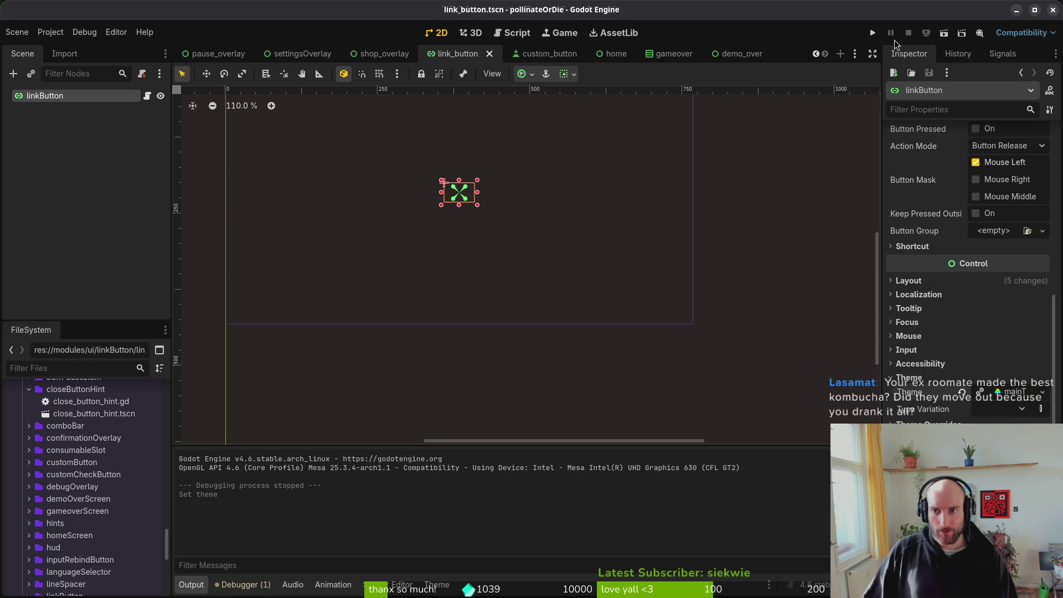
Step: Test-run the game, then open mainTheme's theme editor on the LinkButton type
left_click(873, 33)
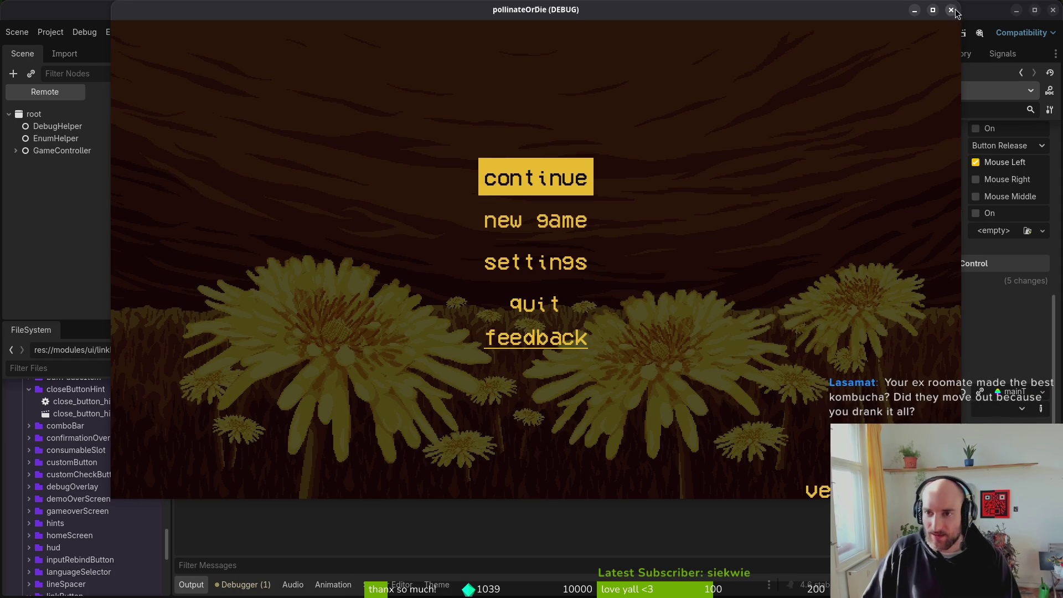
key("F8")
left_click(1007, 392)
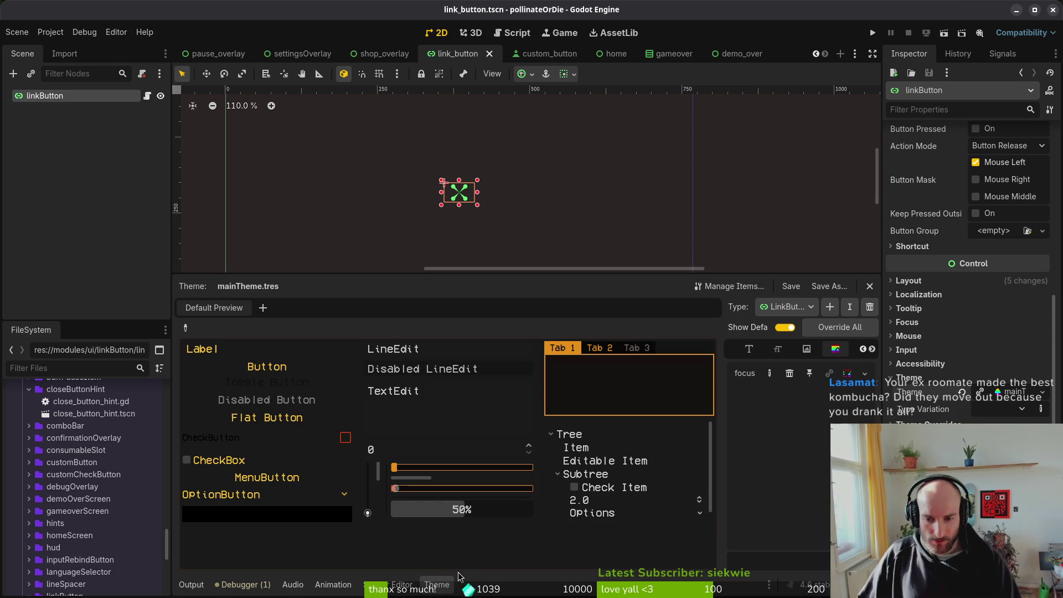
left_click(798, 313)
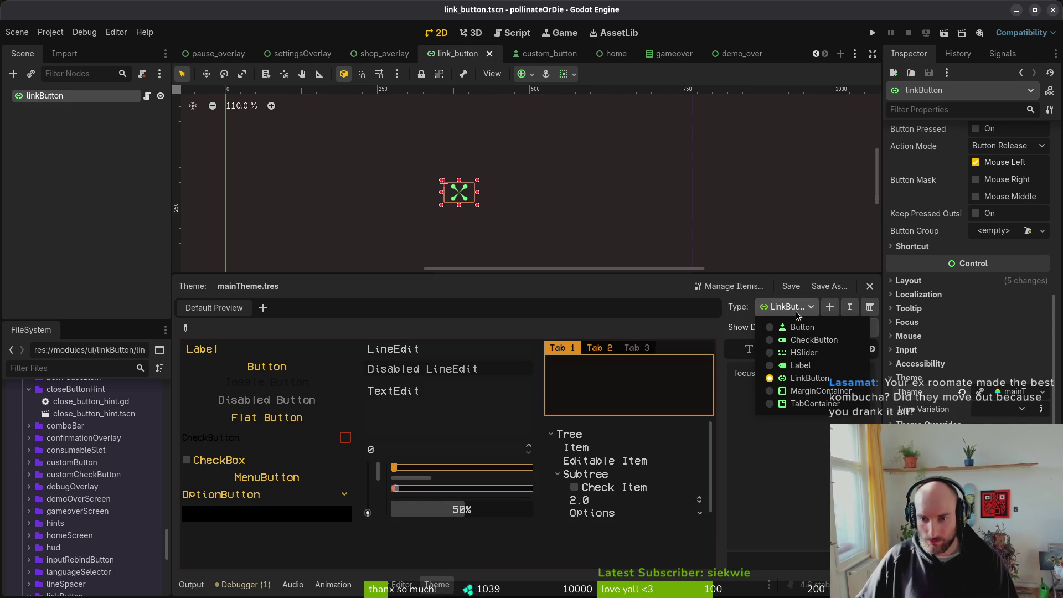
left_click(818, 381)
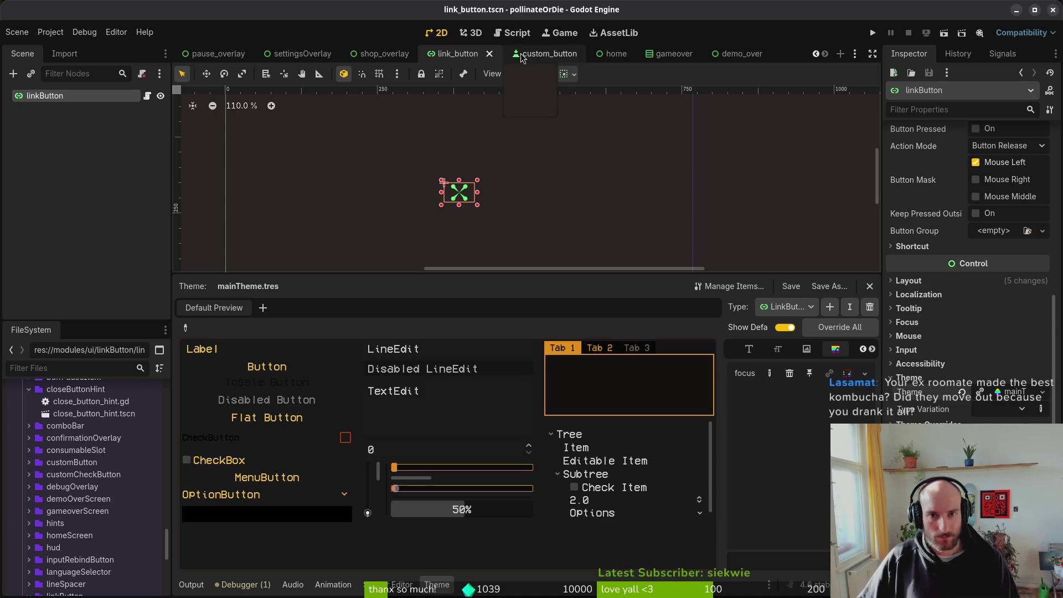
Step: In the home scene, select linkButton and expand its Theme settings in the Inspector
left_click(609, 57)
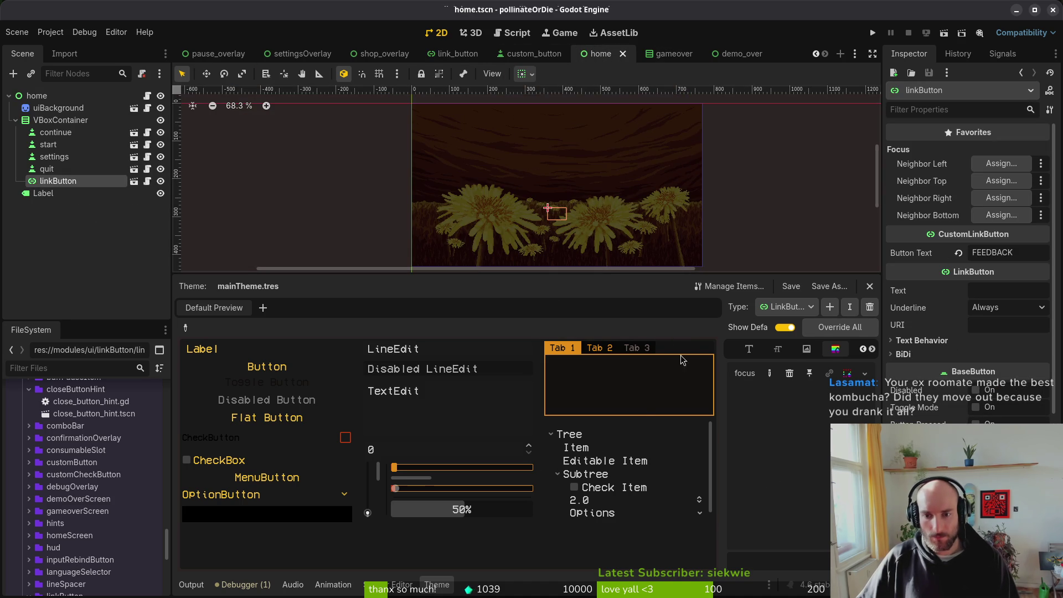
left_click(48, 169)
left_click(58, 181)
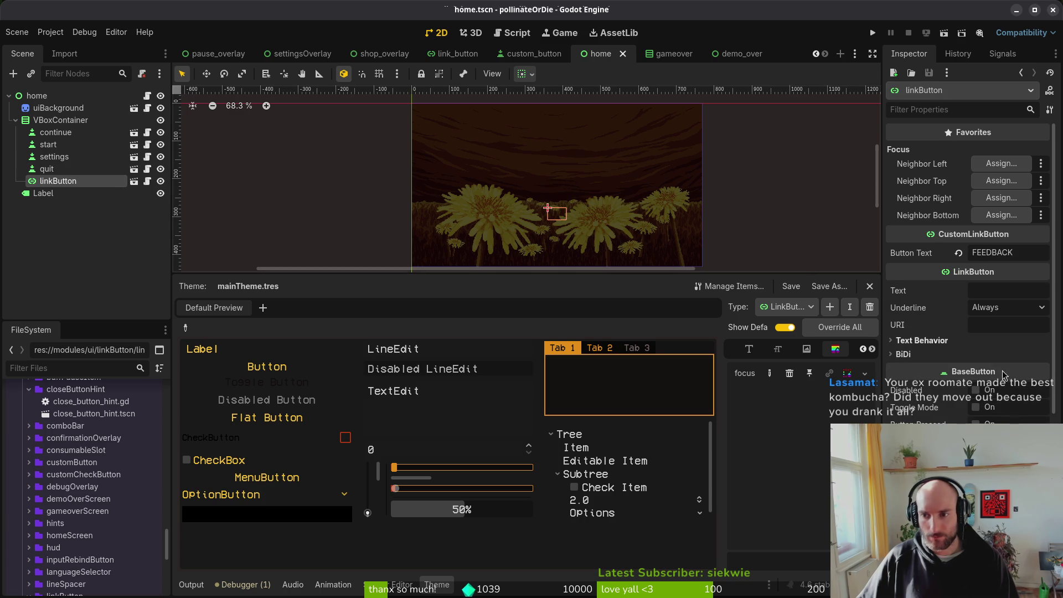
left_click(930, 392)
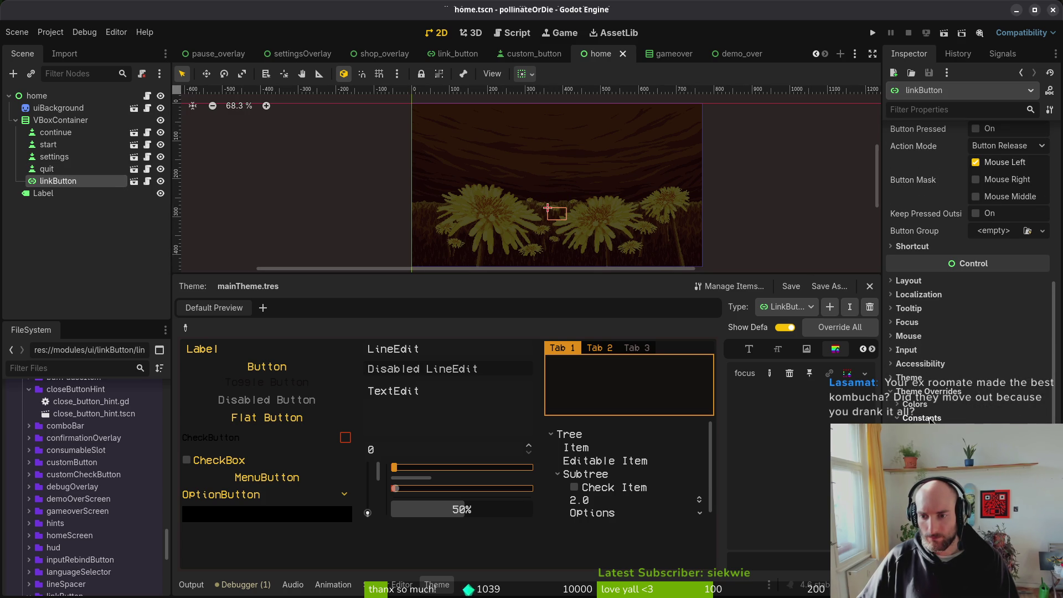
left_click(926, 381)
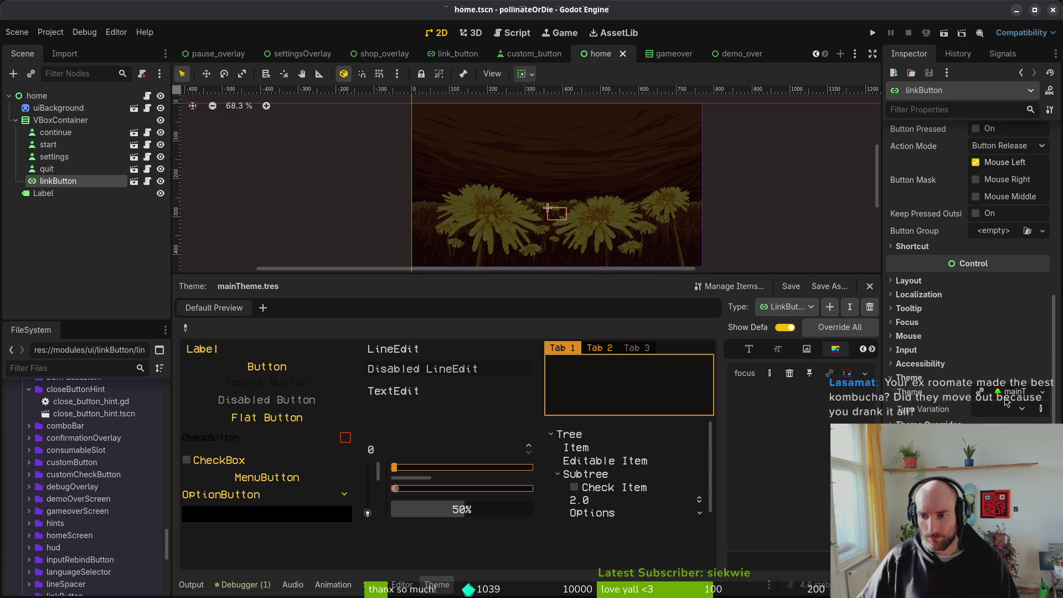
Step: Browse mainTheme's LinkButton colour items, then return to the link_button scene
left_click(1004, 394)
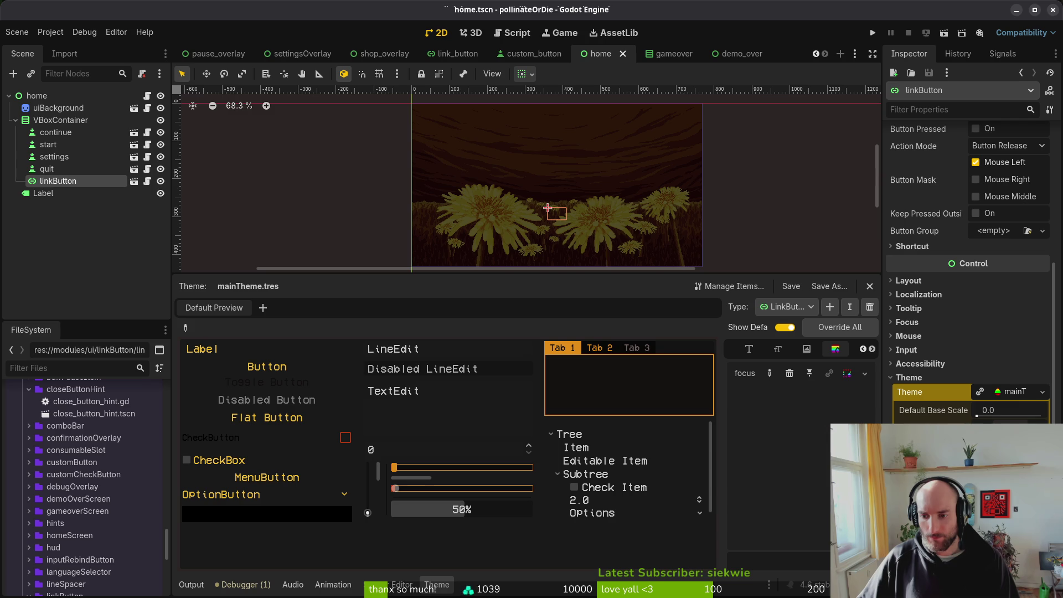
scroll(969, 310, "down", 5)
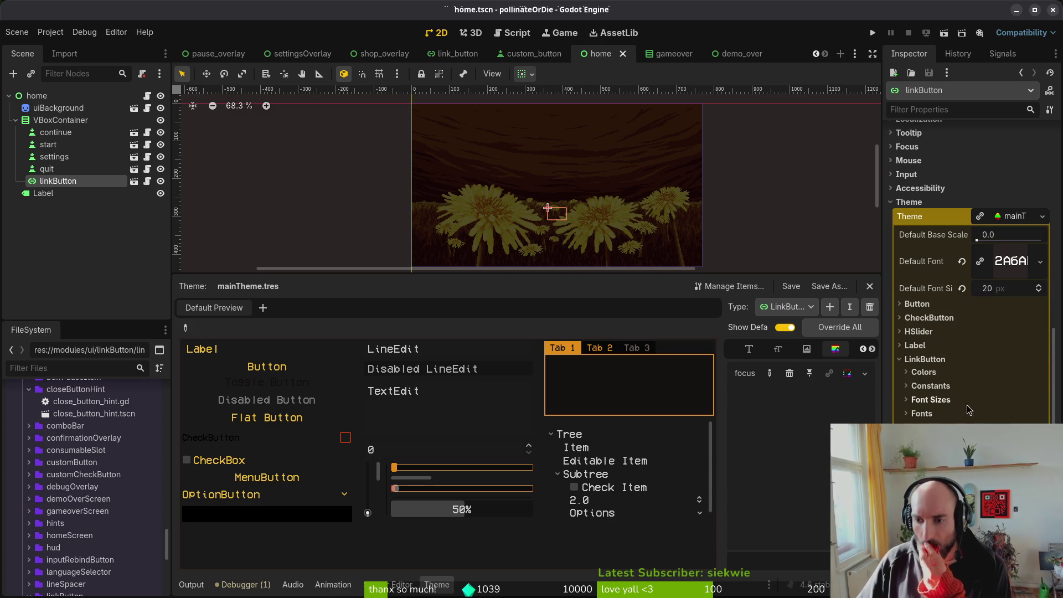
left_click(929, 373)
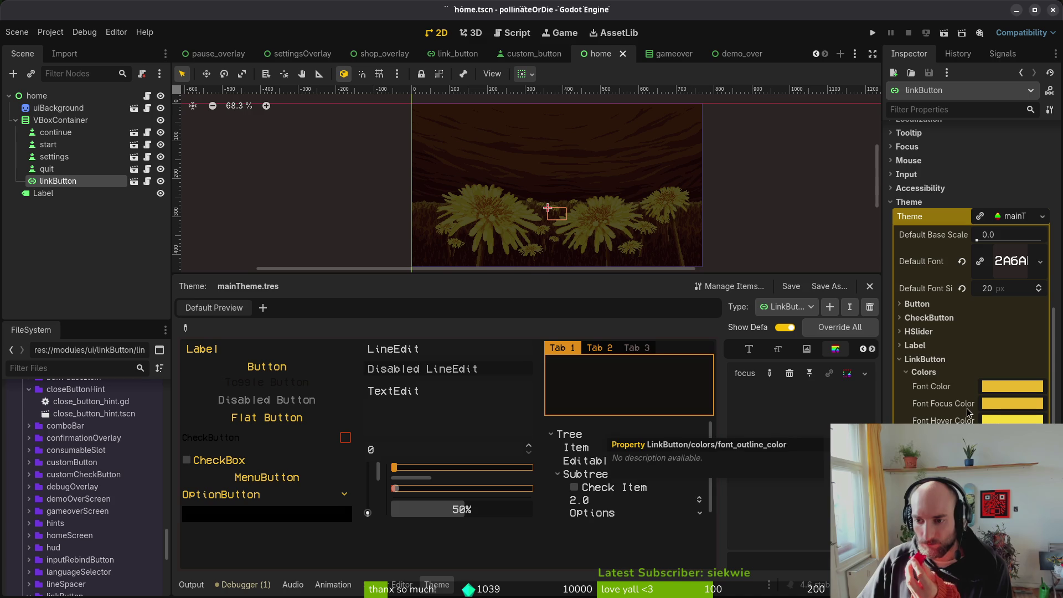
left_click(924, 372)
left_click(928, 361)
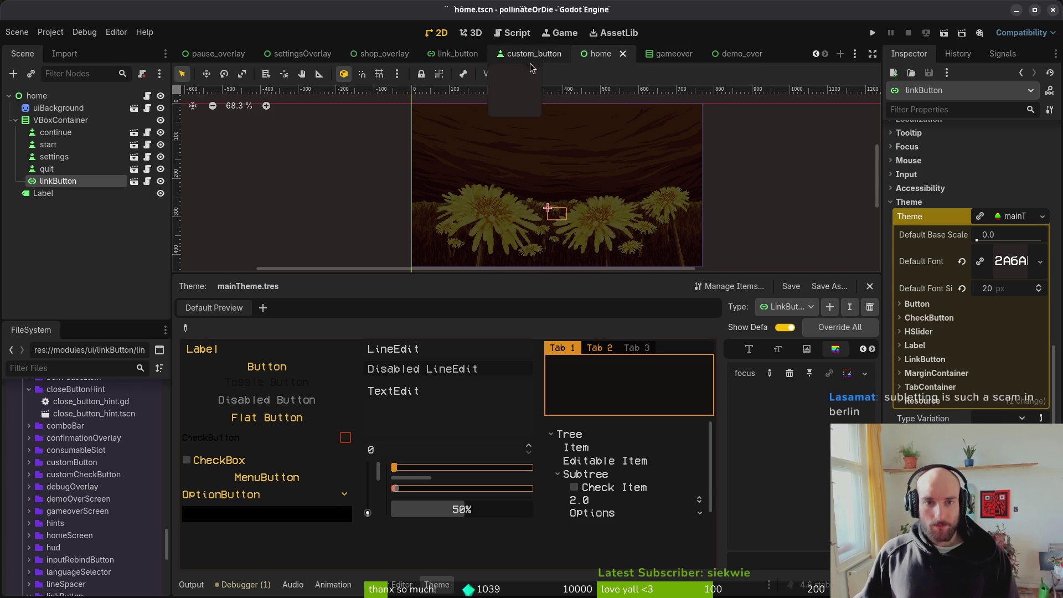
left_click(455, 54)
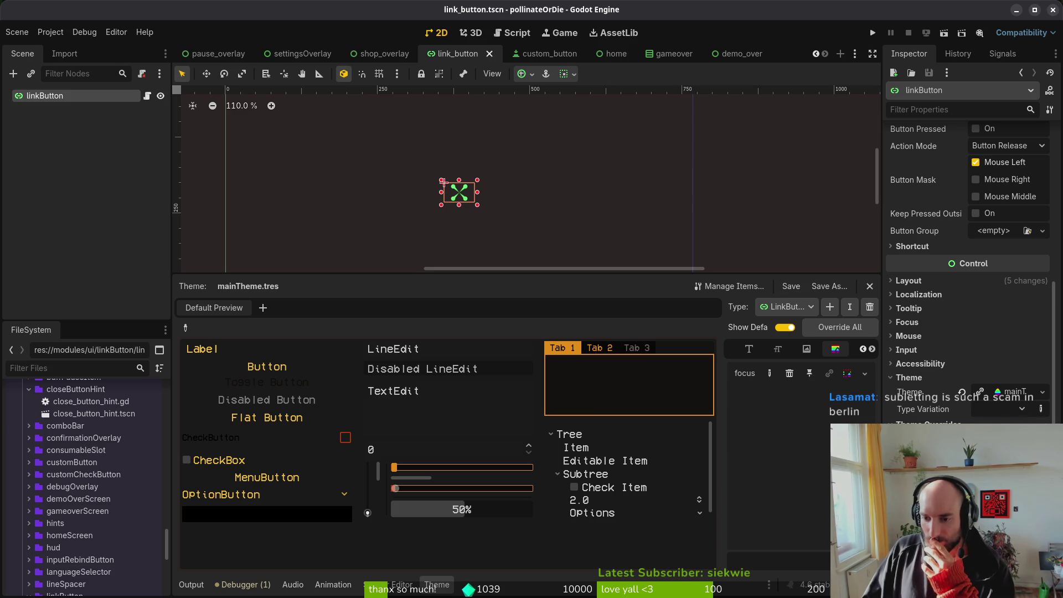
Step: Toggle linkButton's style and font size override groups in the Inspector
scroll(969, 421, "down", 3)
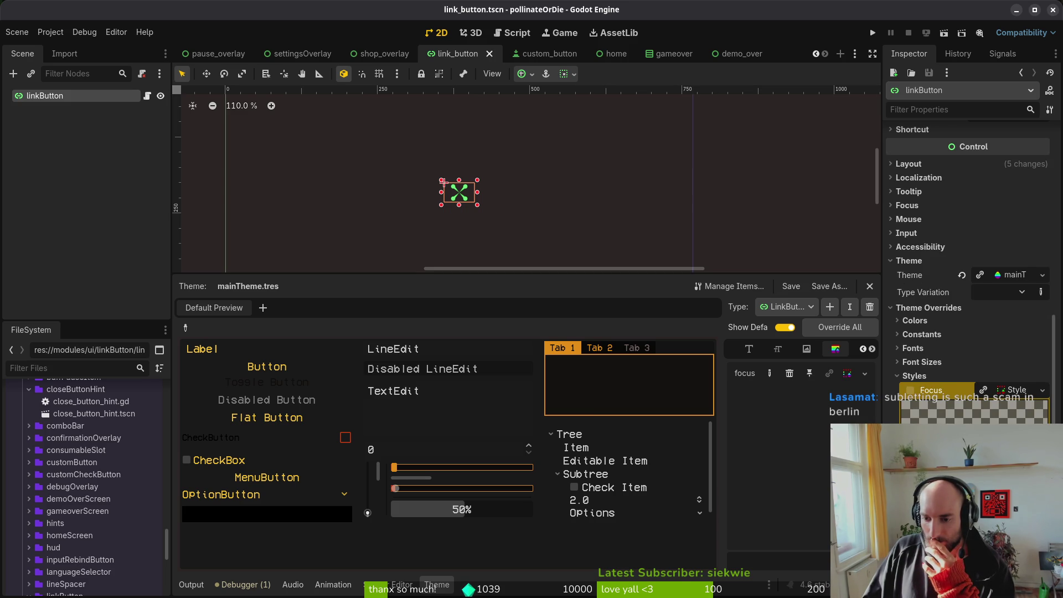
left_click(944, 374)
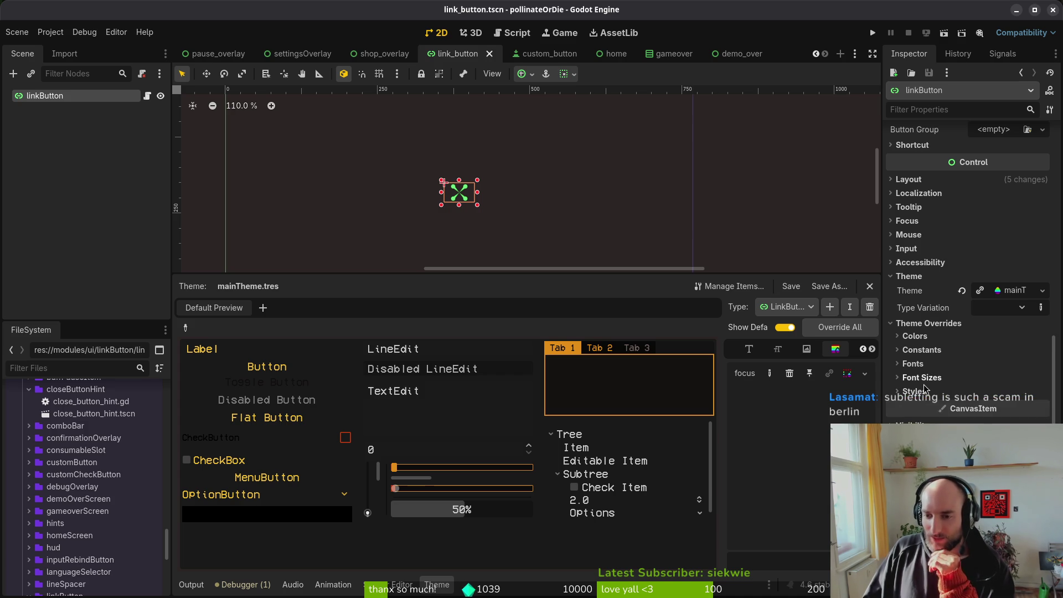
left_click(925, 381)
left_click(925, 381)
left_click(922, 380)
left_click(922, 381)
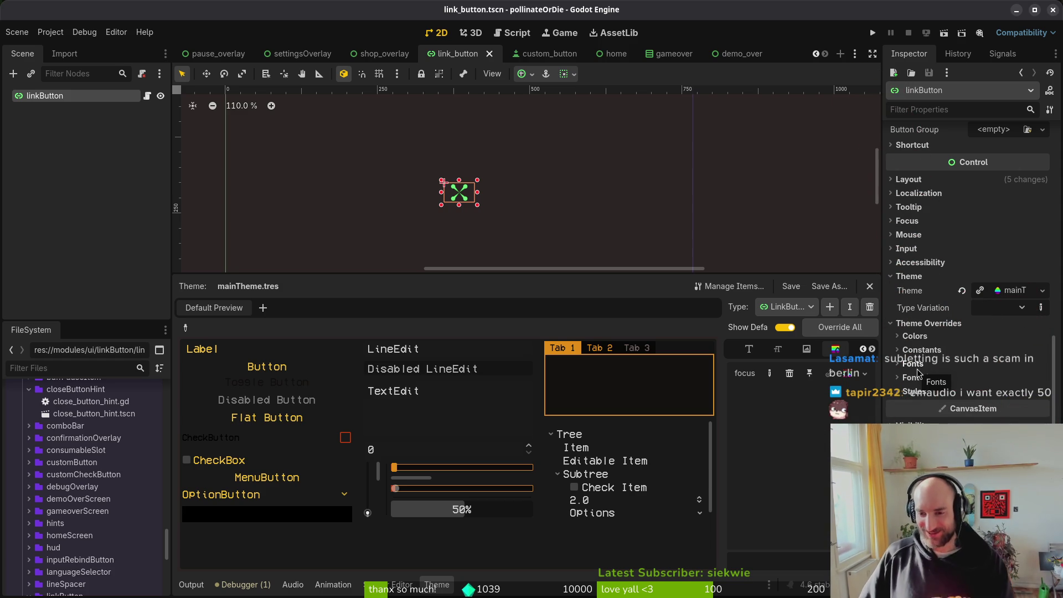
Step: Check the constant and colour overrides, then inspect the empty focus StyleBox item
left_click(946, 350)
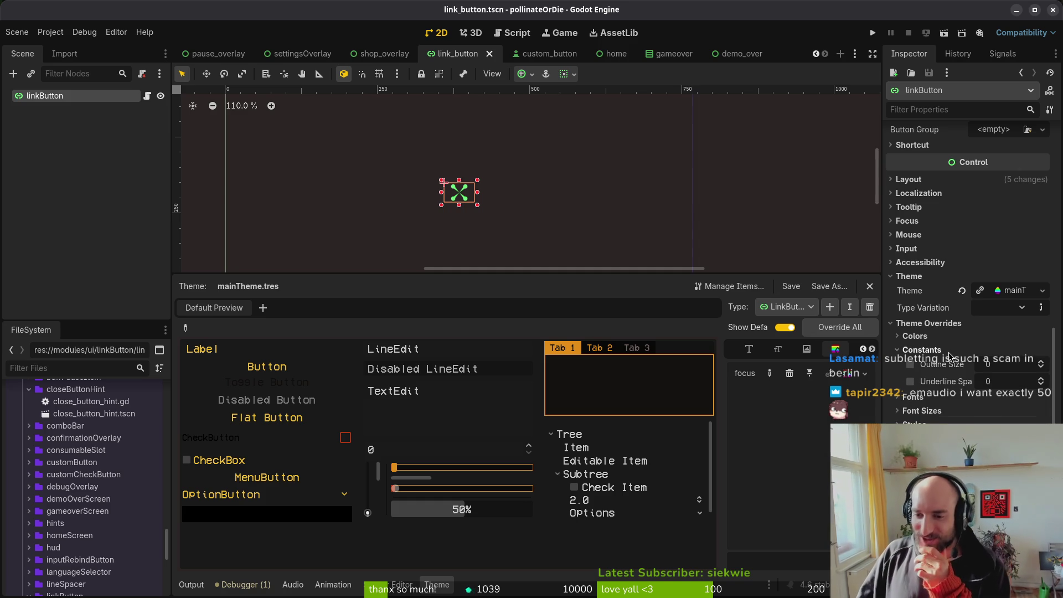
left_click(949, 355)
left_click(914, 336)
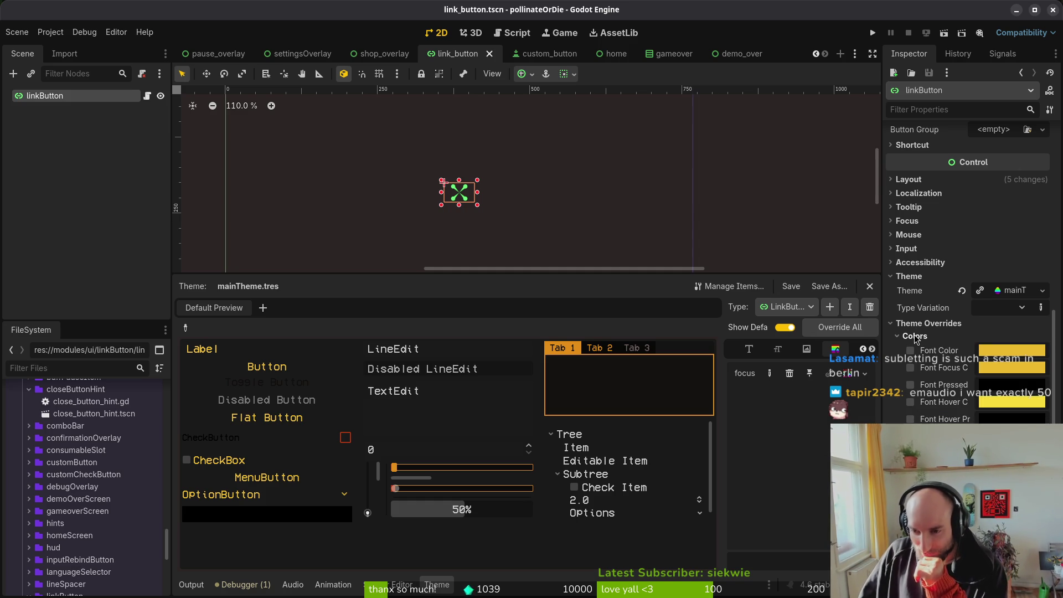
left_click(915, 337)
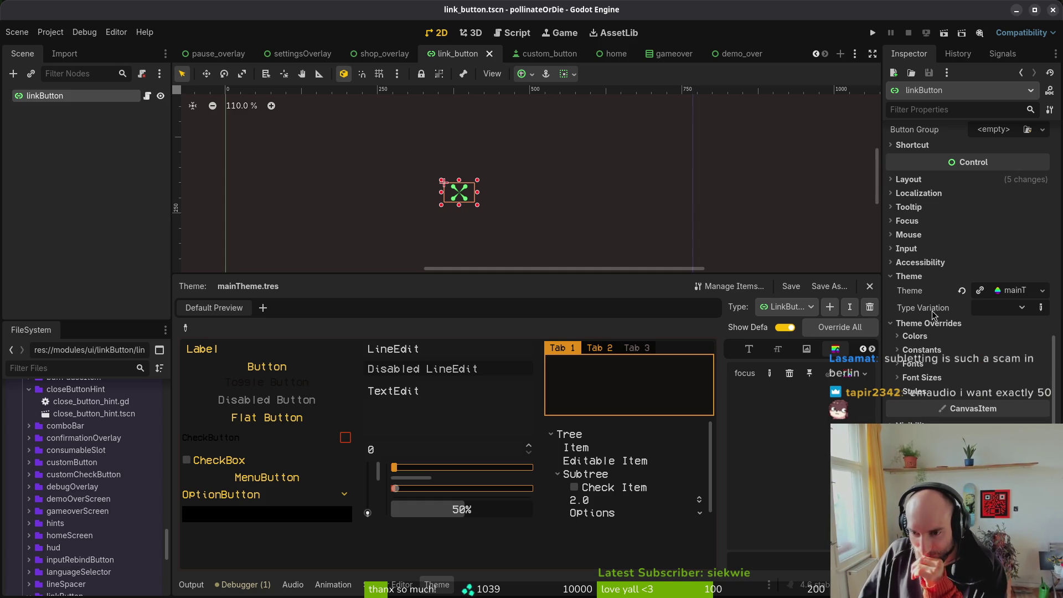
left_click(925, 352)
left_click(925, 352)
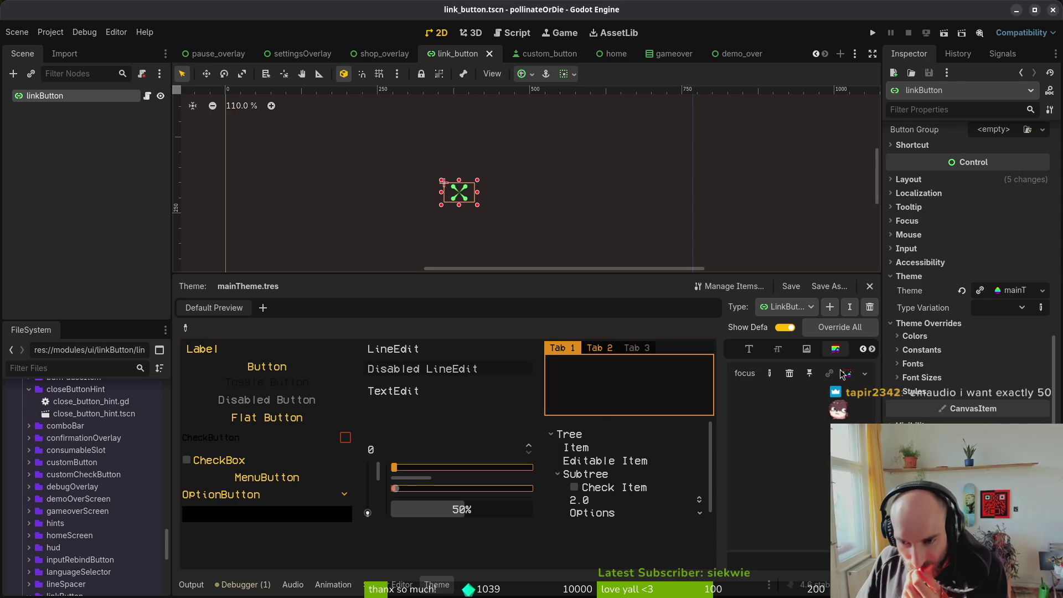
left_click(856, 374)
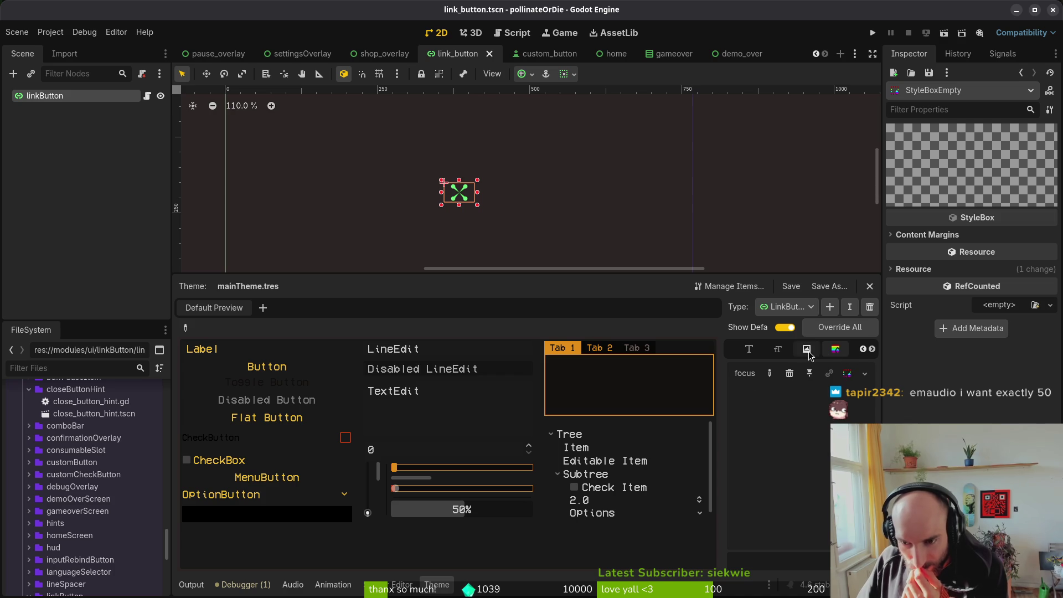
Step: Browse the LinkButton type's Font, Color and Constant items in the Theme editor
left_click(778, 350)
left_click(741, 352)
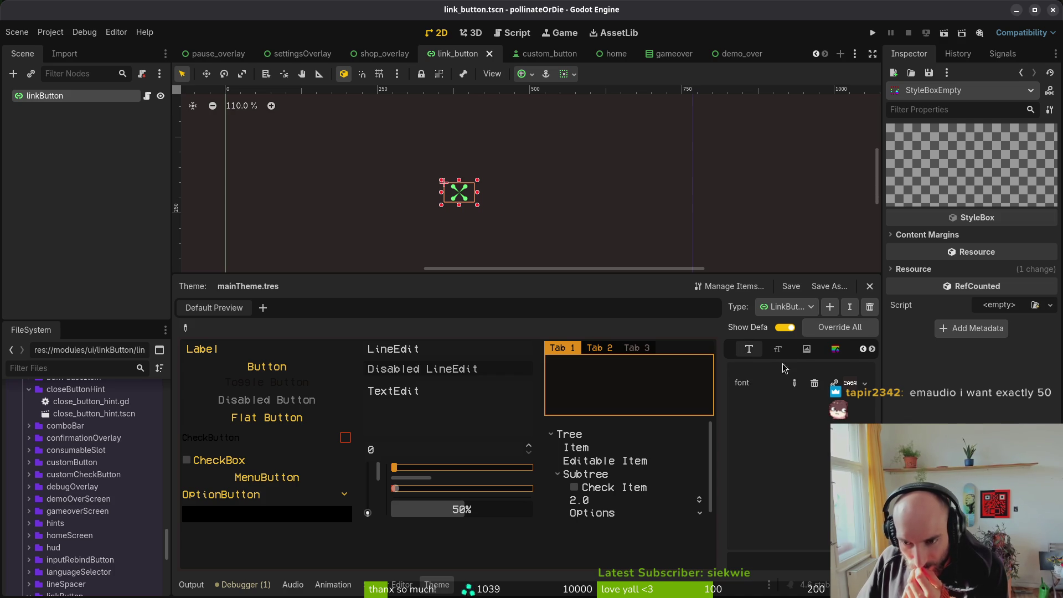
left_click(862, 348)
left_click(862, 348)
left_click(750, 350)
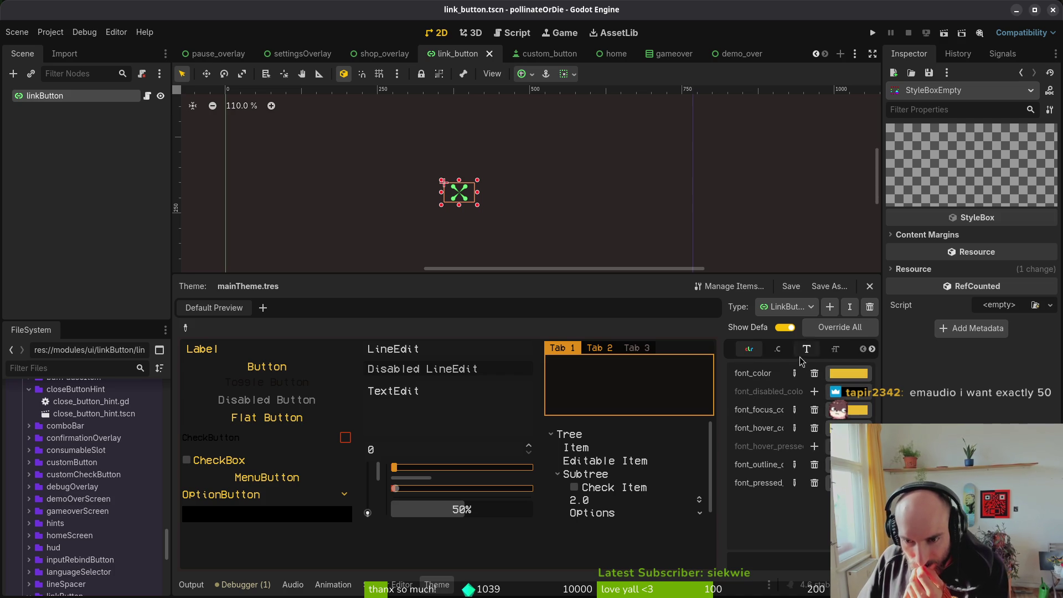
left_click(777, 350)
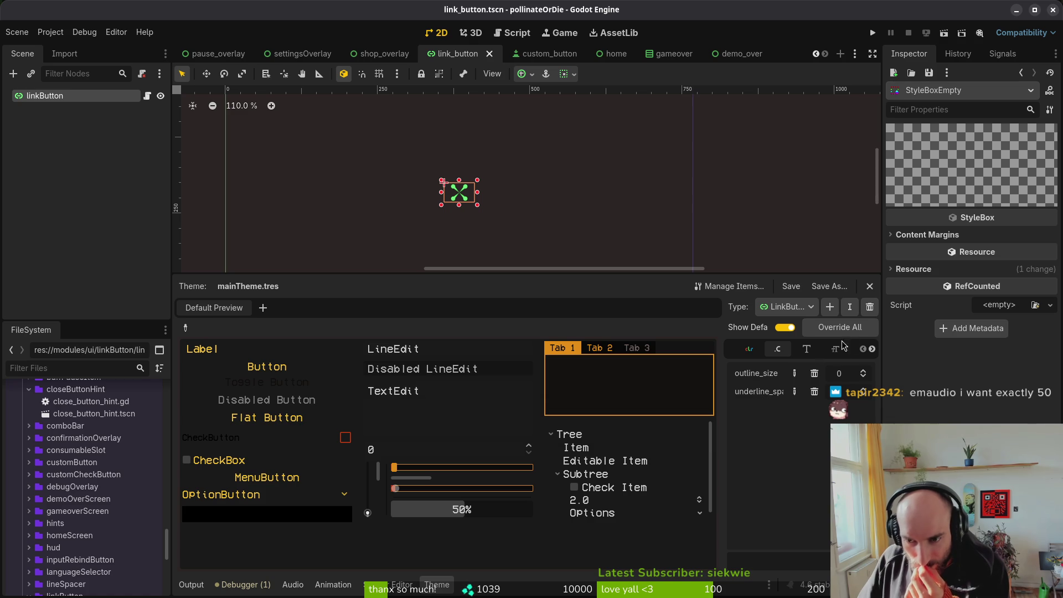
left_click(749, 349)
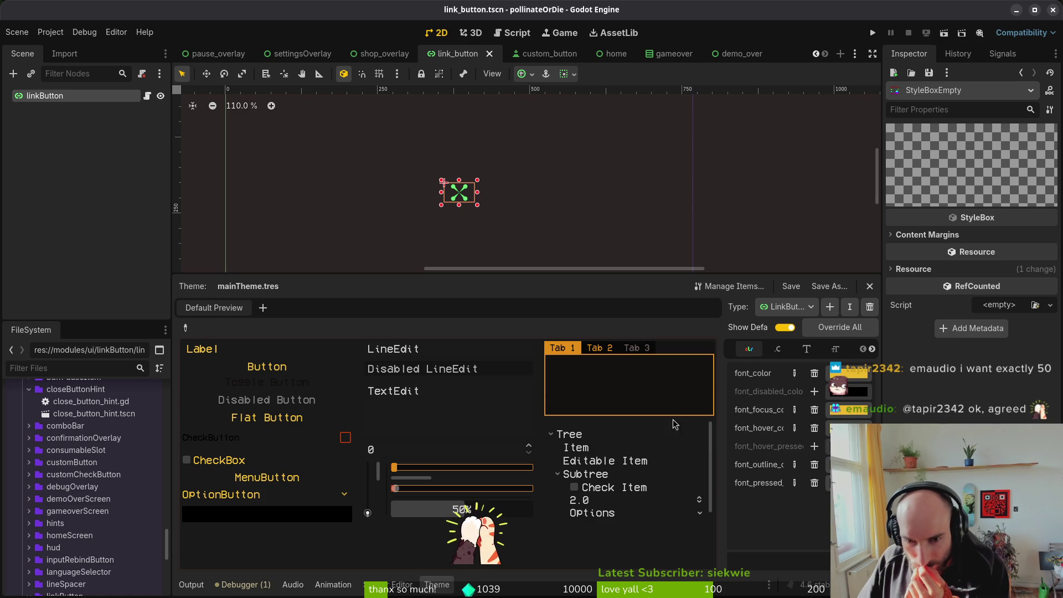
Step: Clear linkButton's own Theme property, expand Theme Overrides, and save the scene with Ctrl+S
left_click(409, 262)
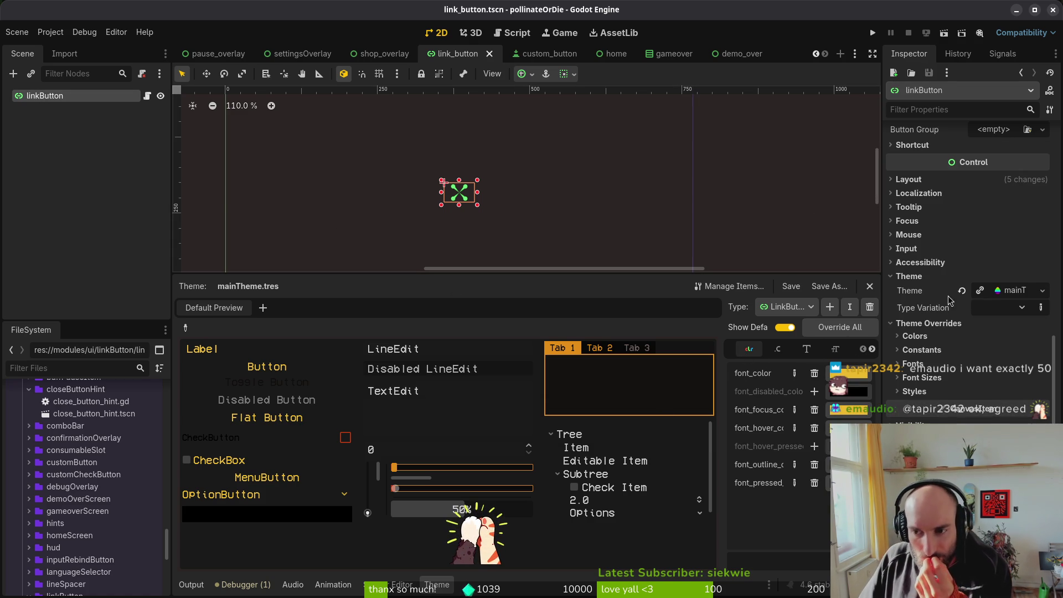
left_click(962, 291)
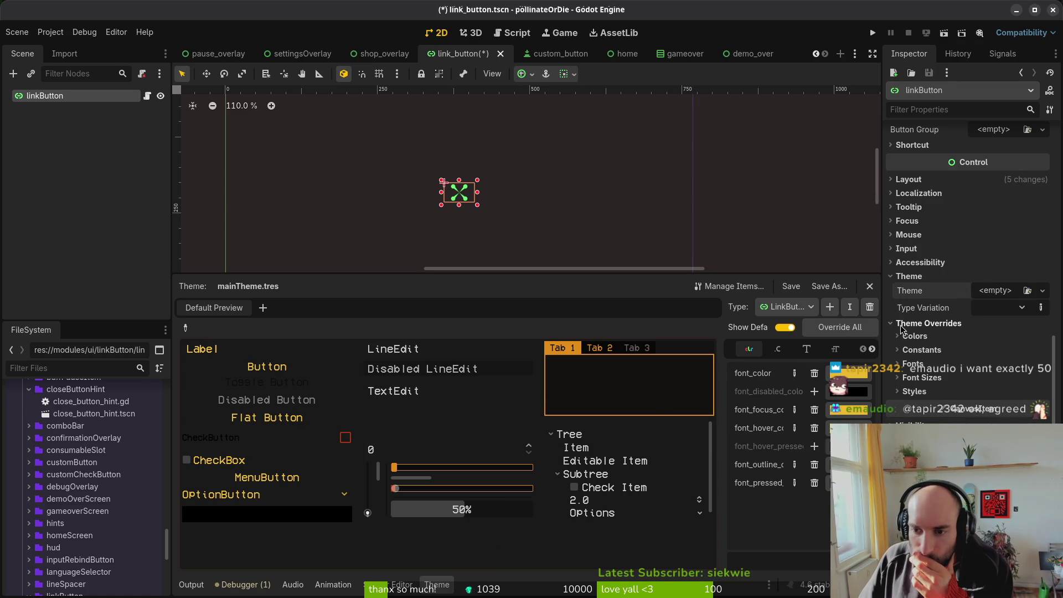
left_click(905, 324)
left_click(906, 344)
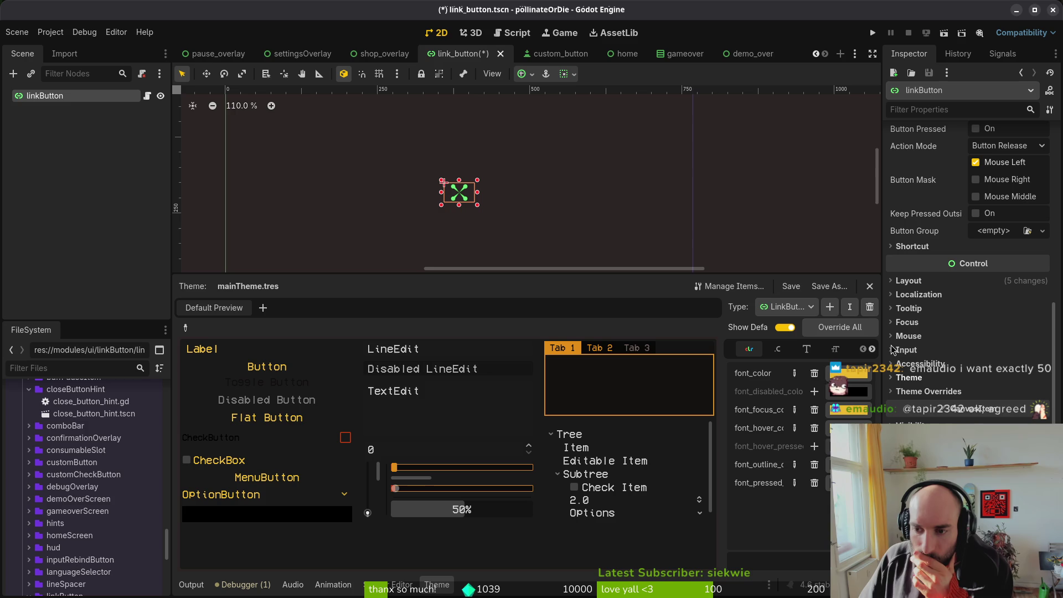
left_click(901, 392)
key("ctrl+s")
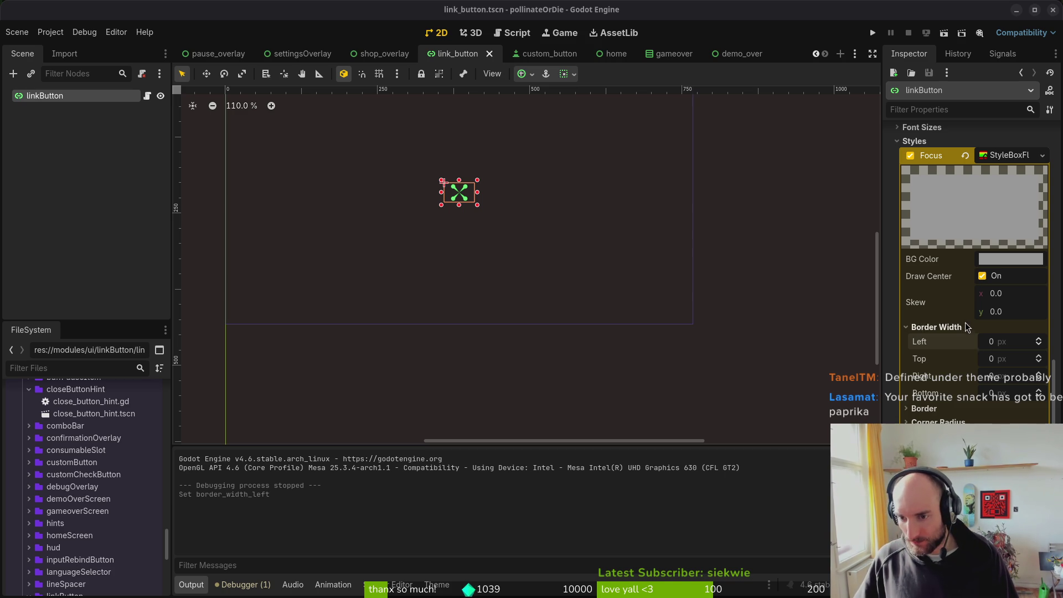
scroll(966, 329, "up", 5)
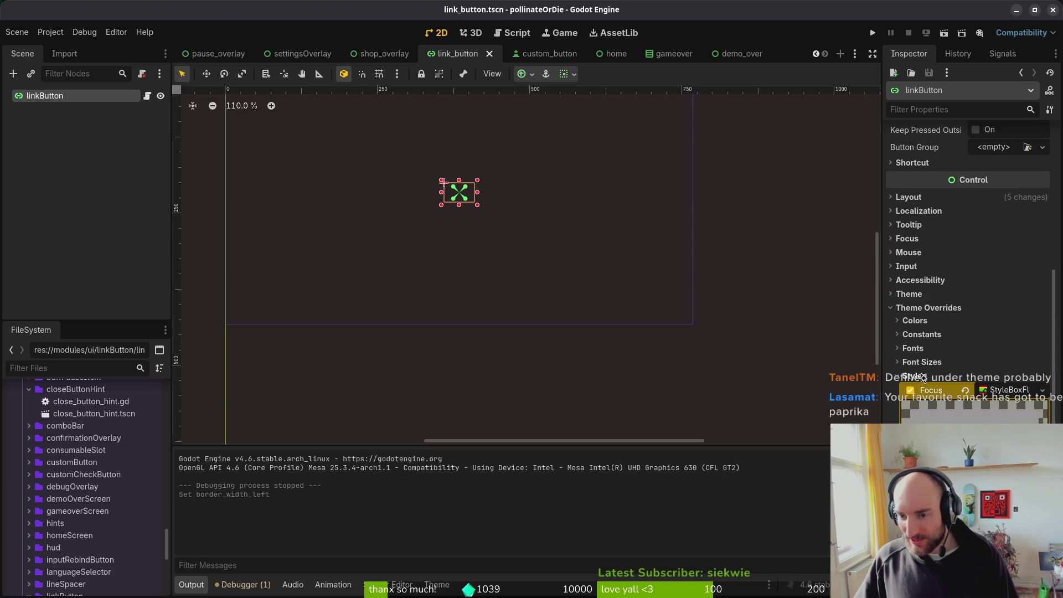
scroll(941, 316, "up", 6)
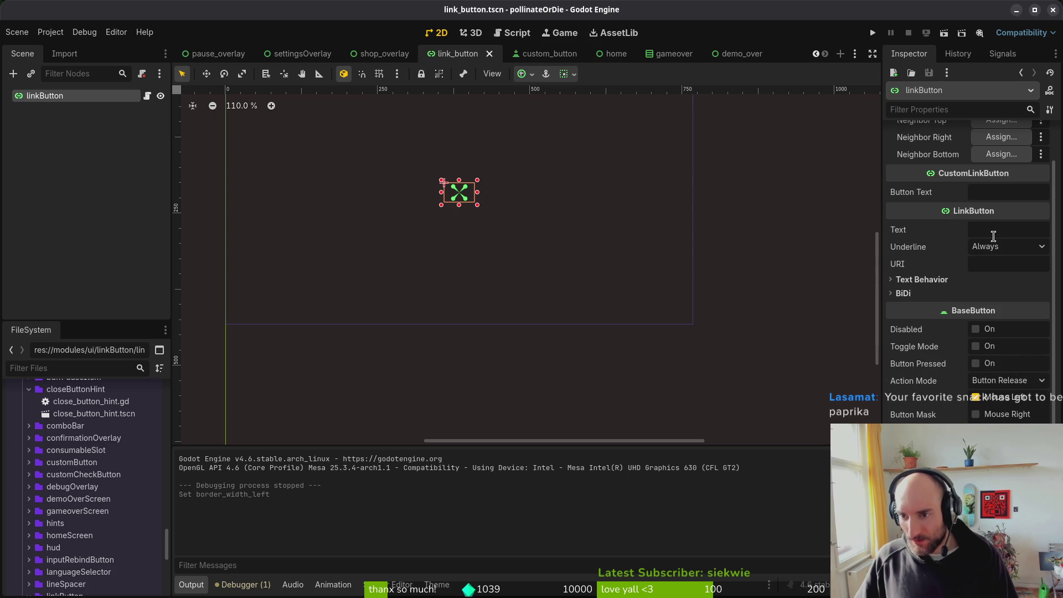
Step: Set the LinkButton underline to On Hover and run the game once to check it
left_click(994, 249)
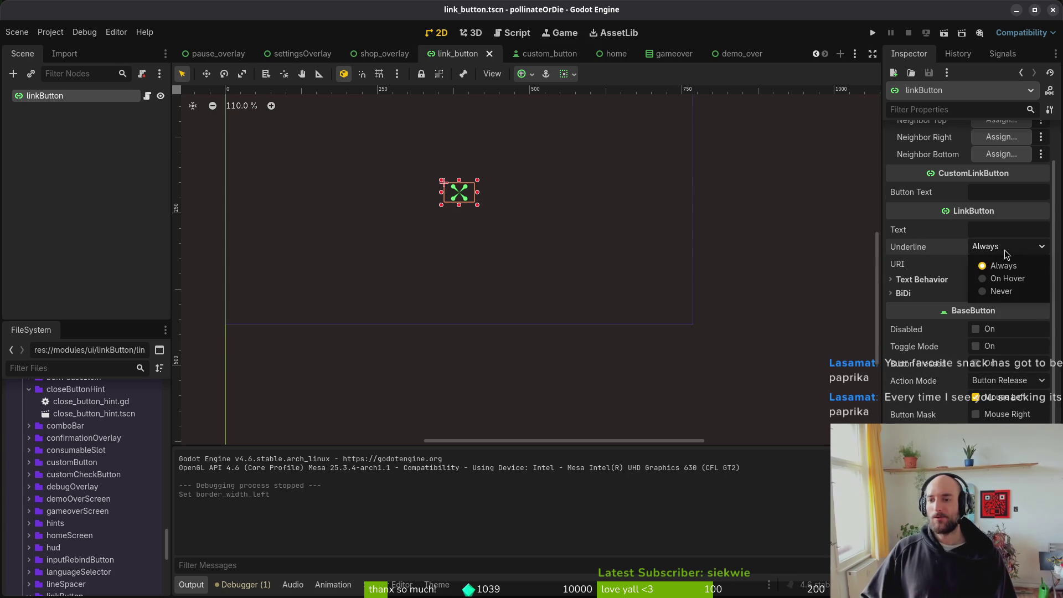
left_click(1007, 278)
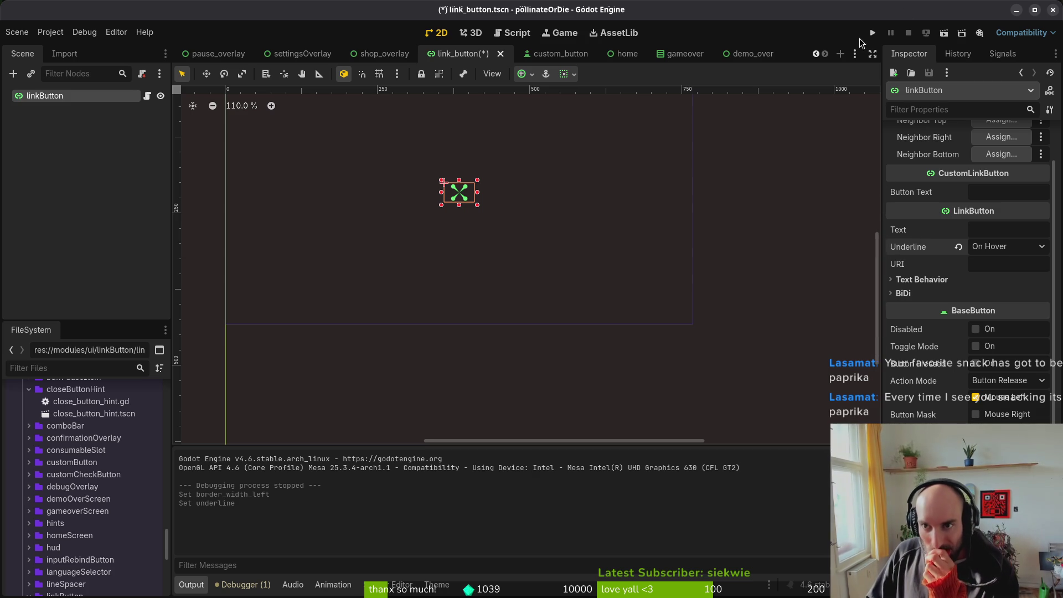
left_click(873, 34)
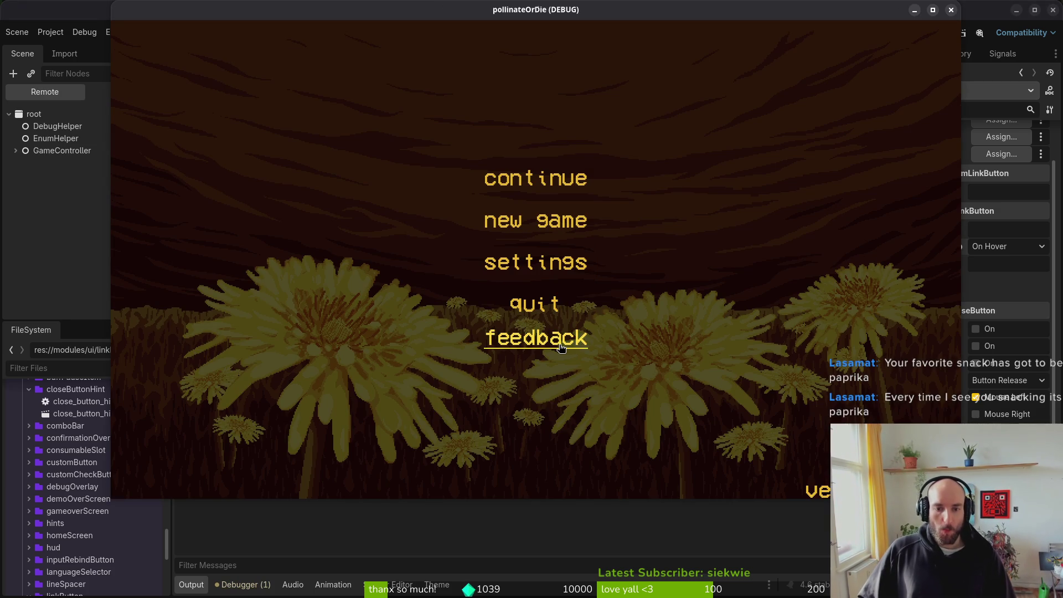
left_click(951, 9)
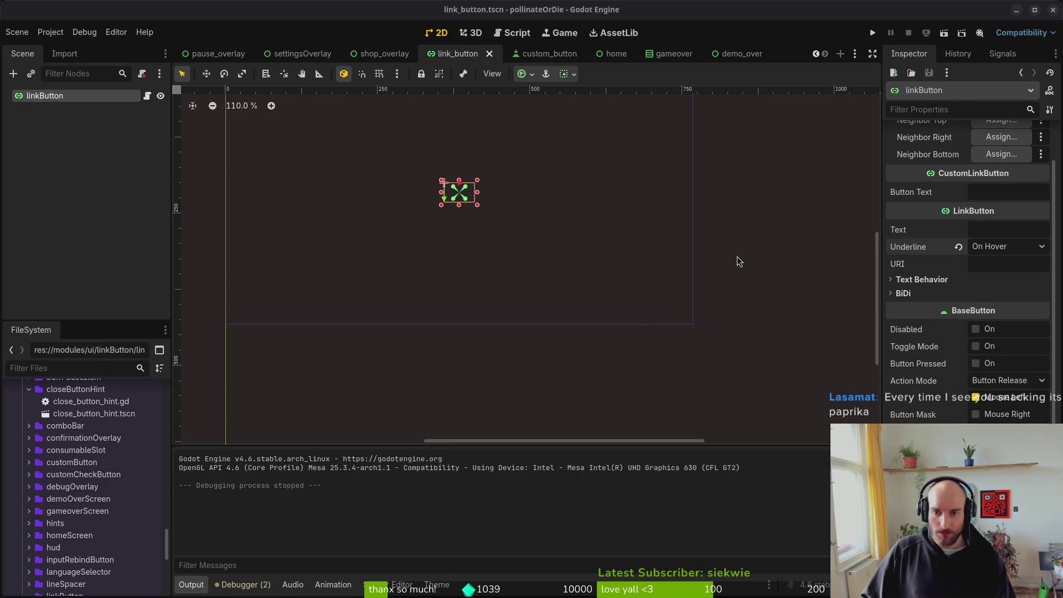
Step: Relaunch the game, move menu focus Down, Up and Down, then close it
left_click(873, 32)
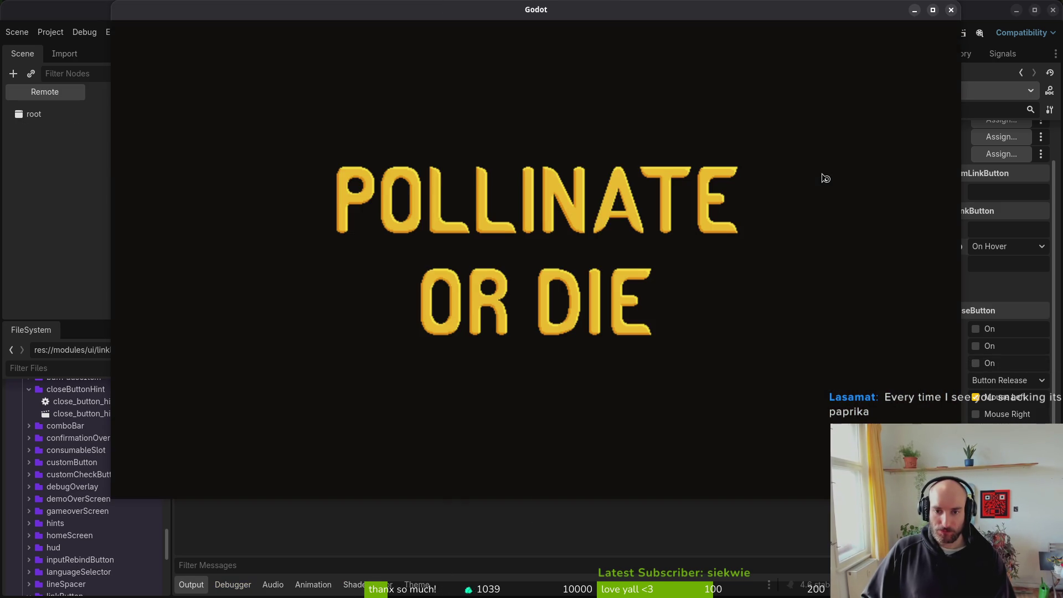
key("Down")
key("Down")
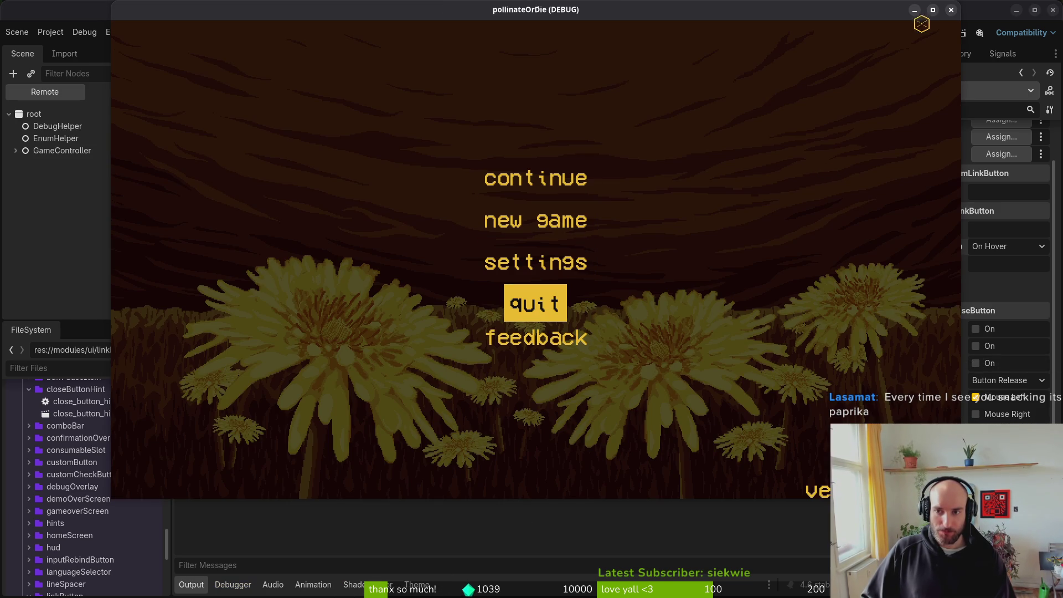
key("Up")
key("Up")
key("Down")
key("Down")
left_click(951, 10)
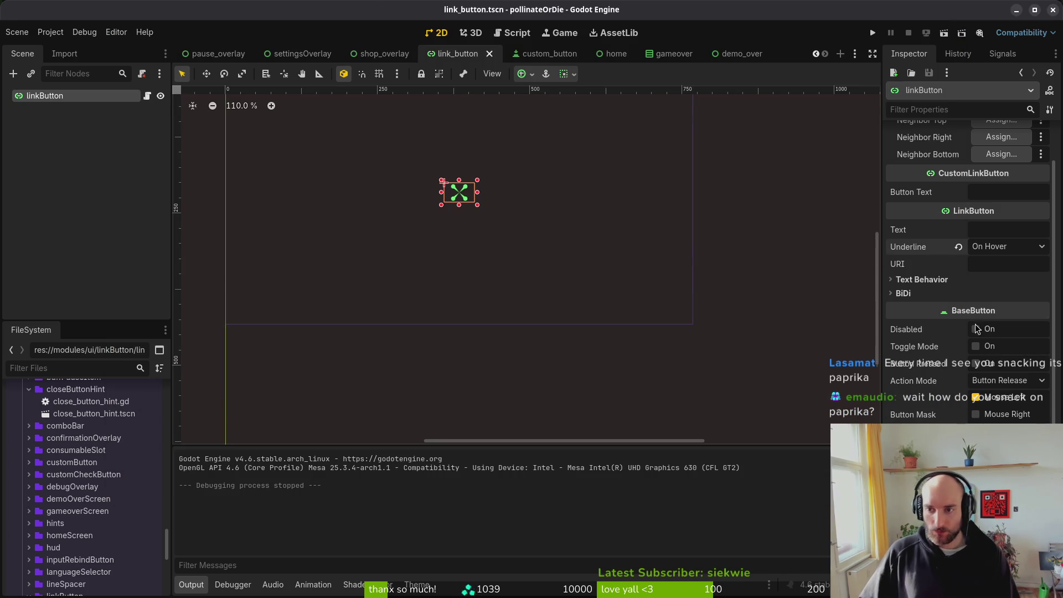
Step: In Neovim, open home.gd via the file finder and move to the variable declarations
key("alt+Tab")
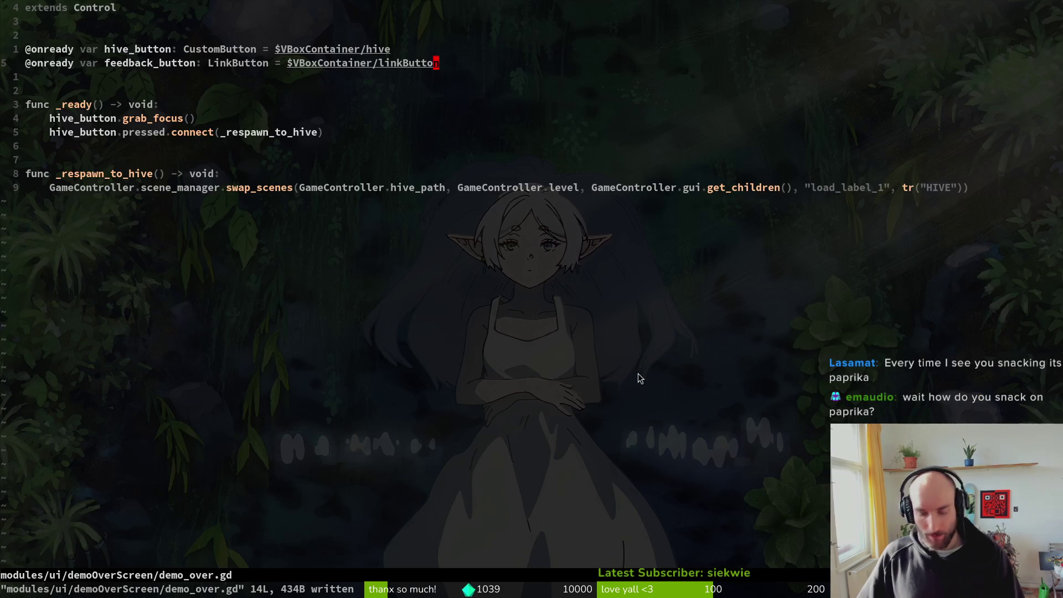
key("space")
key("f")
key("f")
type("home")
key("Return")
key("2")
key("2")
key("j")
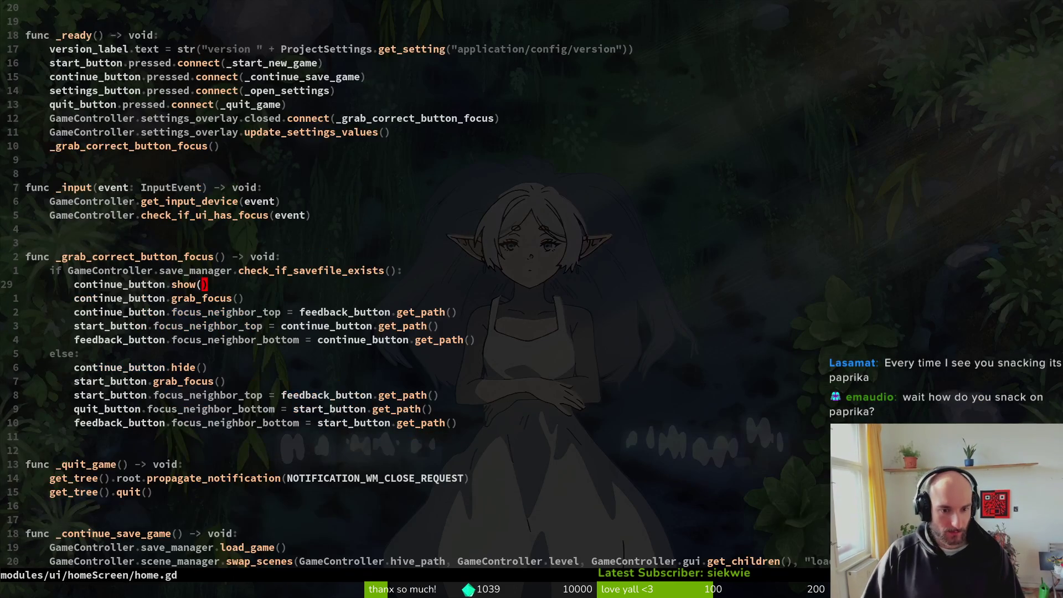
key("j")
key("j")
key("j")
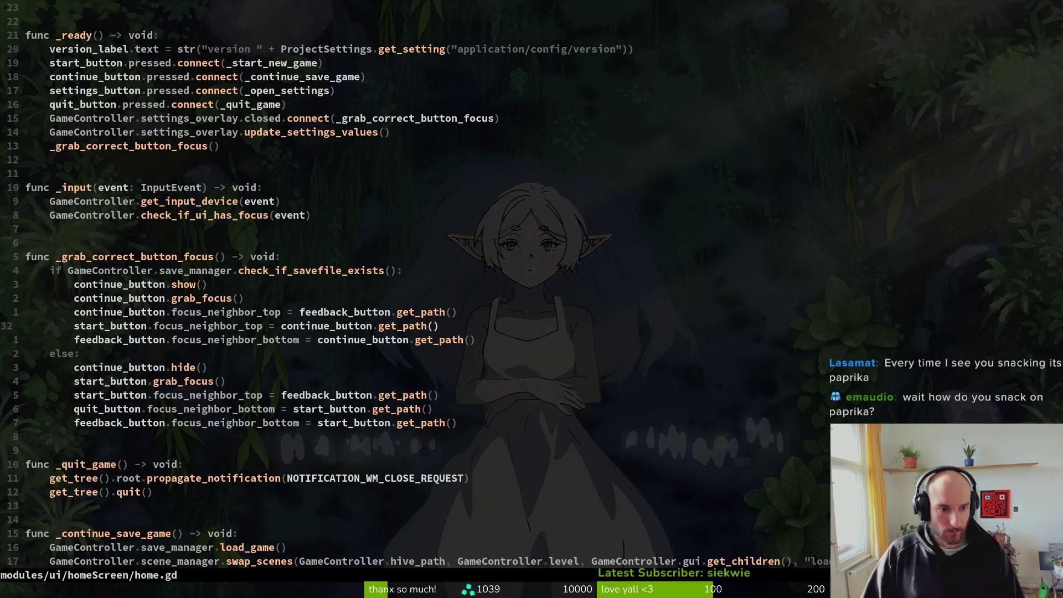
key("g")
key("g")
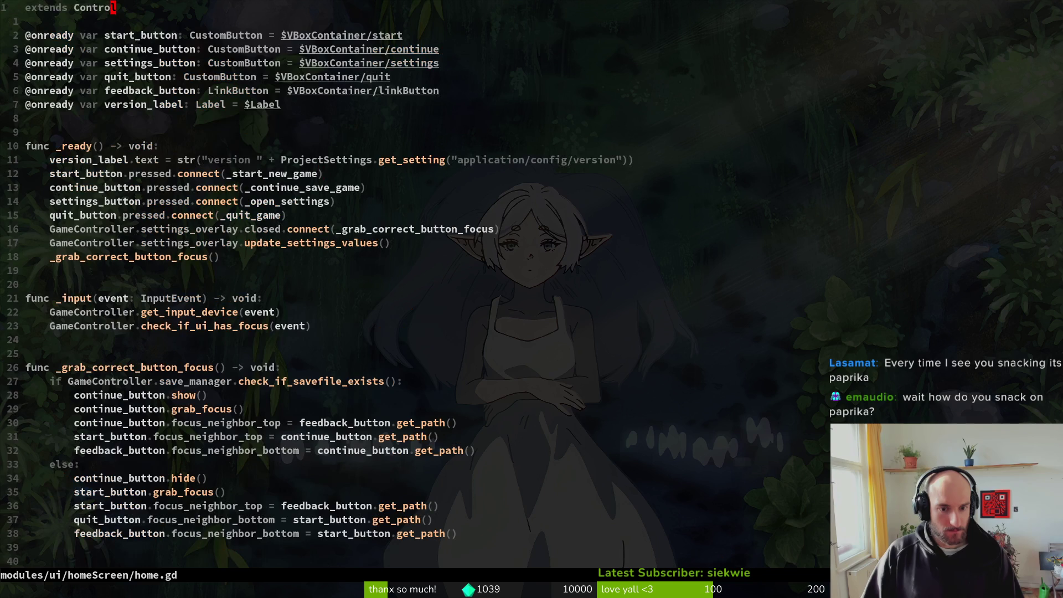
key("j")
key("j")
key("j")
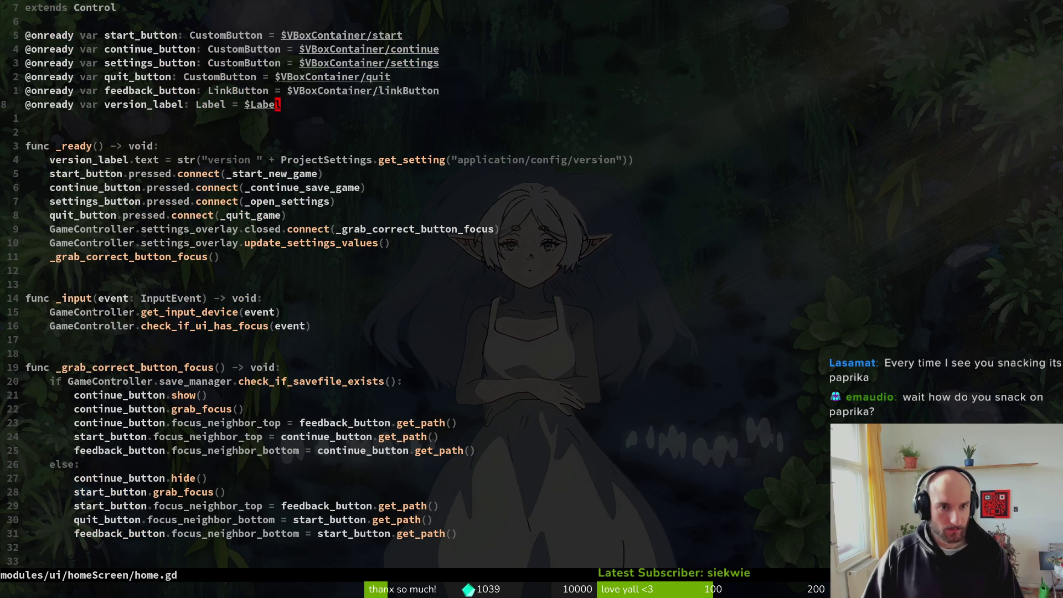
type(":w")
key("Return")
Step: Change feedback_button's declared type from LinkButton to CustomLinkButton, then return to Godot
key("k")
key("b")
key("b")
key("b")
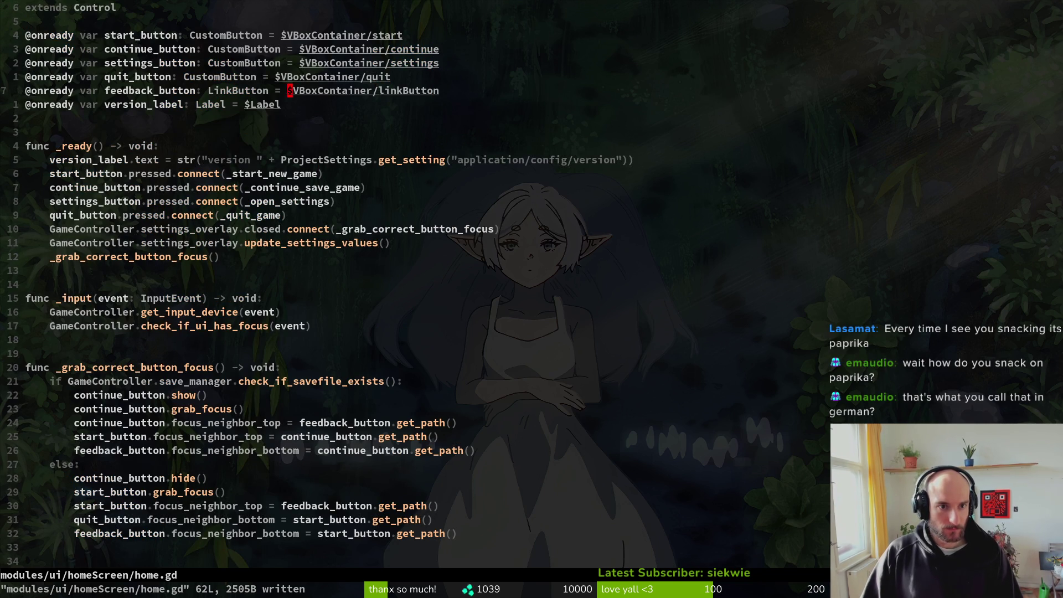
type("cwCus")
key("Tab")
key("Tab")
key("Return")
key("Escape")
key("Return")
key("z")
key("t")
key("z")
key("z")
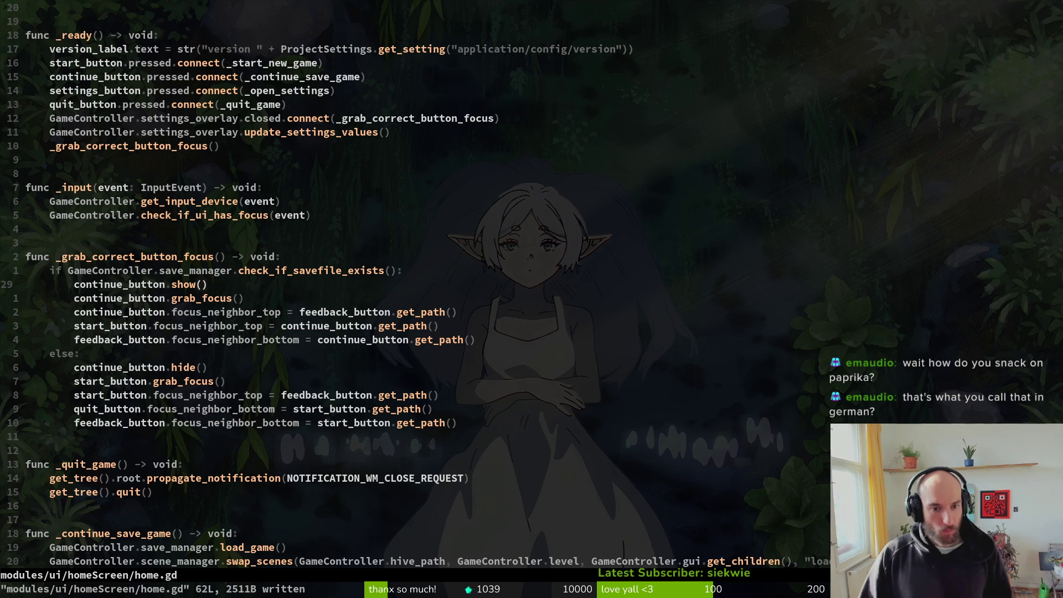
left_click(299, 312)
key("j")
key("j")
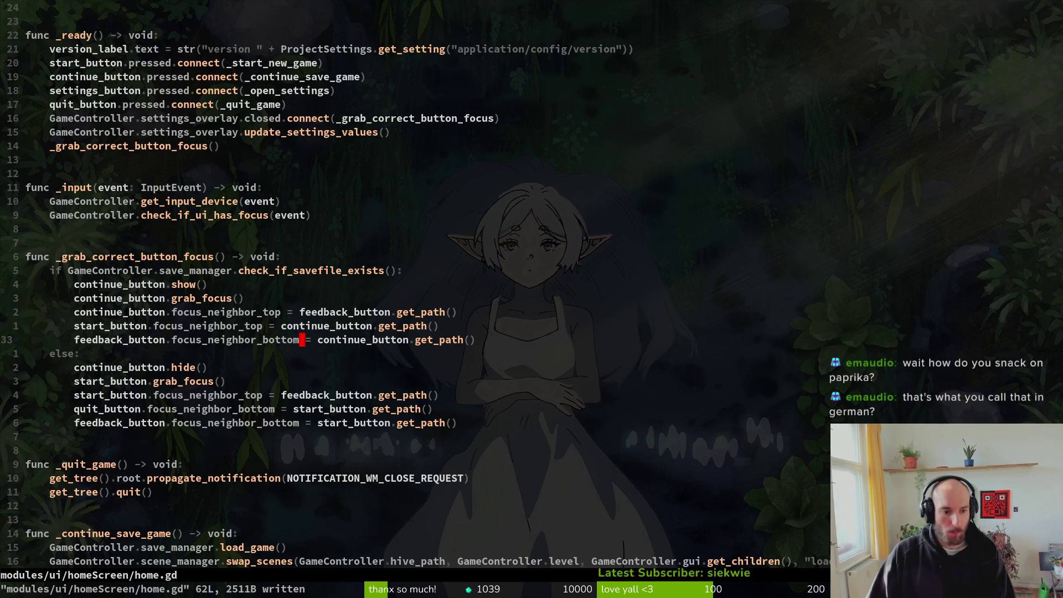
key("alt+Tab")
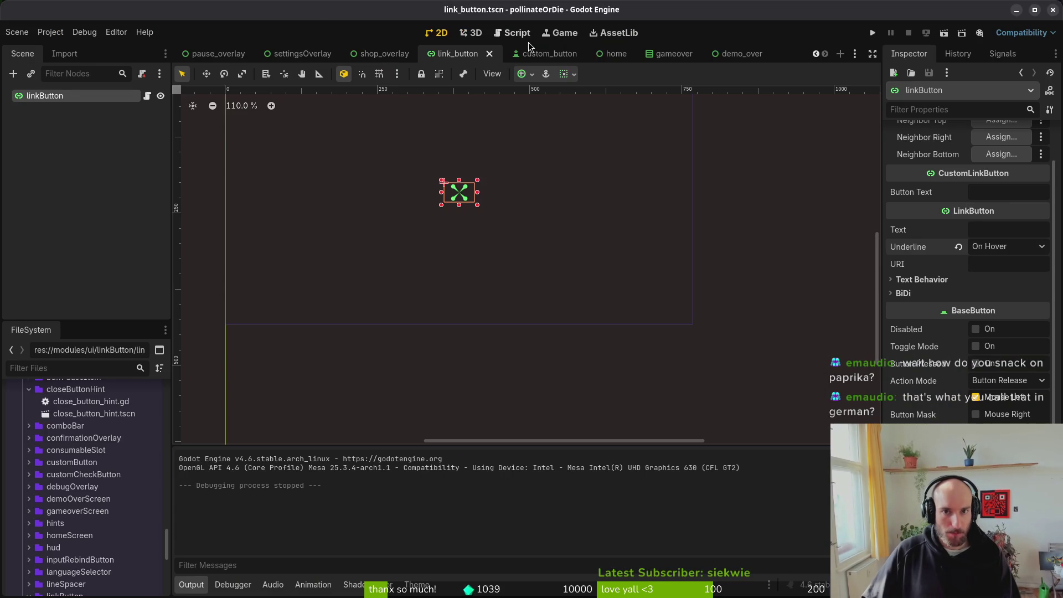
Step: In the home scene, select home, quit and the feedback linkButton, then run the game
left_click(614, 53)
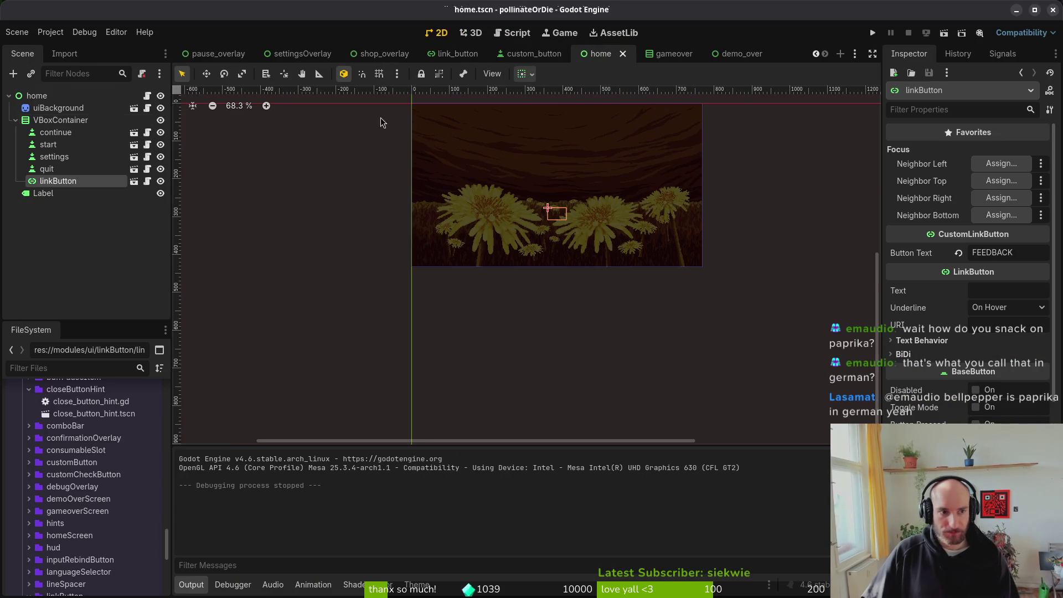
left_click(70, 98)
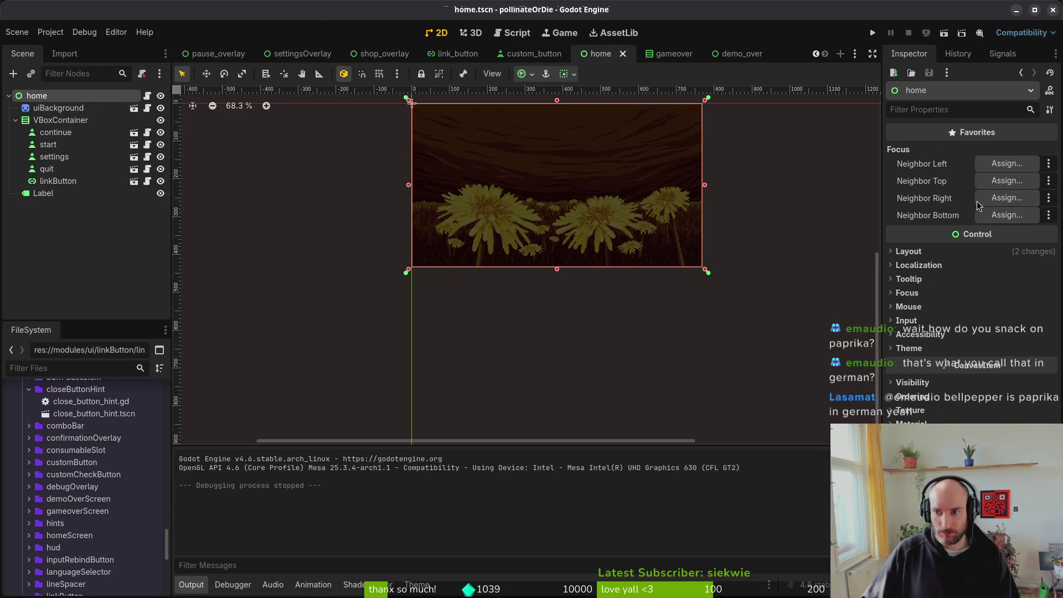
left_click(82, 181)
left_click(66, 169)
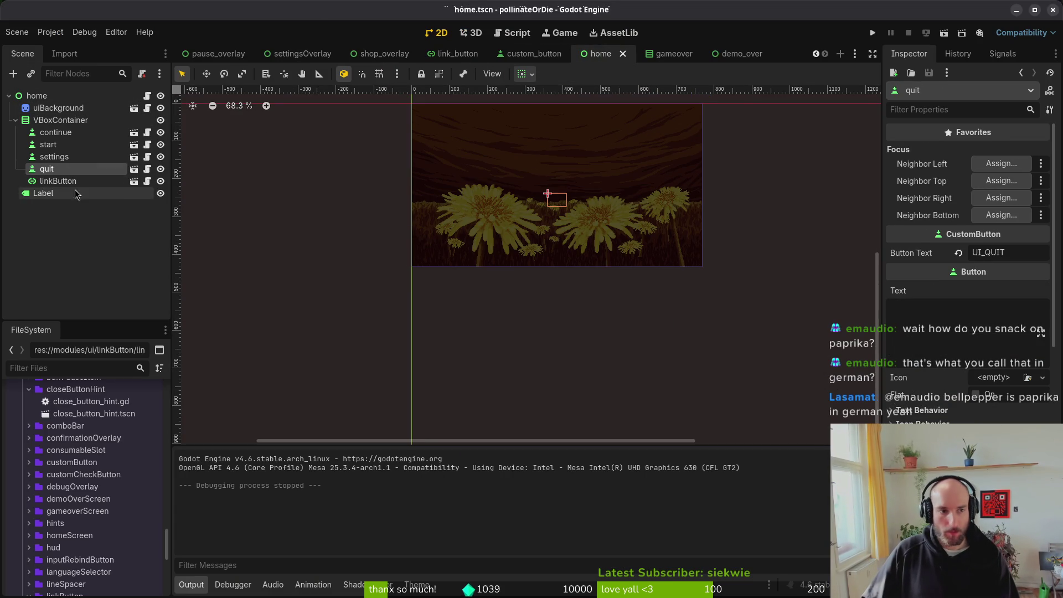
left_click(81, 182)
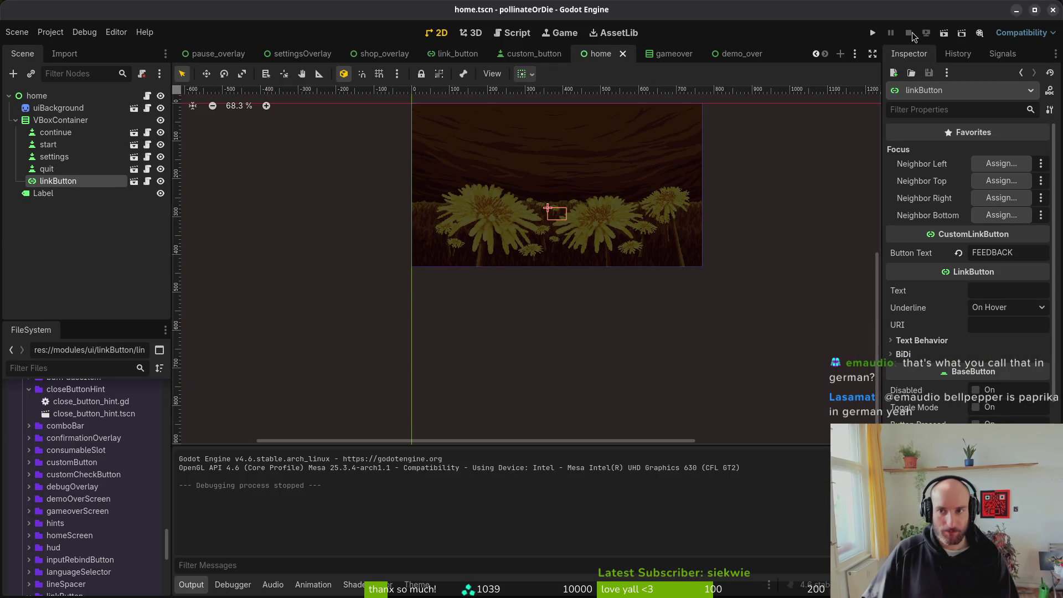
left_click(870, 33)
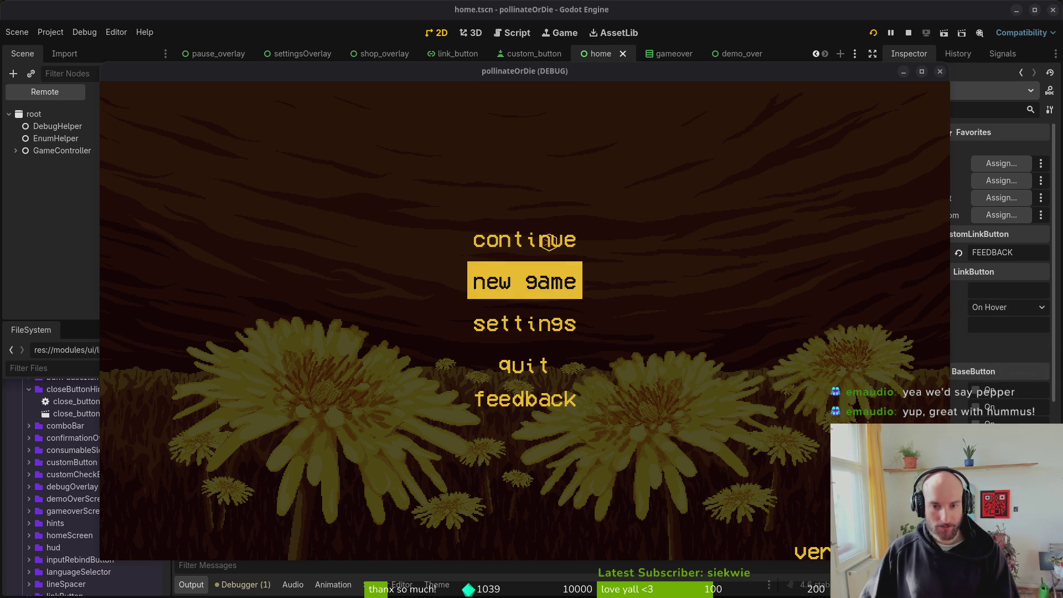
left_click(940, 72)
left_click(873, 35)
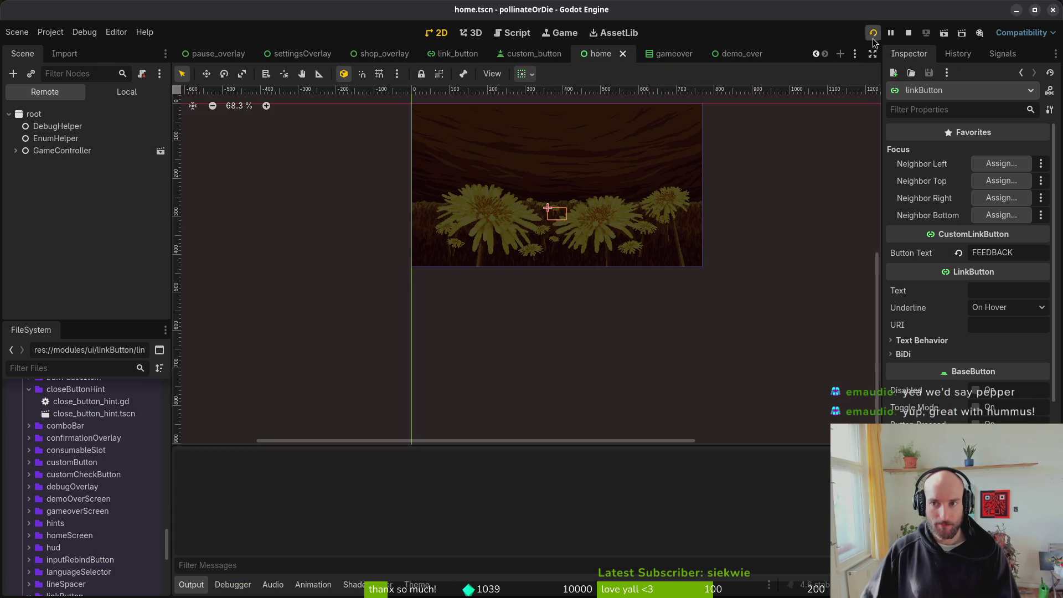
key("Down")
key("Down")
key("Down")
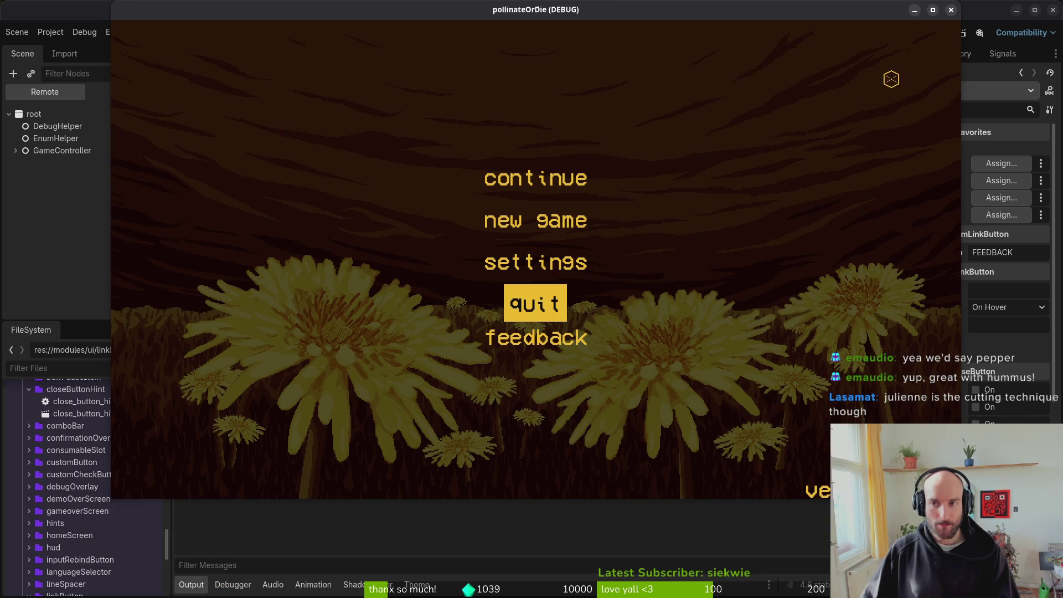
left_click(951, 10)
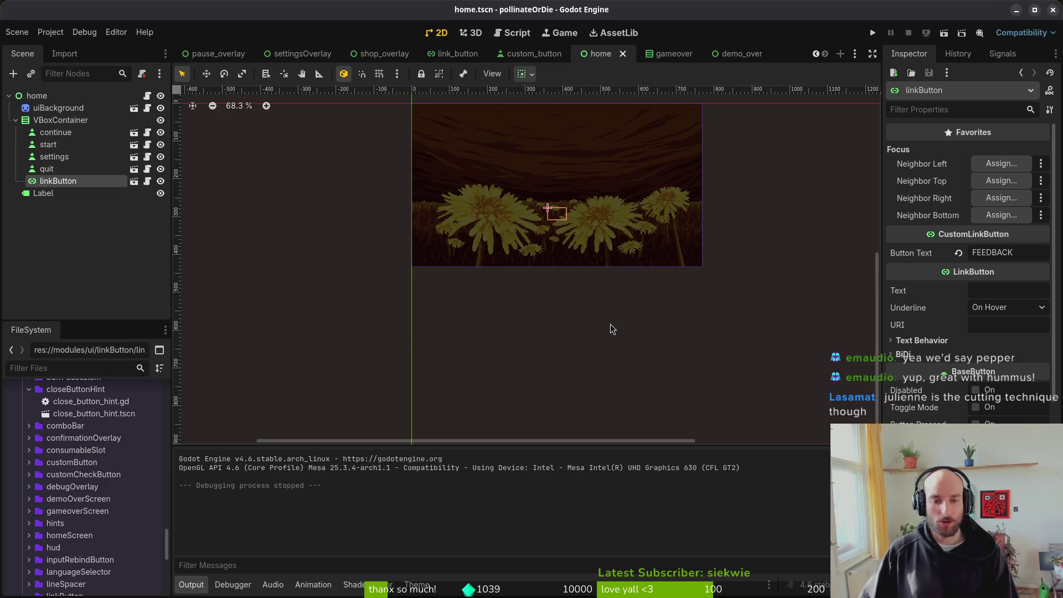
Step: Glance at focus_neighbor_bottom in home.gd, then open the link_button scene in Godot
key("alt+Tab")
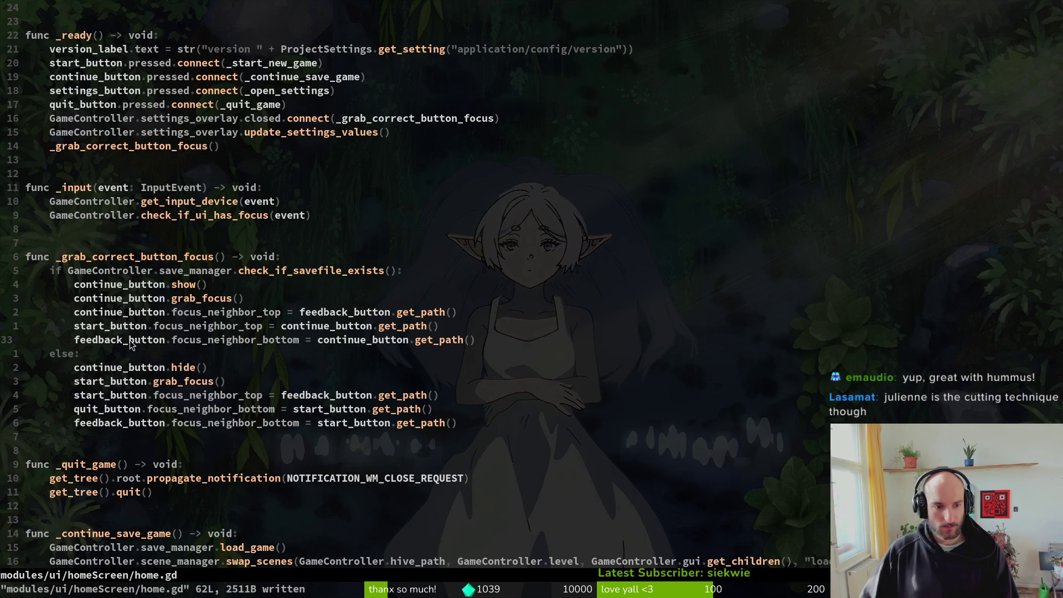
left_click(229, 340)
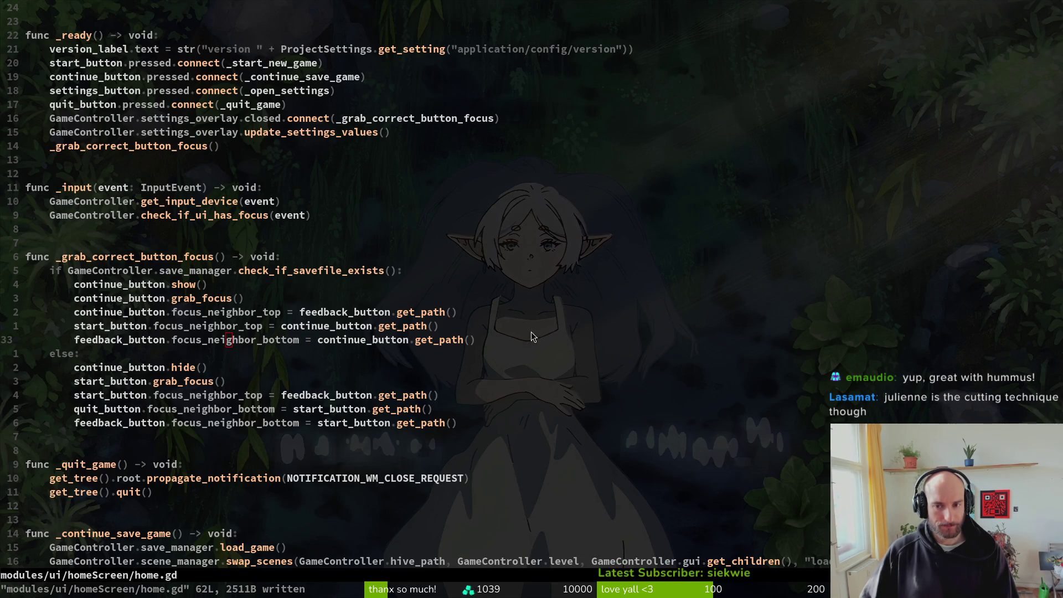
key("alt+Tab")
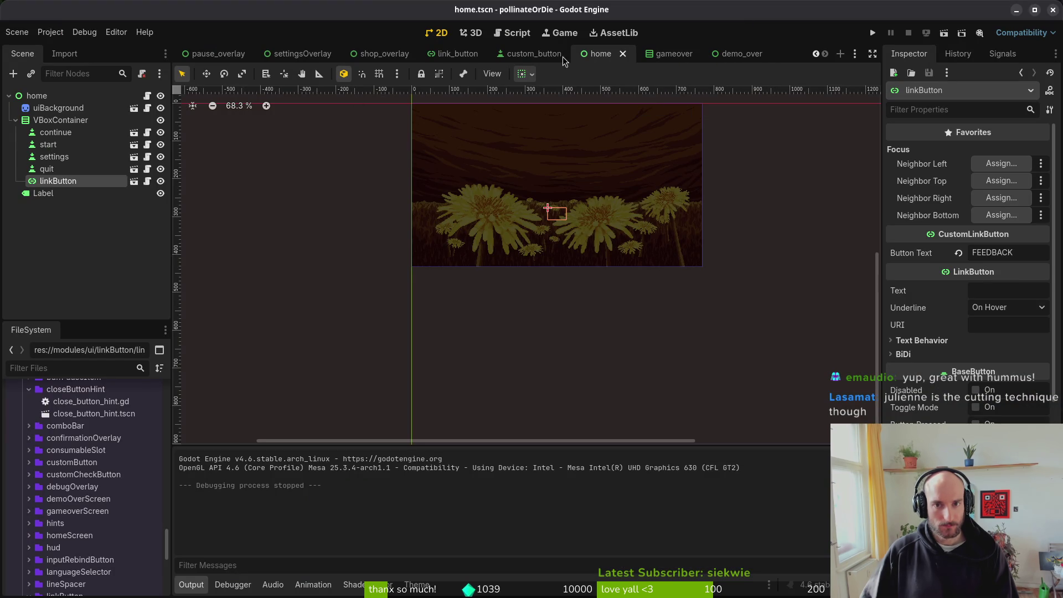
left_click(462, 54)
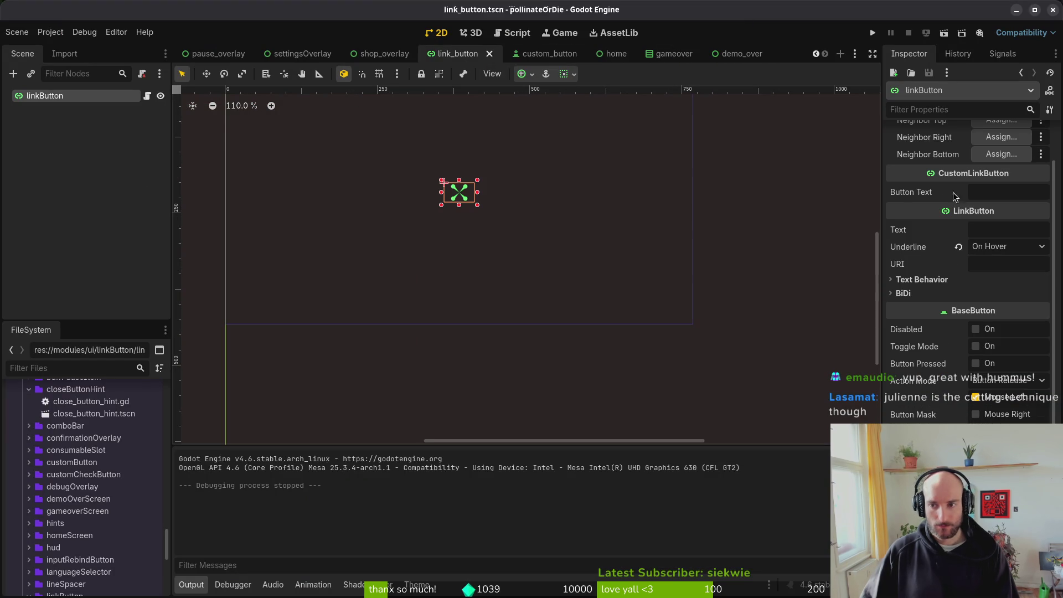
Step: Scroll the Inspector up and switch to Neovim showing home.gd
scroll(957, 222, "up", 2)
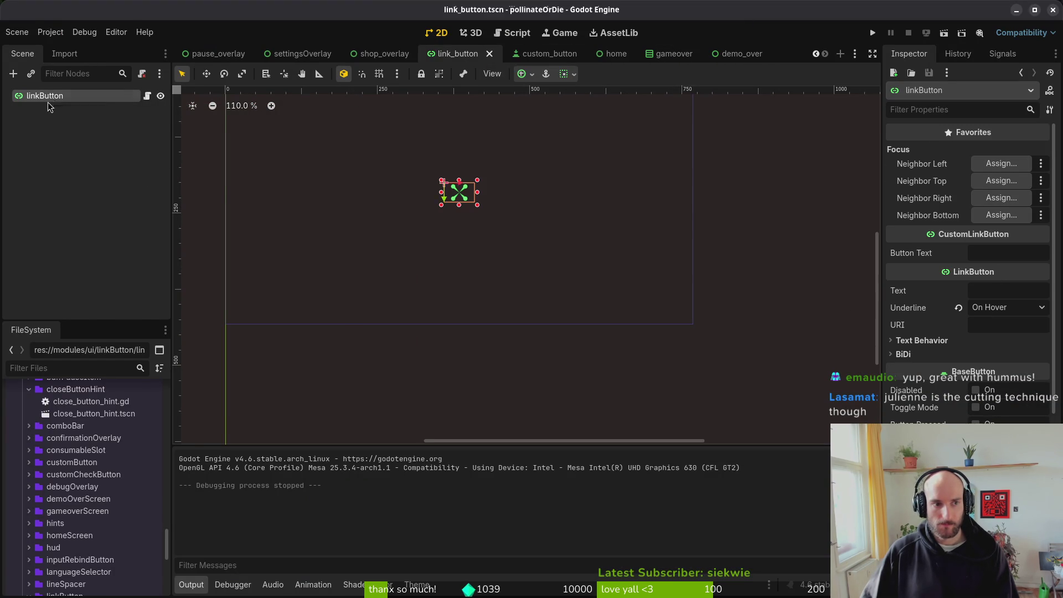
key("alt+Tab")
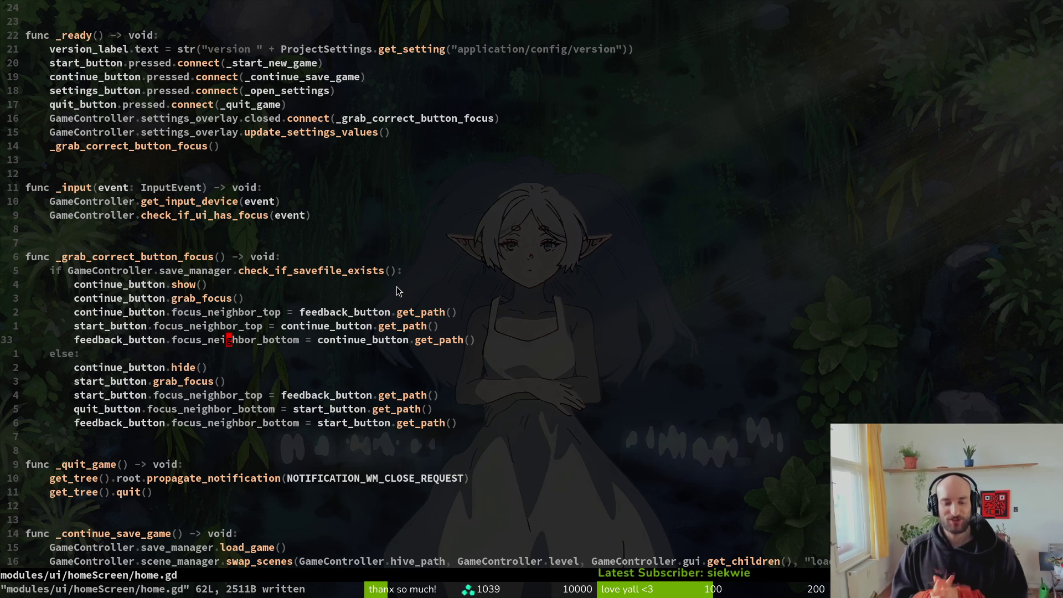
Step: Place the caret on home.gd's feedback_button declaration, then open Godot's Project menu
key("b")
scroll(267, 271, "up", 3)
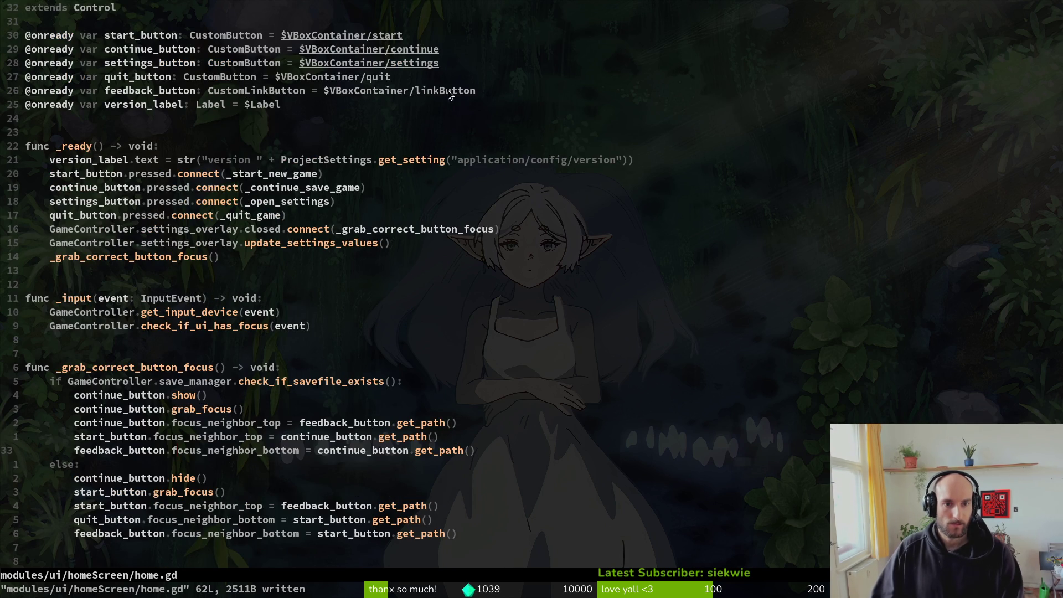
left_click(175, 94)
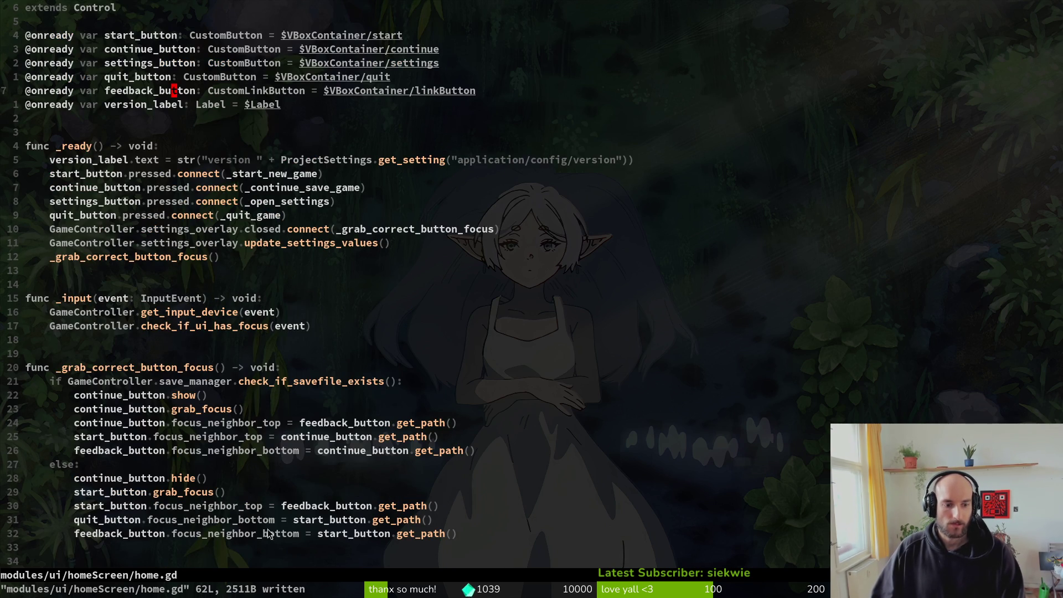
key("alt+Tab")
left_click(49, 32)
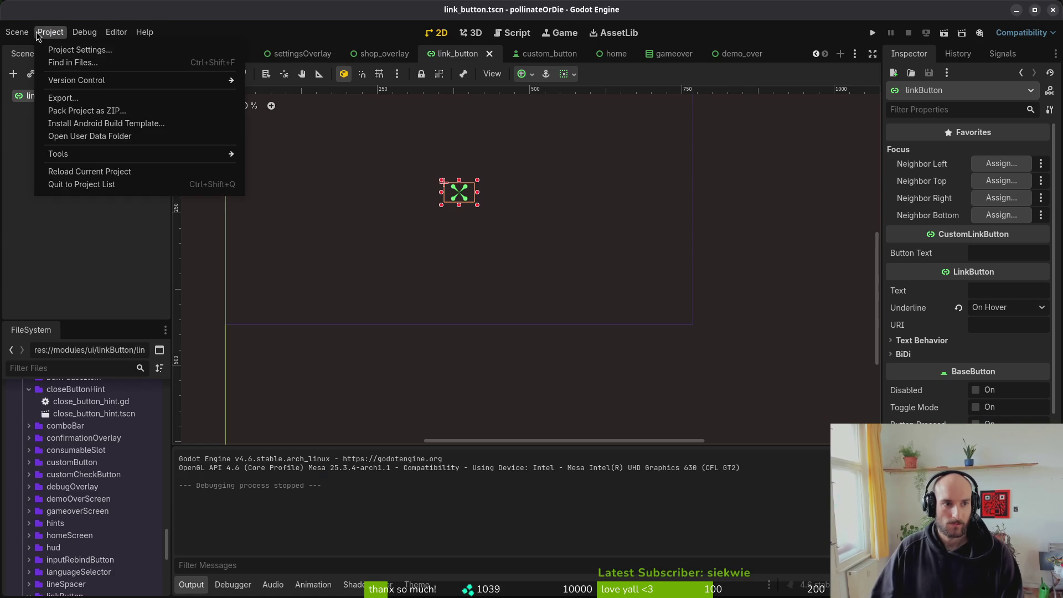
Step: Reload the current project, run the game, move menu focus down, and close it
left_click(87, 171)
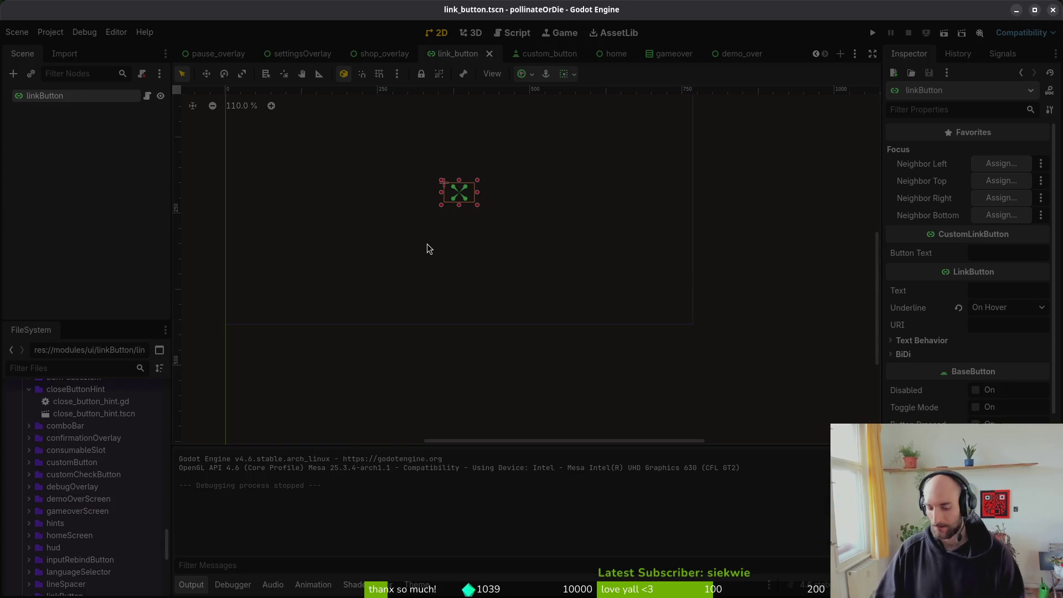
key("alt+Tab")
key("F5")
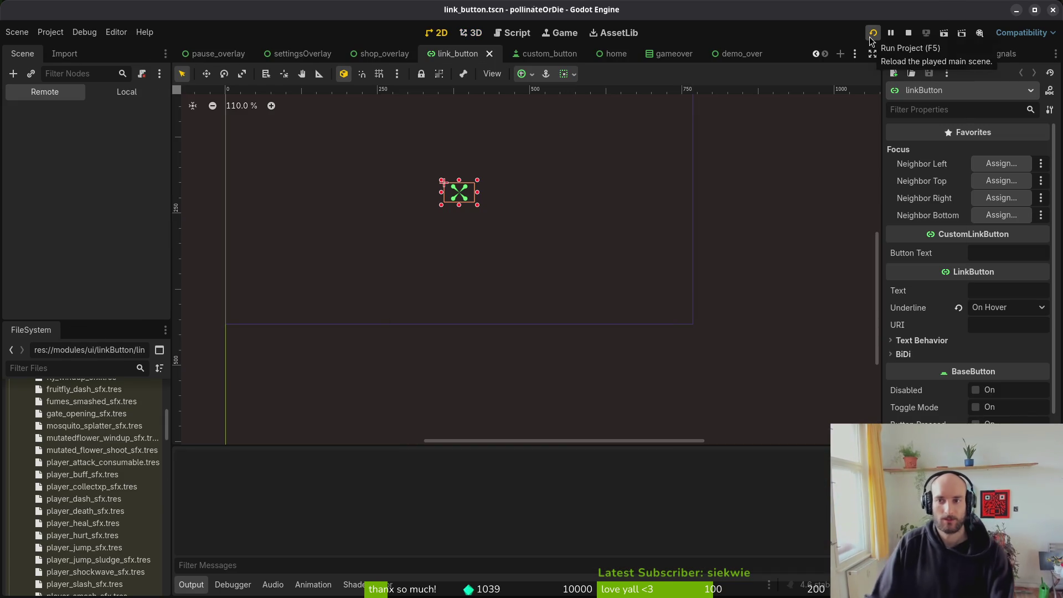
left_click(872, 35)
key("Down")
key("Down")
key("Down")
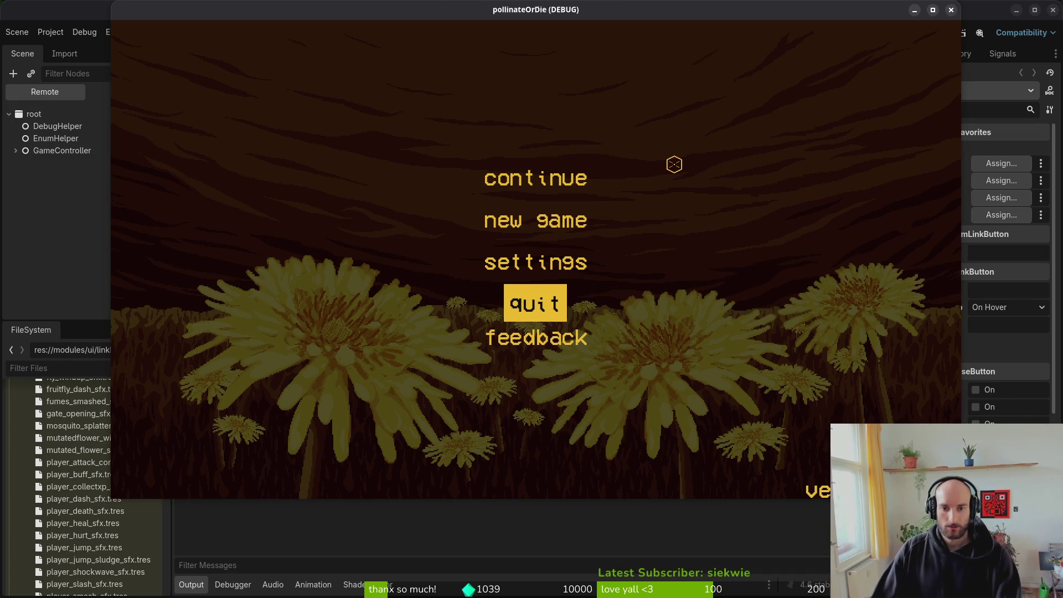
left_click(950, 9)
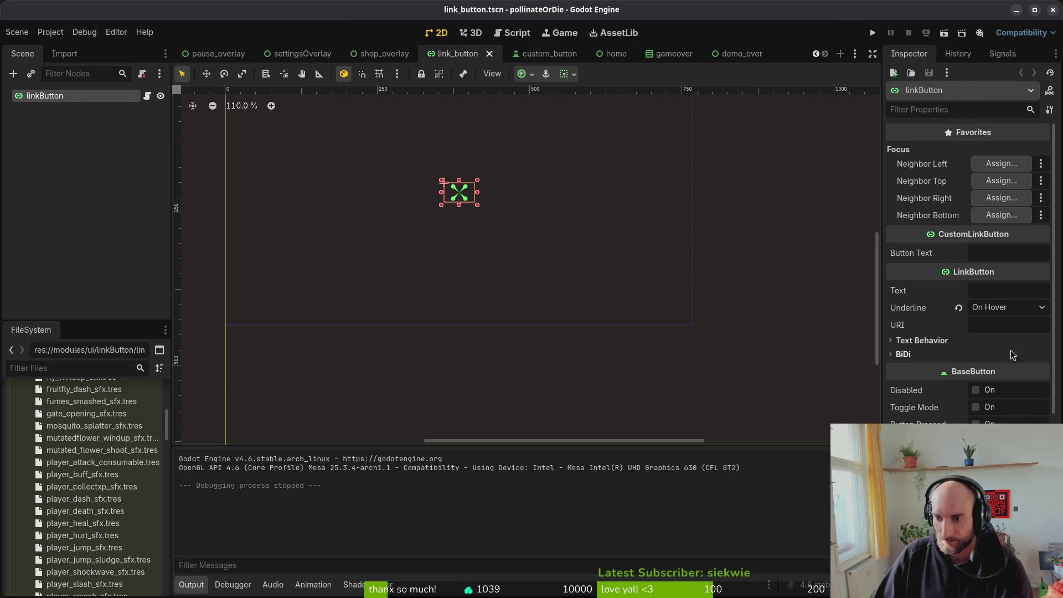
Step: Set the link button's Focus Mode to All
scroll(1005, 308, "down", 2)
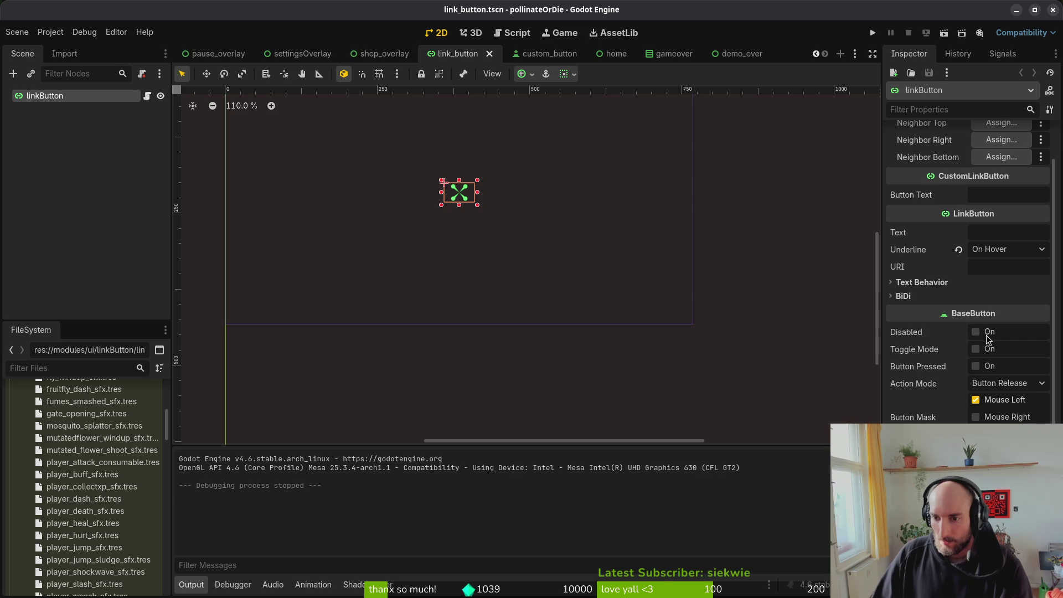
scroll(999, 260, "down", 5)
left_click(908, 322)
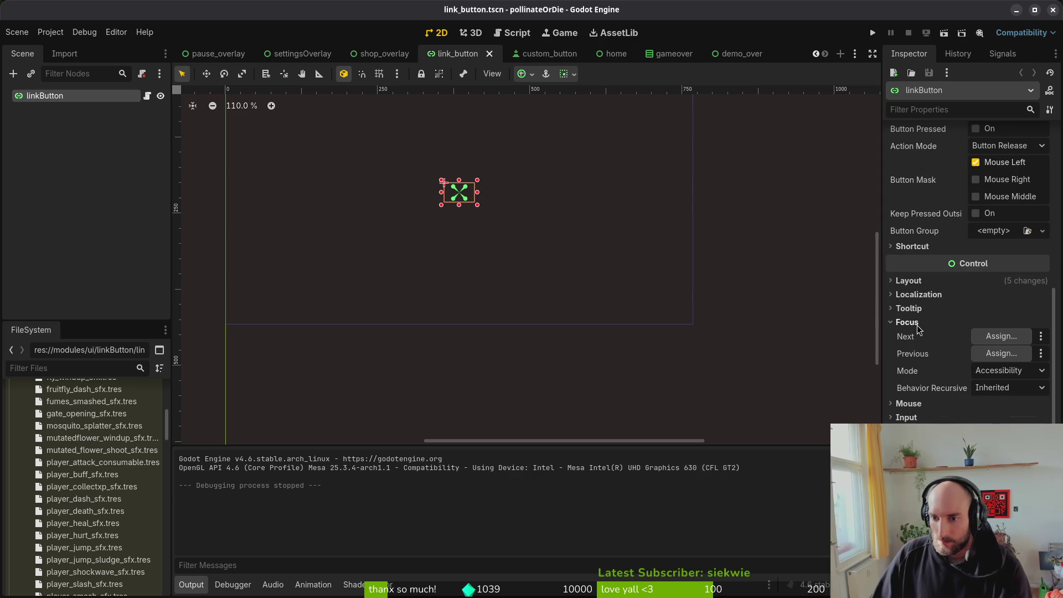
left_click(1010, 370)
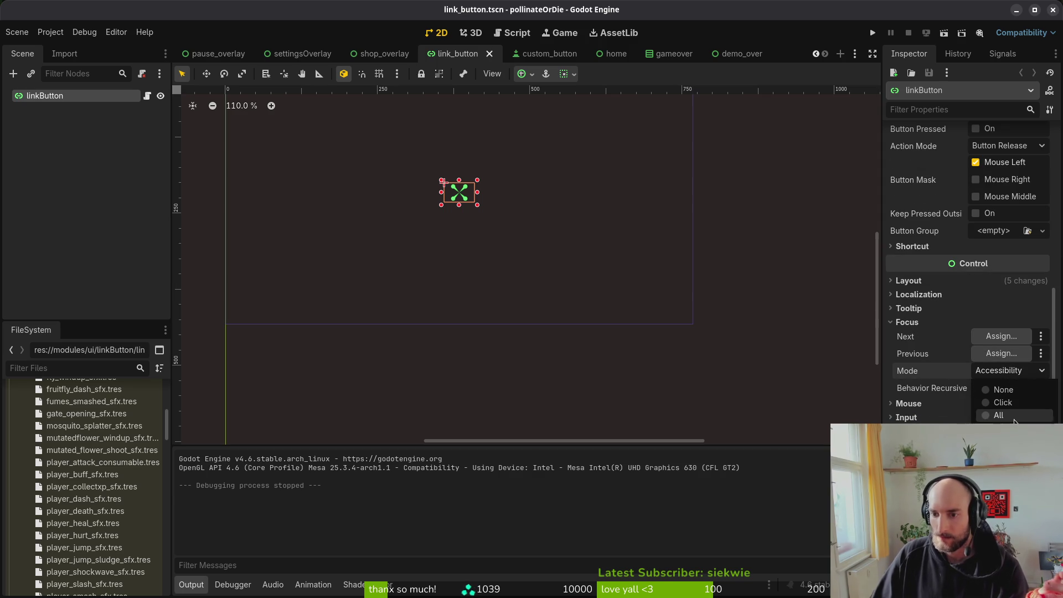
left_click(1014, 418)
Step: Test-run the game and move focus between quit and feedback with the Up and Down keys
left_click(874, 33)
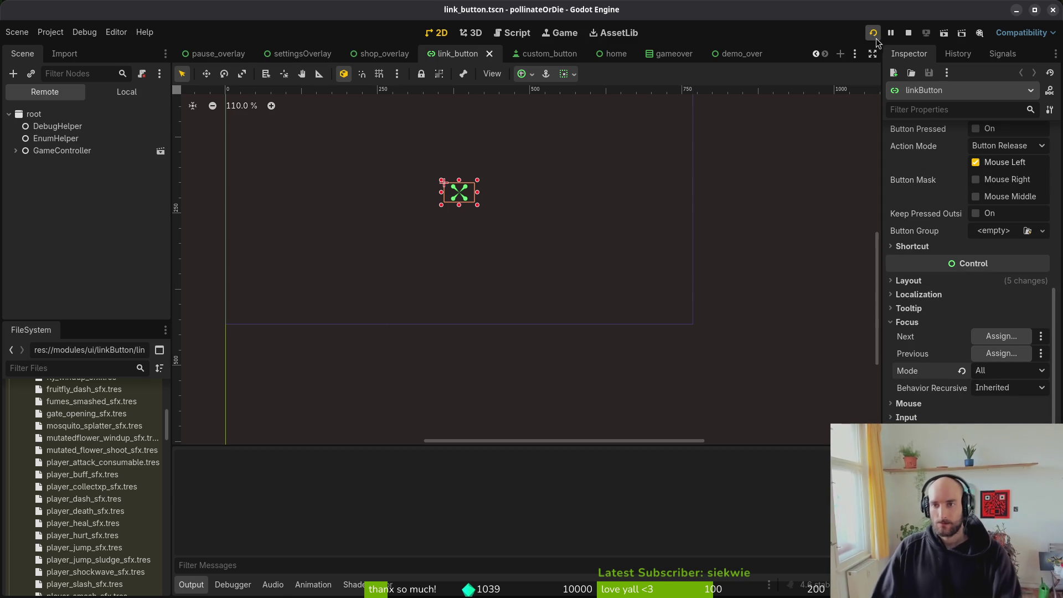
key("Up")
key("Up")
key("Down")
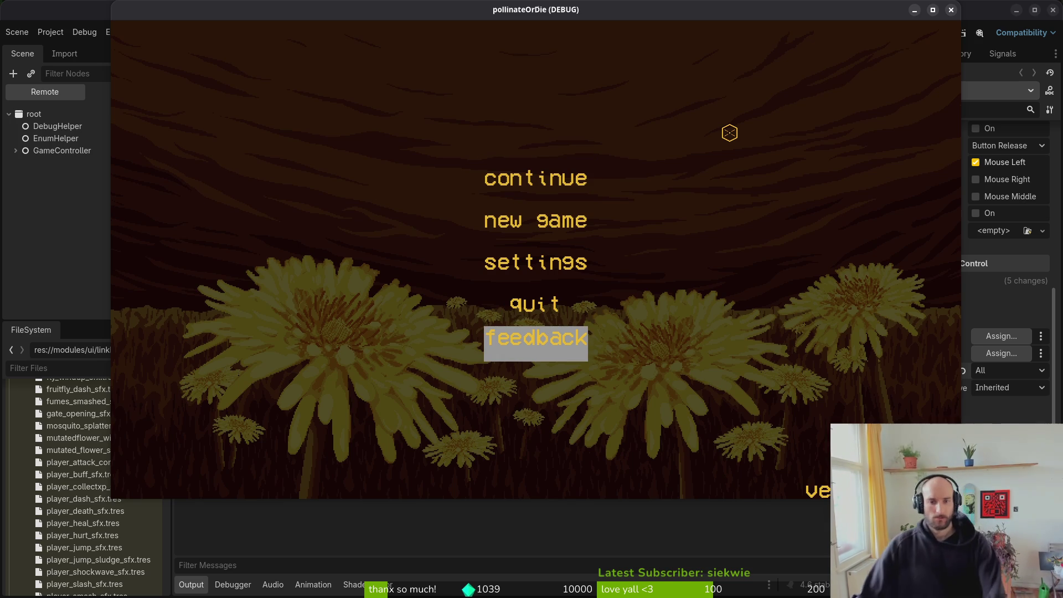
key("Up")
key("Up")
key("Down")
key("Down")
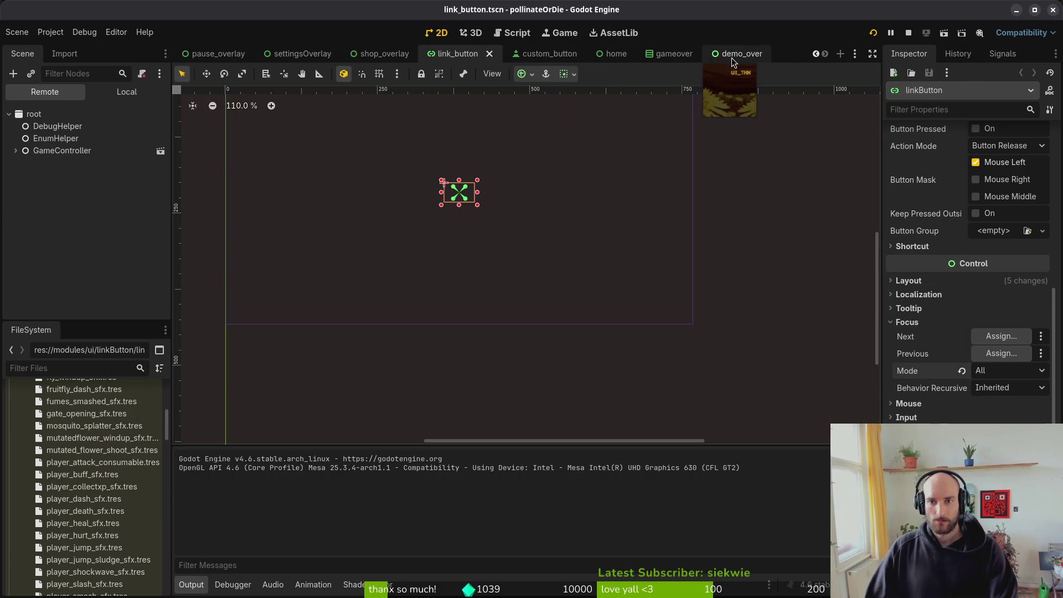
Step: Set the link button's Theme Overrides > Styles > Focus stylebox and save the scene
left_click(928, 325)
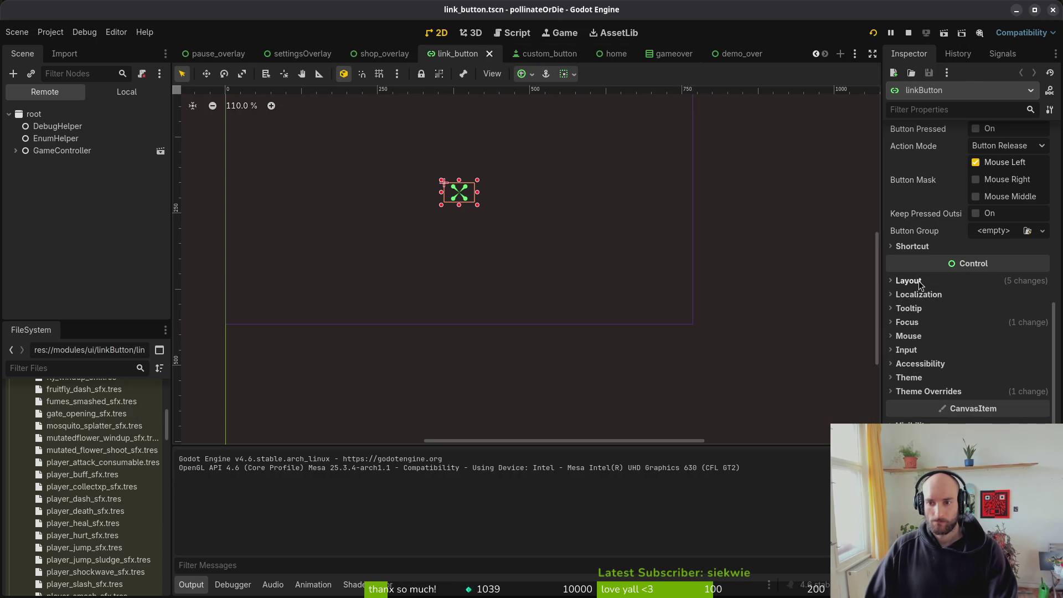
scroll(967, 266, "up", 5)
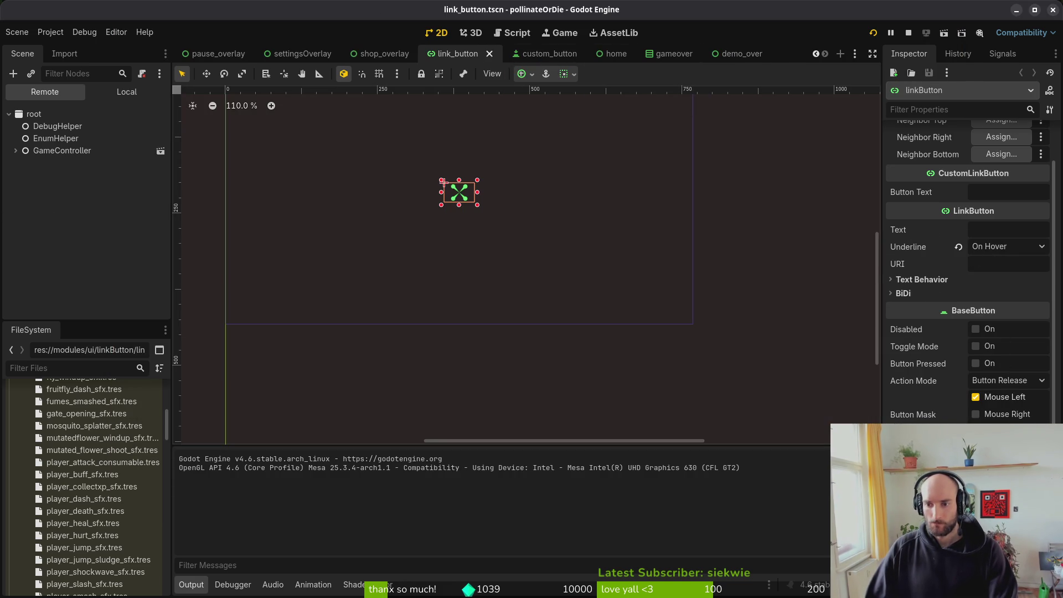
left_click(915, 280)
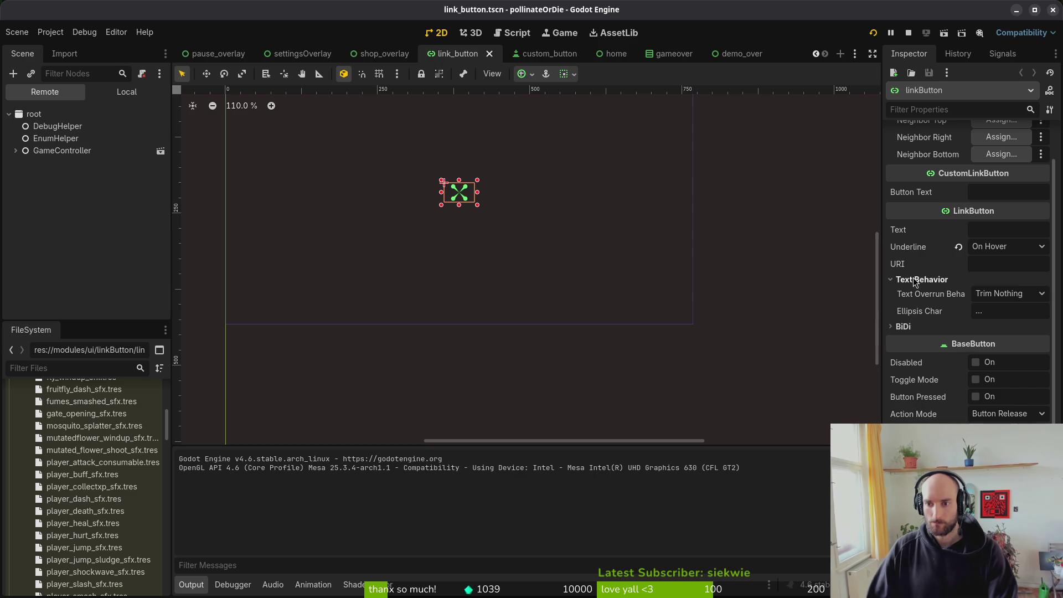
left_click(915, 280)
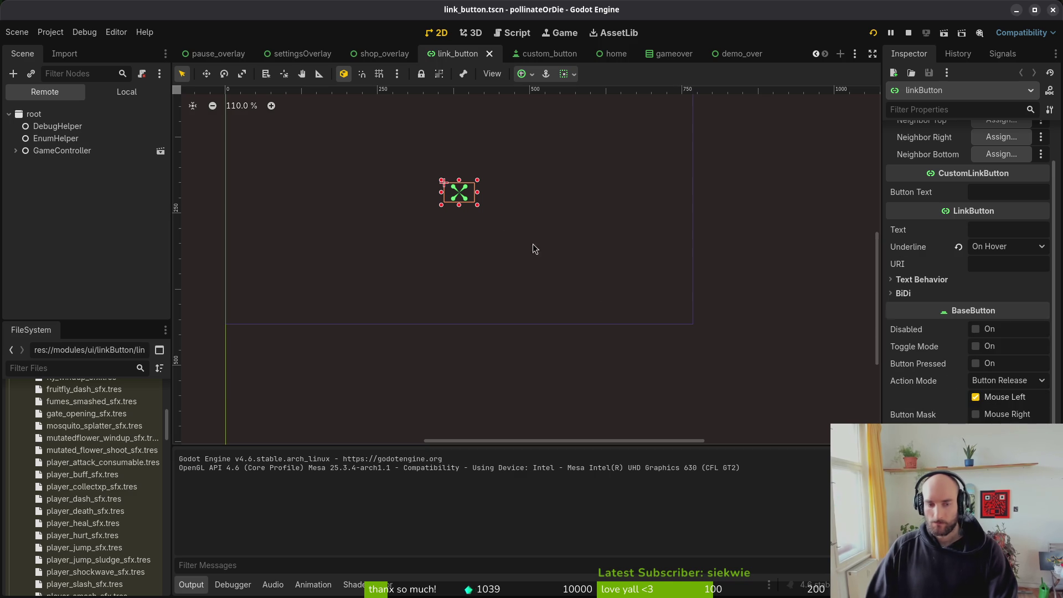
left_click(123, 91)
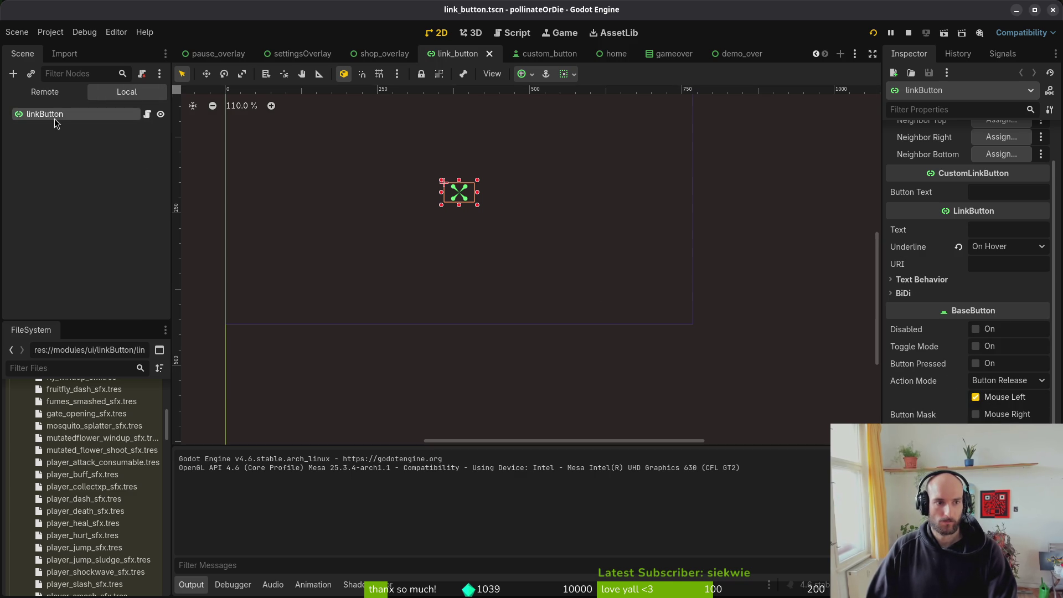
scroll(457, 194, "up", 5)
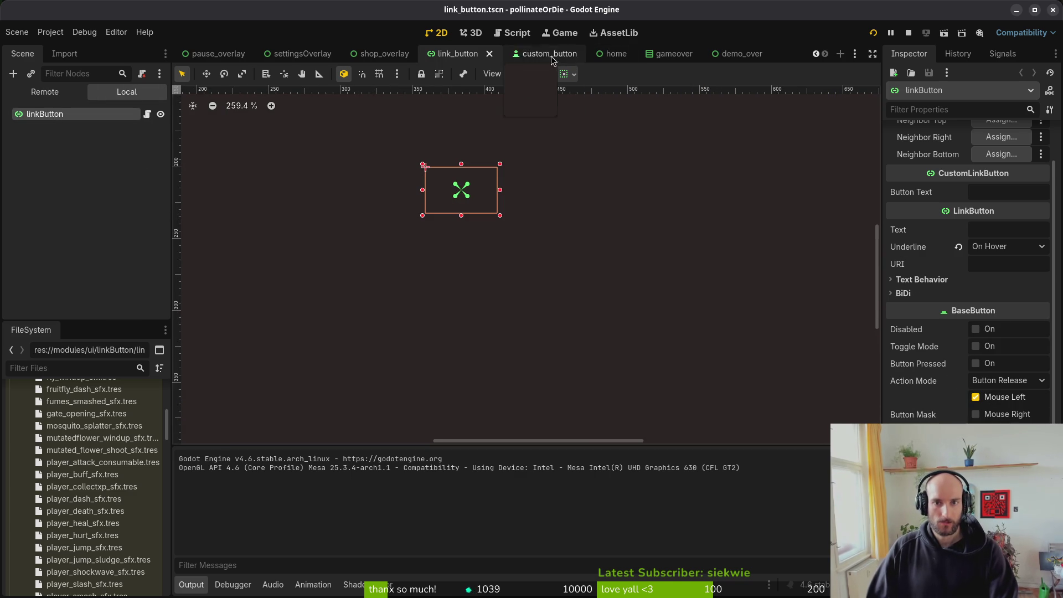
scroll(941, 332, "down", 4)
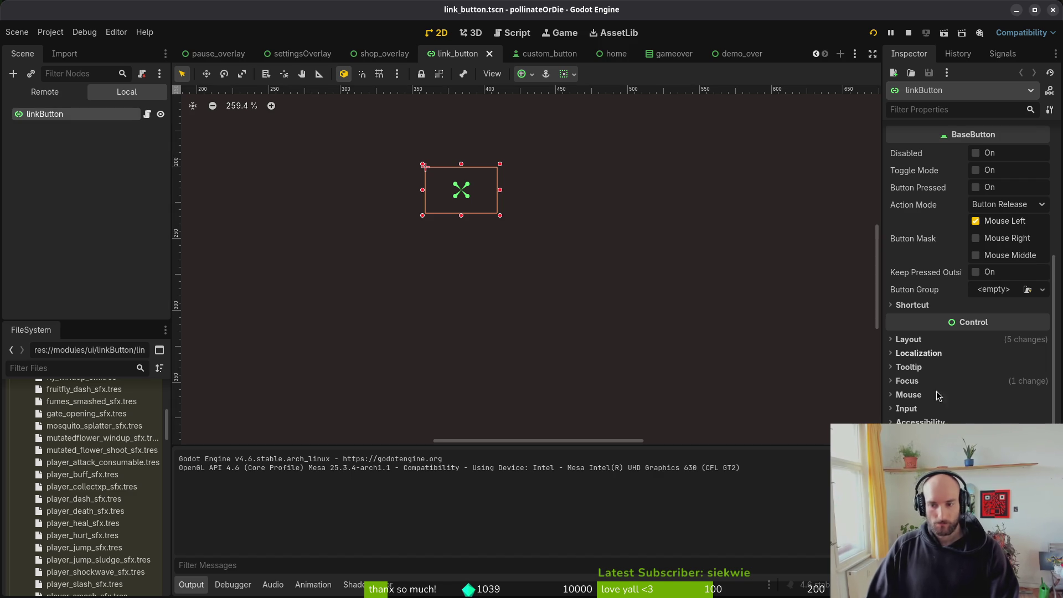
scroll(967, 332, "down", 2)
left_click(967, 415)
key("ctrl+v")
Step: Test-run the game twice, stepping focus down the main menu, then close it
key("F5")
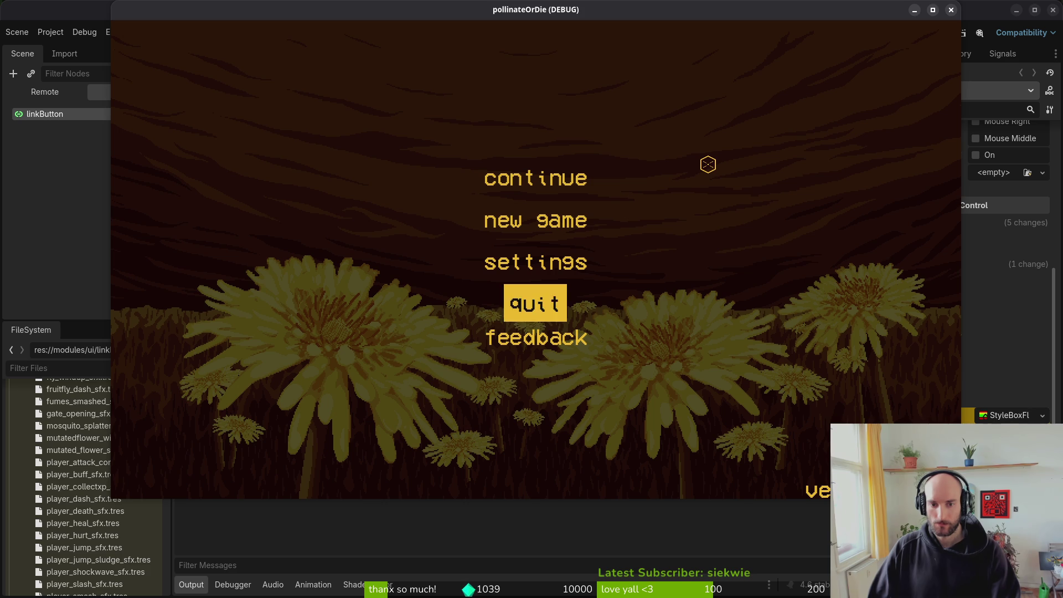
key("Down")
key("Down")
key("Down")
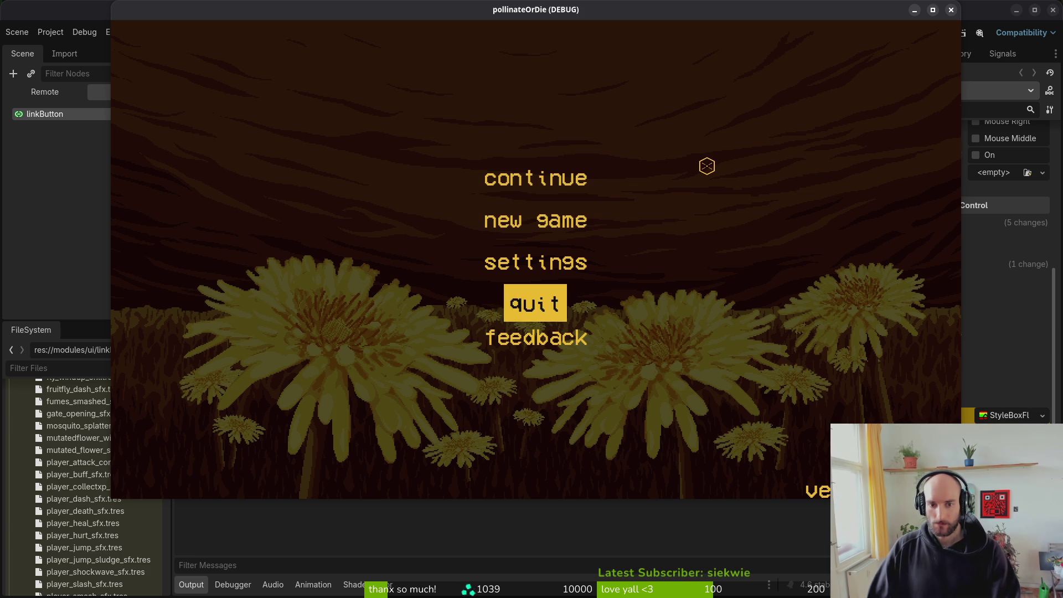
left_click(952, 7)
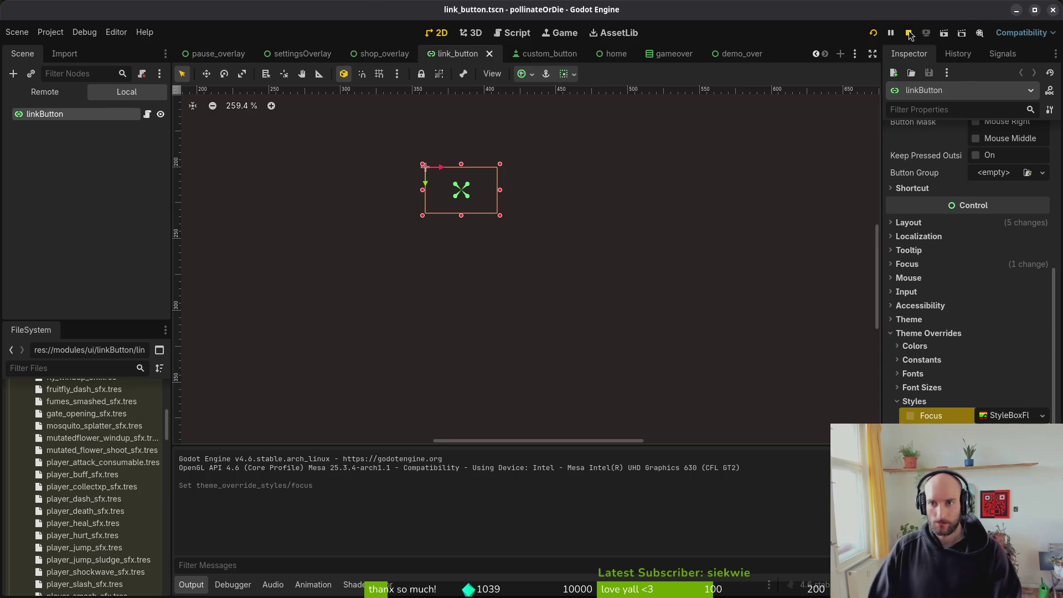
left_click(873, 33)
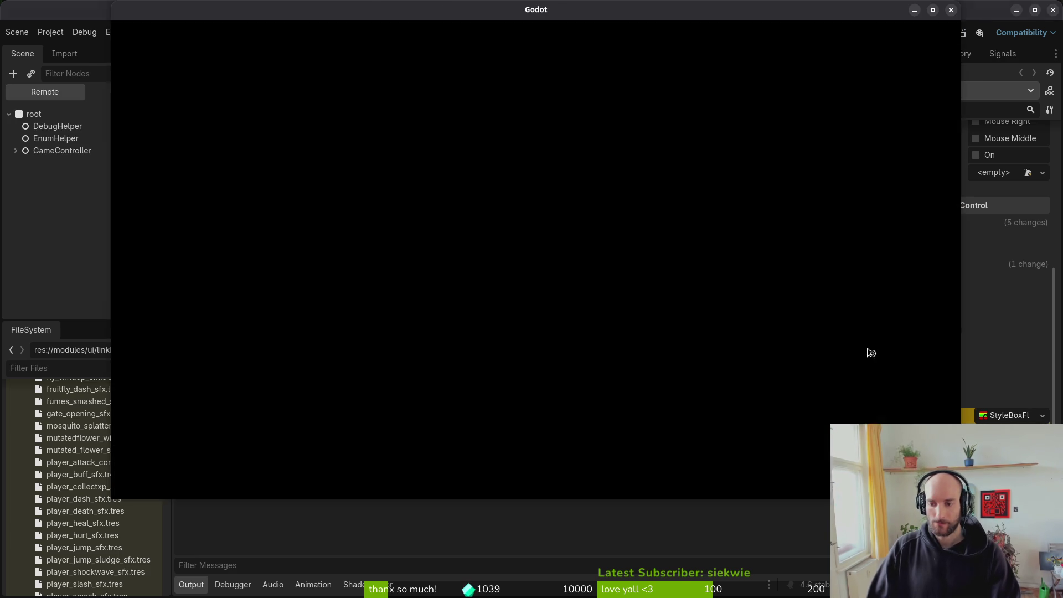
key("Down")
key("Down")
key("Down")
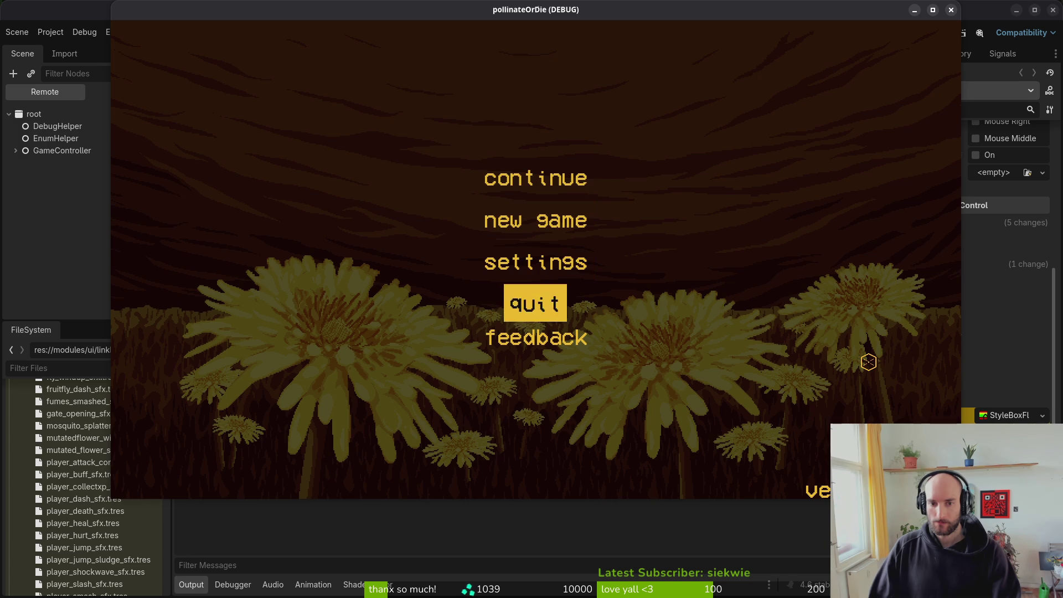
left_click(951, 9)
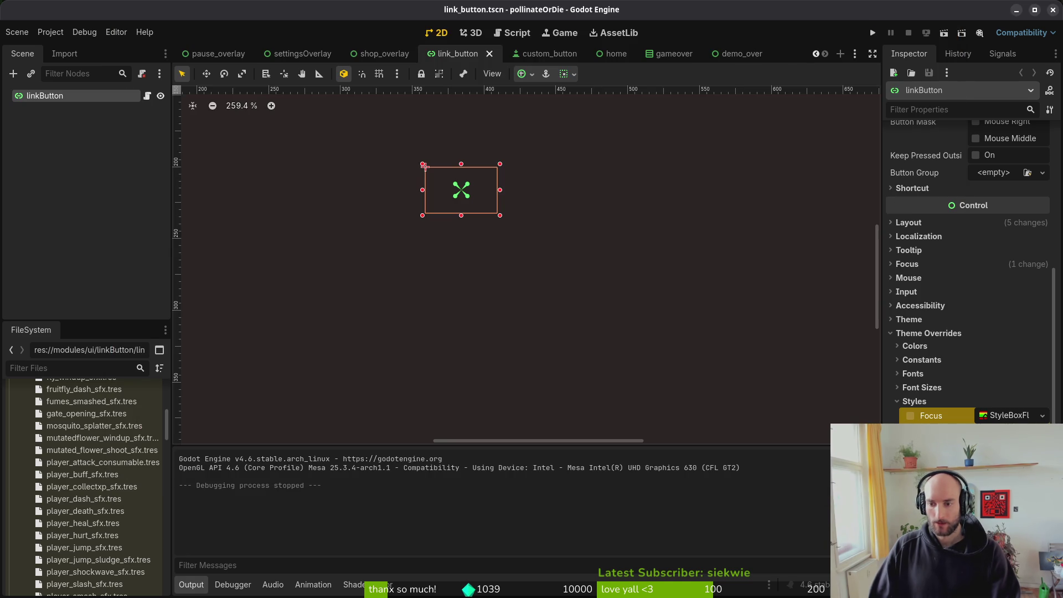
left_click(913, 402)
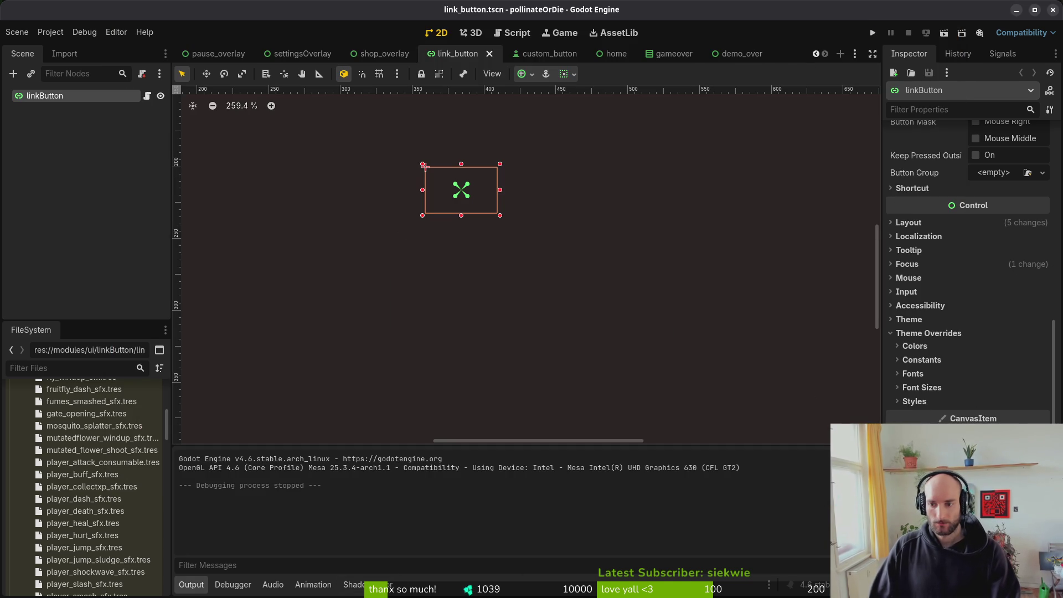
scroll(942, 347, "up", 2)
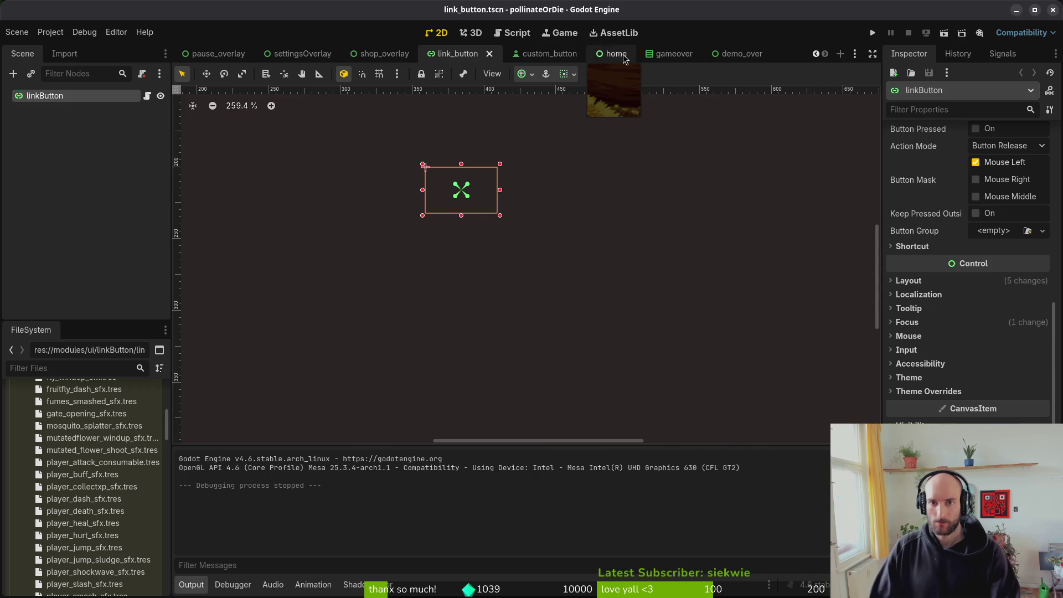
Step: In the home scene, set linkButton's Theme to mainTheme.tres via Quick Load
left_click(612, 53)
scroll(945, 384, "down", 5)
left_click(991, 394)
left_click(997, 408)
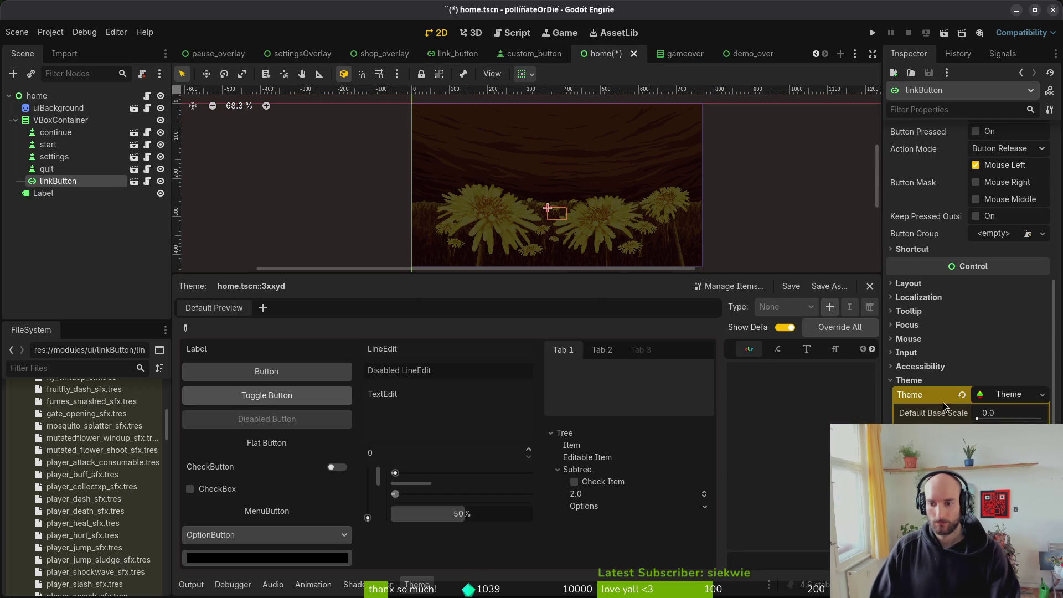
left_click(961, 395)
left_click(994, 394)
left_click(996, 437)
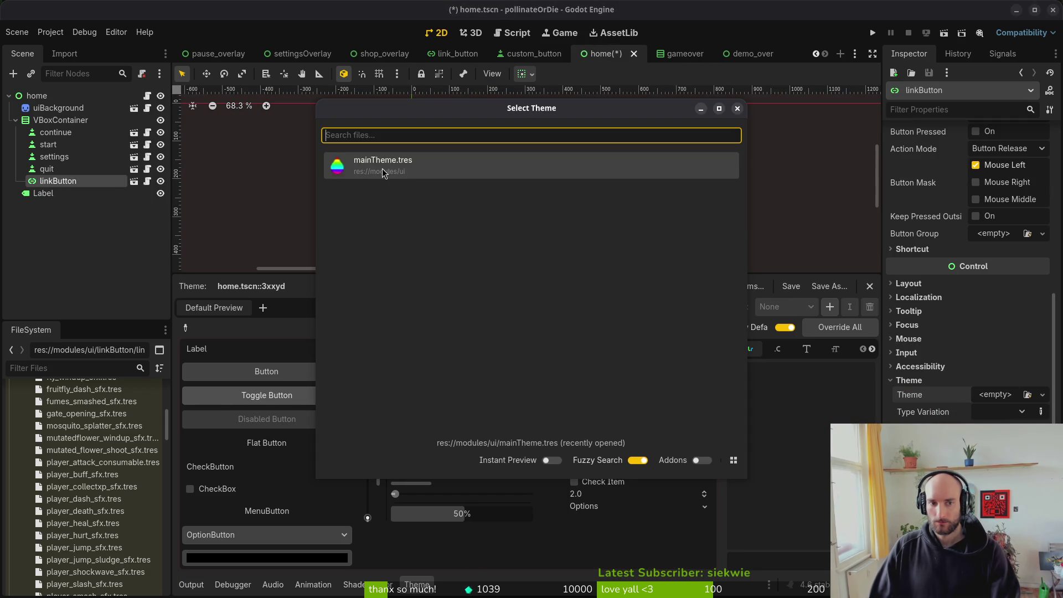
left_click(386, 175)
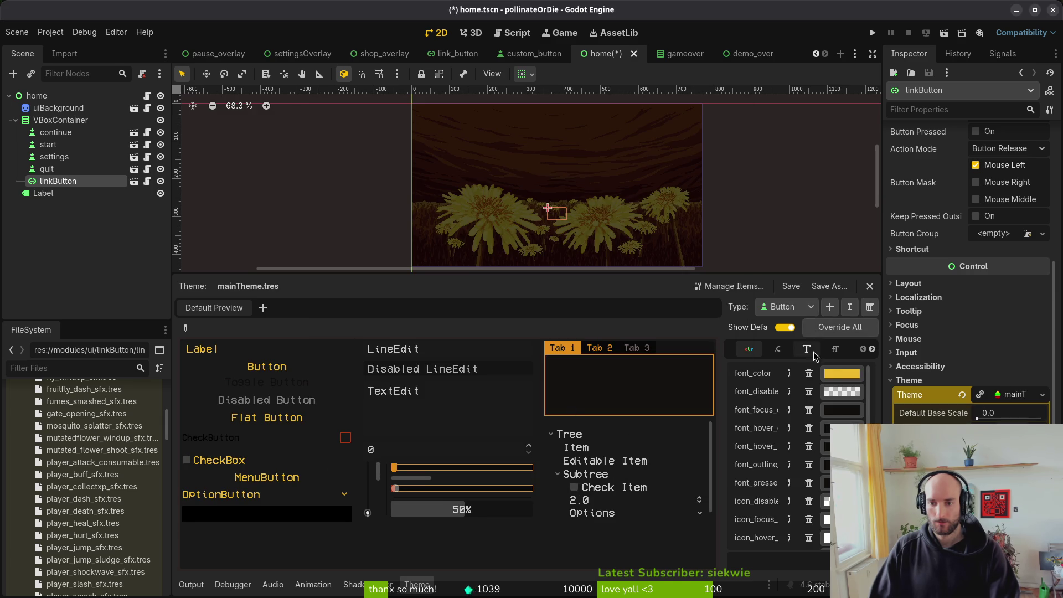
Step: Choose LinkButton in the theme editor and bring up its focus stylebox options
left_click(787, 307)
key("Escape")
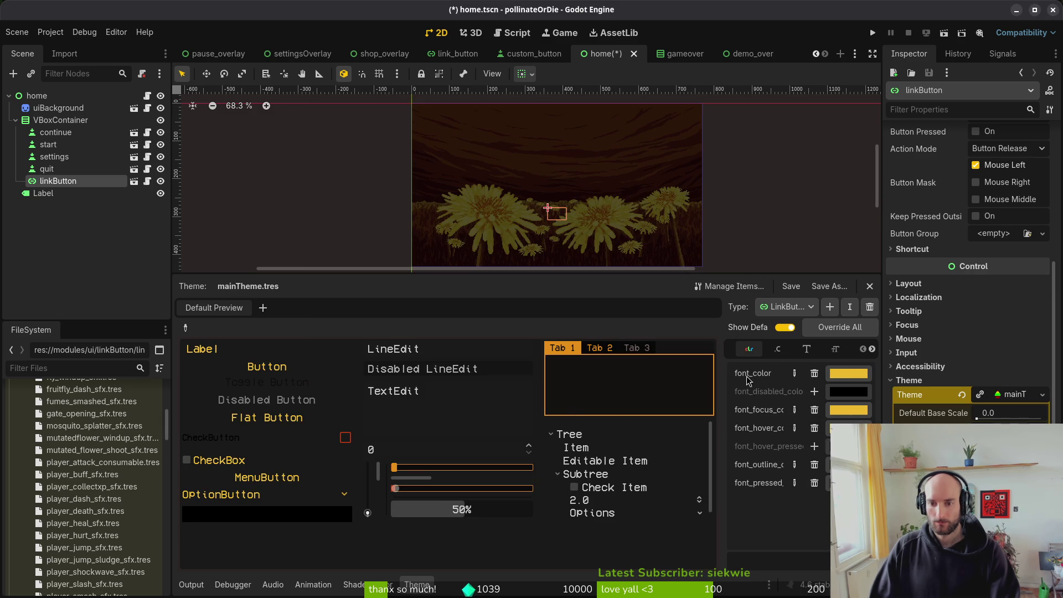
left_click(804, 350)
scroll(802, 350, "down", 2)
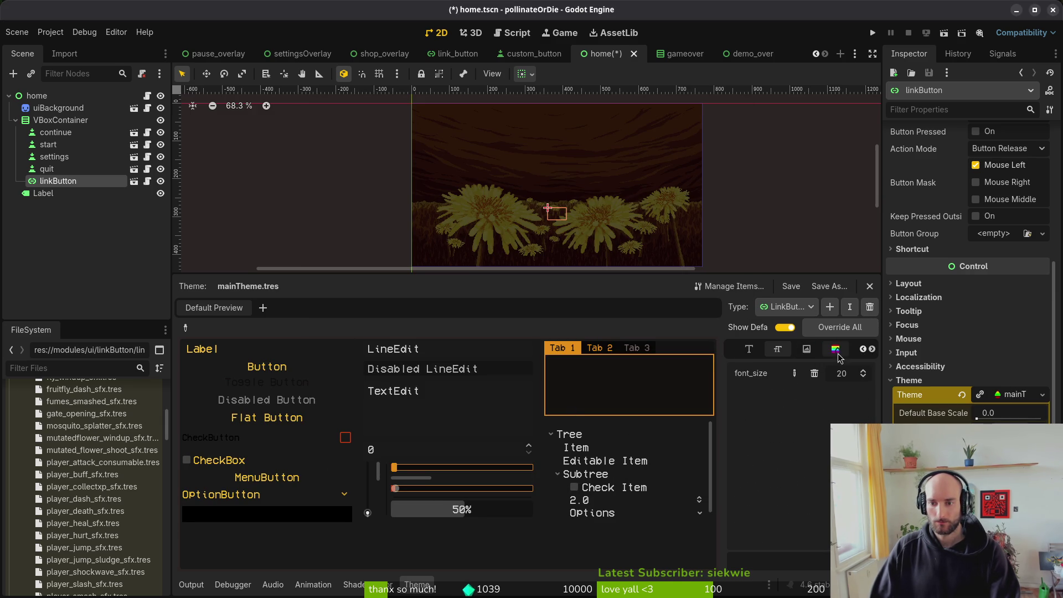
left_click(836, 349)
left_click(847, 374)
left_click(864, 374)
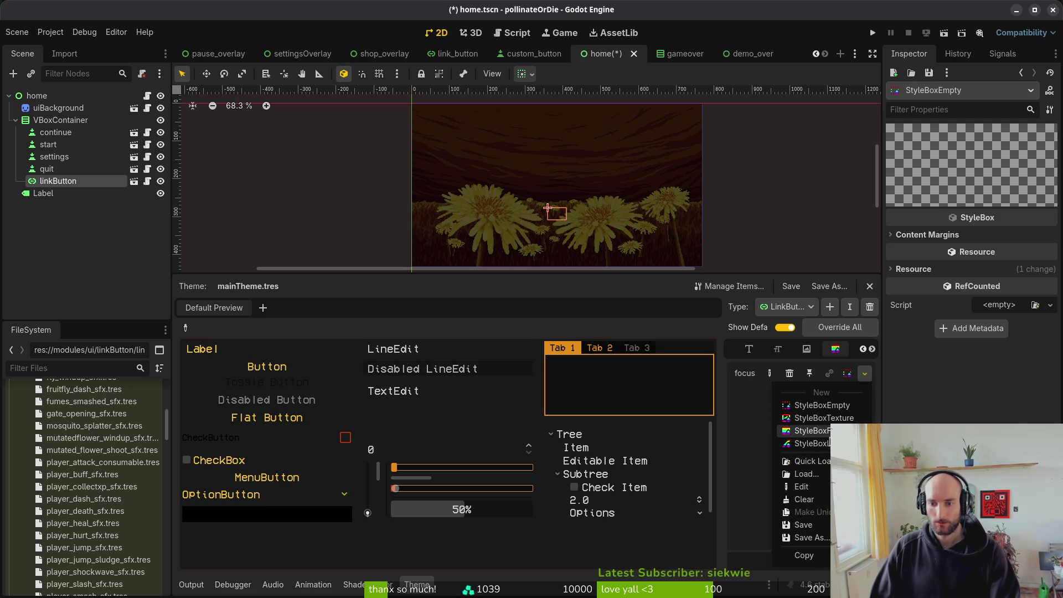
Step: Make the focus style a new StyleBoxFlat with a 2 px bottom border and transparent background
left_click(829, 431)
left_click(847, 374)
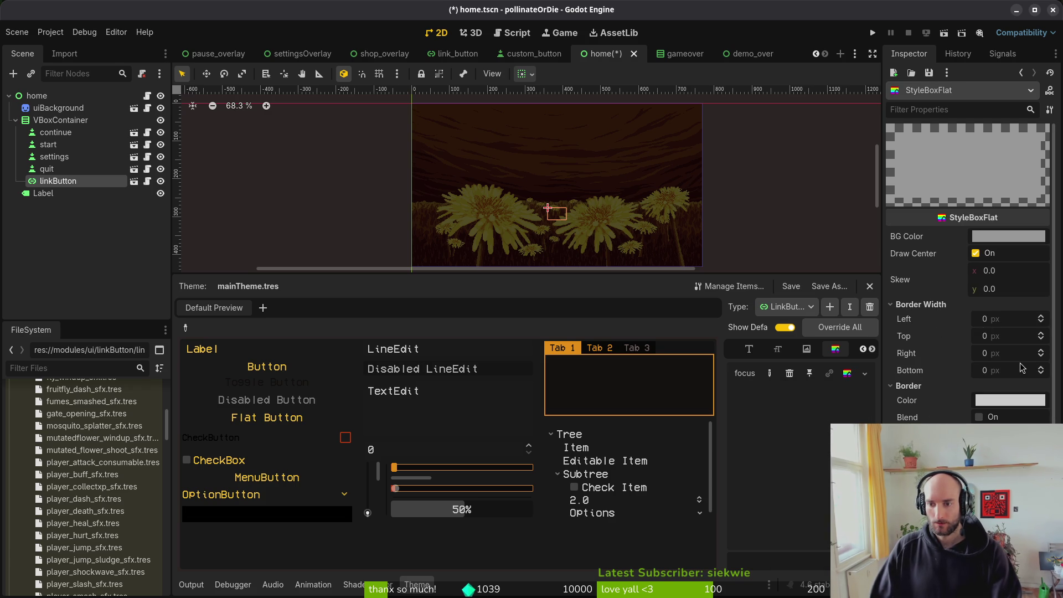
left_click(1022, 368)
type("2")
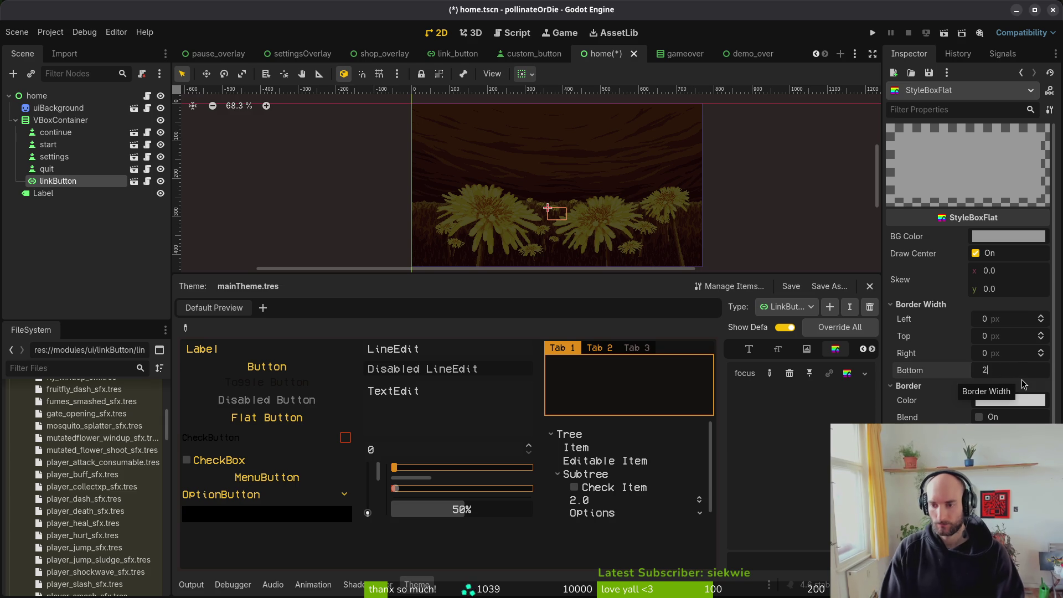
key("Return")
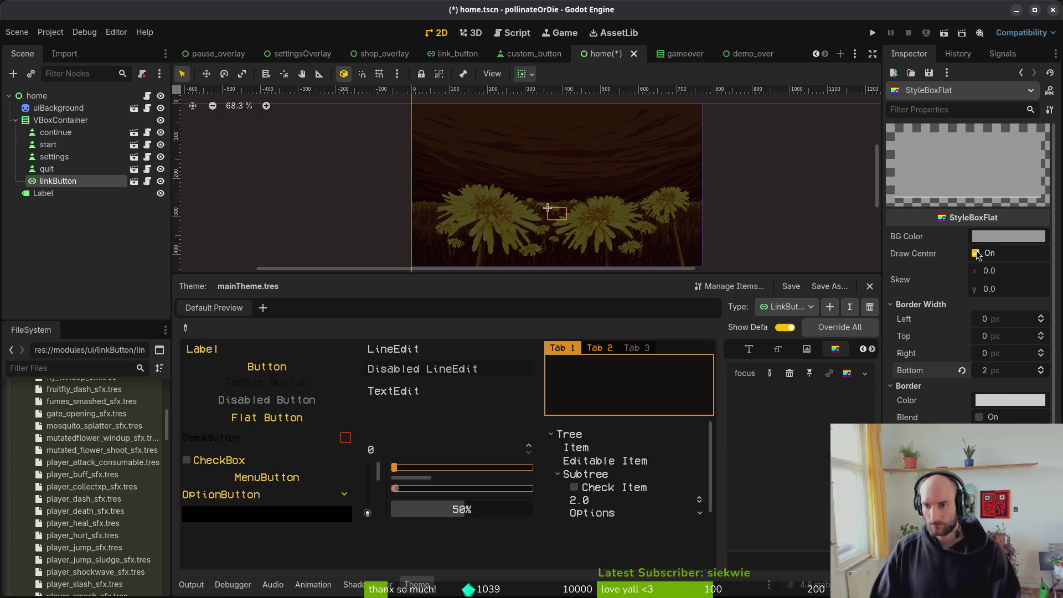
left_click(992, 238)
left_click_drag(1029, 507, 804, 507)
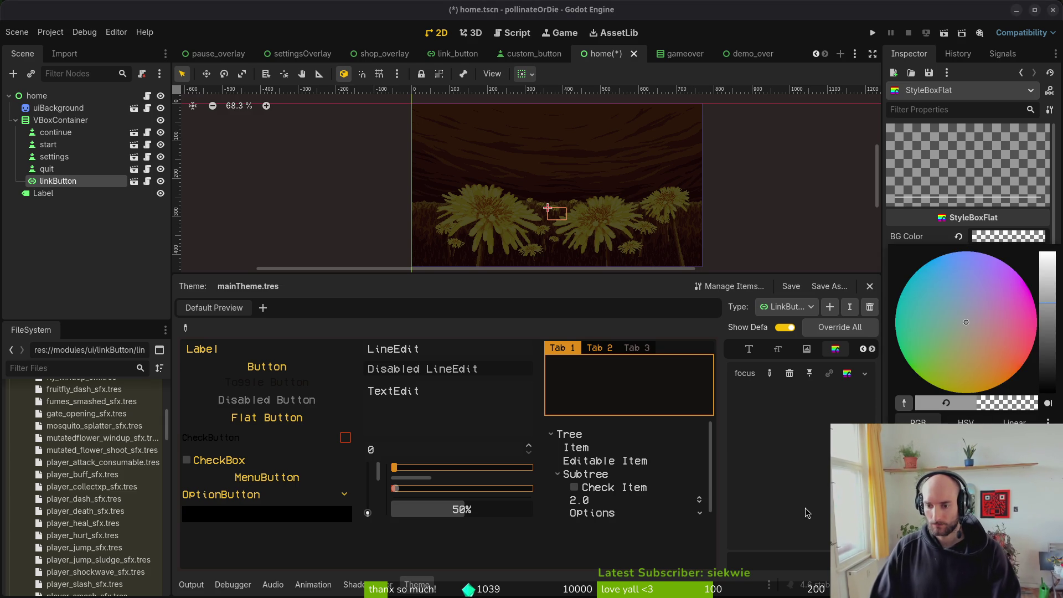
left_click(804, 507)
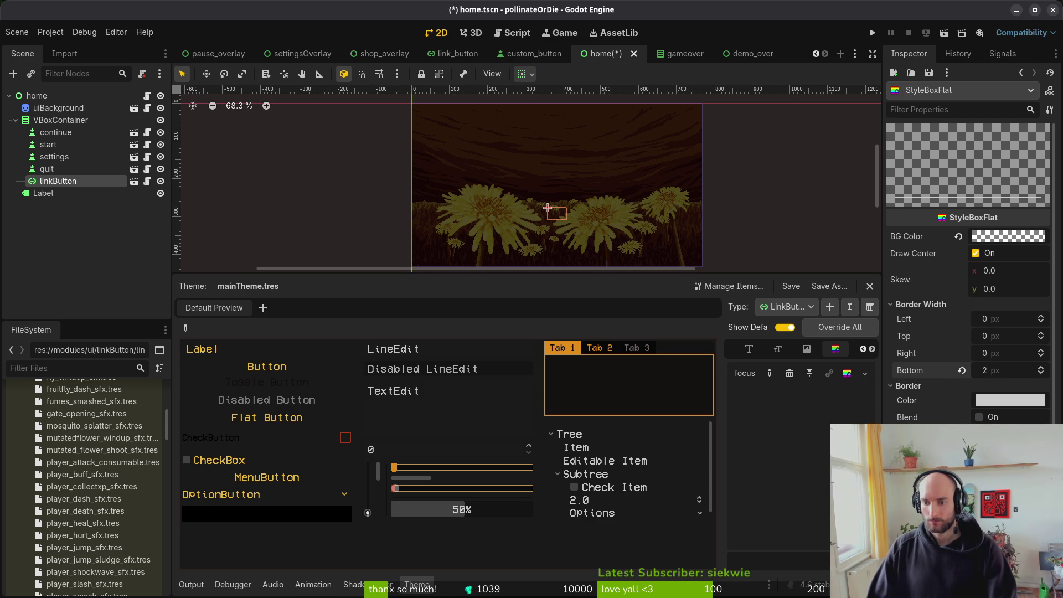
left_click(985, 403)
key("Escape")
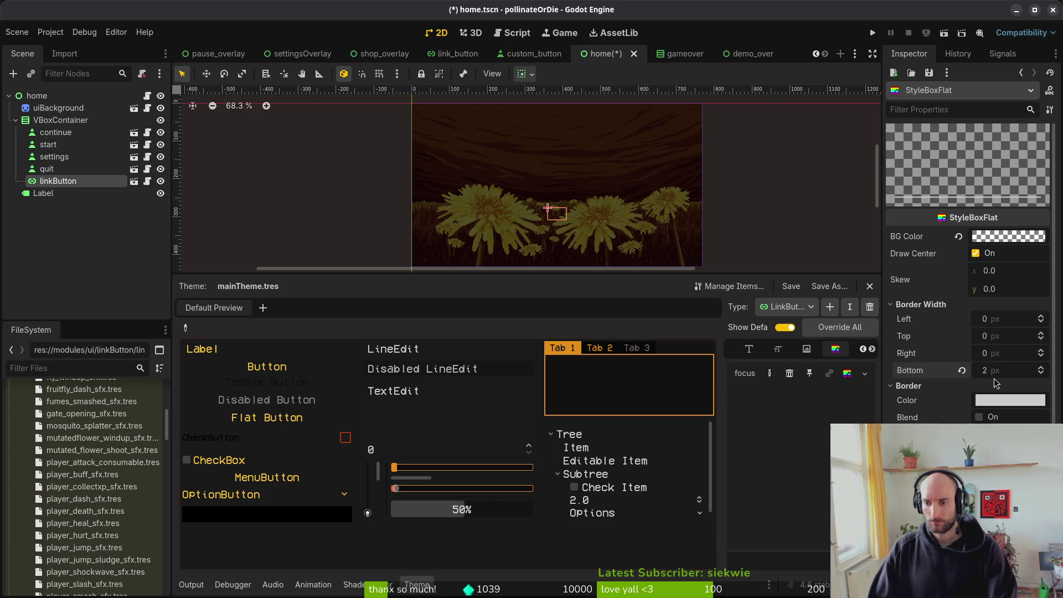
Step: Open specialAim.aseprite in Aseprite and pick its yellow palette colour
key("super")
key("super")
key("super+2")
left_click(138, 216)
left_click(136, 118)
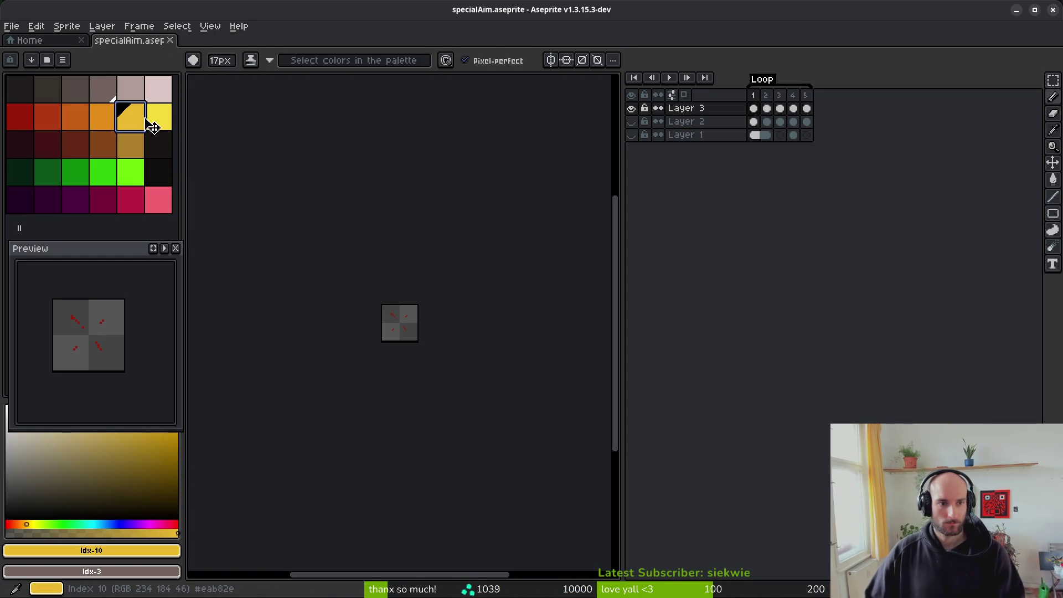
Step: Inspect the yellow colour's value in Aseprite and try pasting it into Godot's border colour
left_click(165, 553)
key("super+1")
key("super+2")
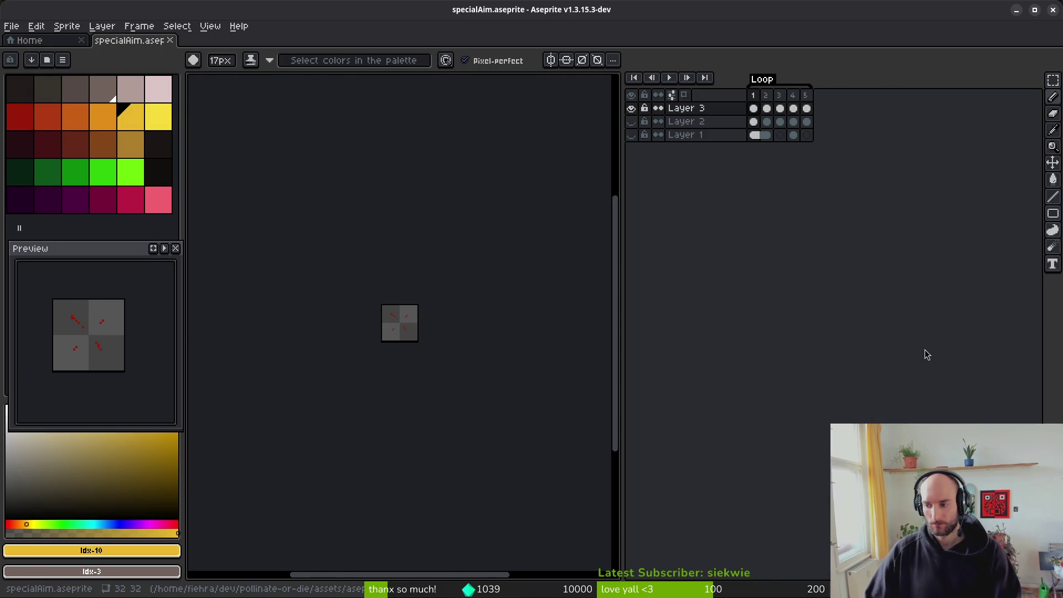
key("super+3")
left_click(1005, 401)
type("LinkButton")
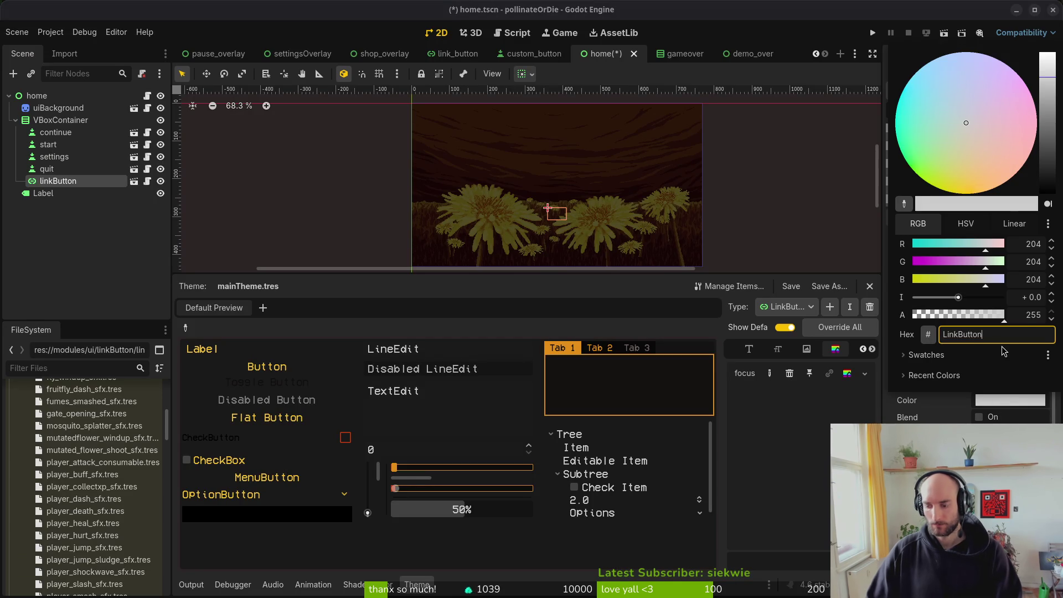
key("Escape")
key("ctrl+shift+v")
key("Escape")
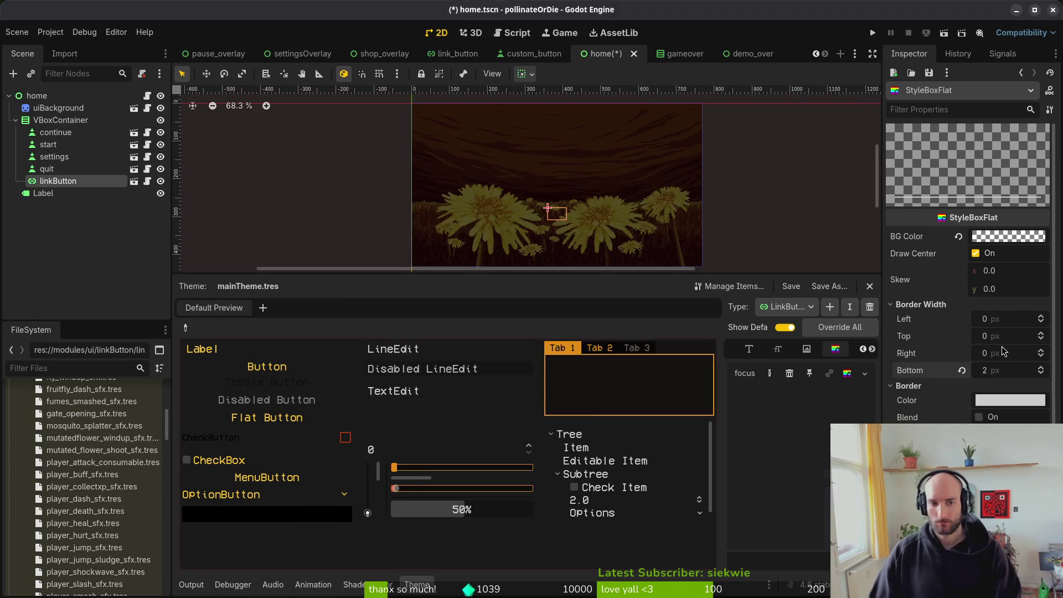
Step: Copy hex eab82e from Aseprite's foreground colour and paste it as the focus border colour
key("alt+Tab")
left_click(142, 551)
left_click(193, 461)
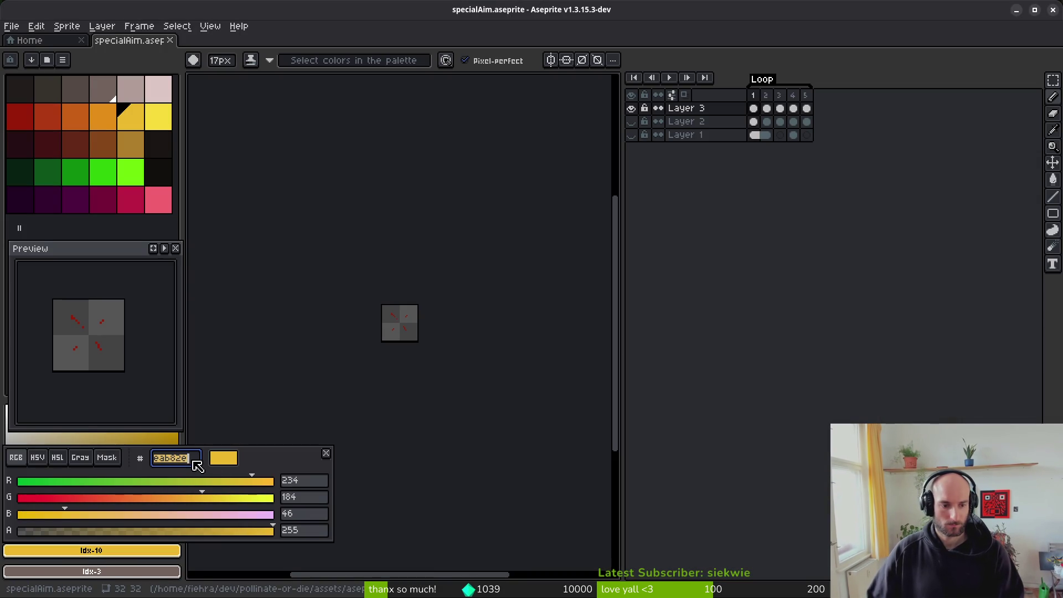
key("Escape")
key("alt+Tab")
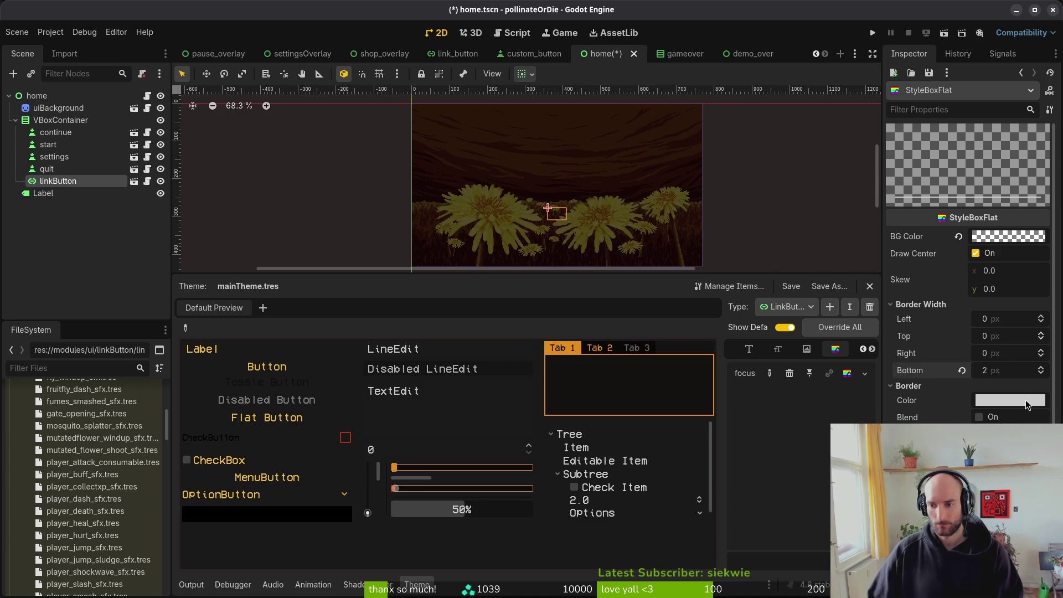
left_click(1026, 404)
type("eab82e")
key("Return")
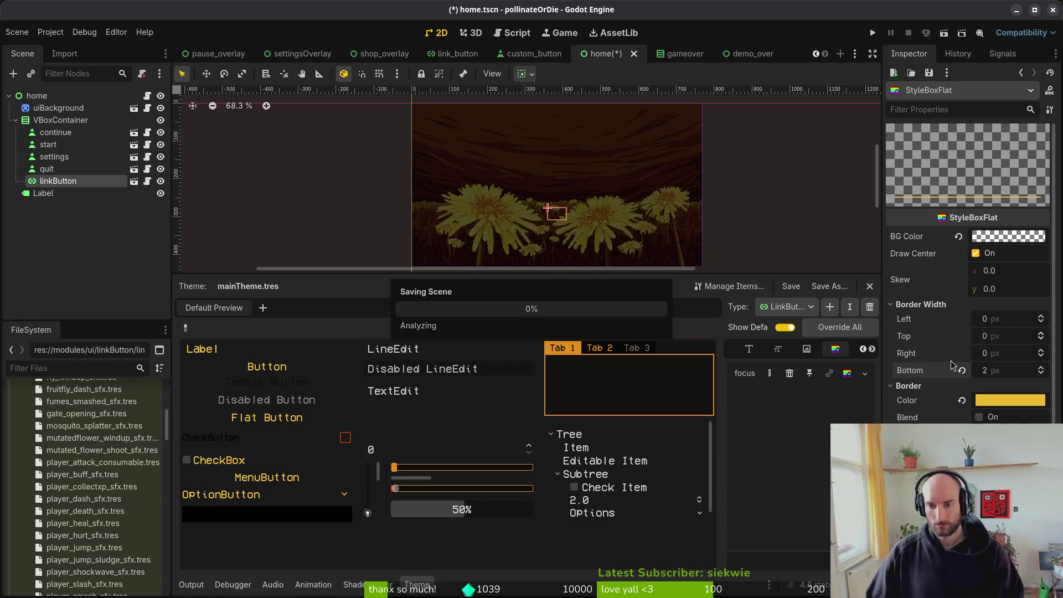
Step: Save the home scene, test-run the game with focus on feedback, then close it
key("ctrl+s")
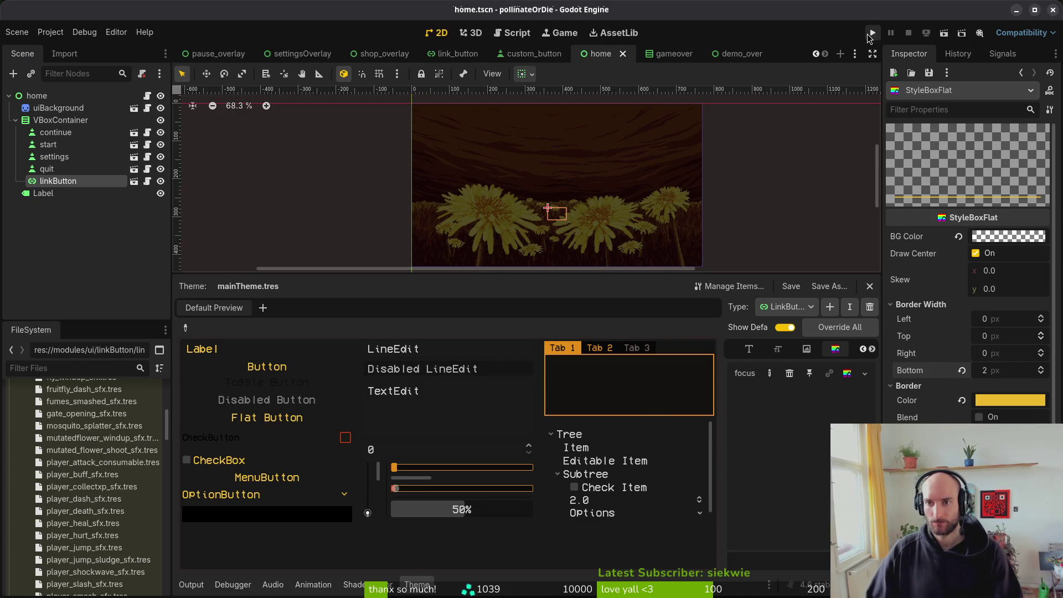
left_click(873, 32)
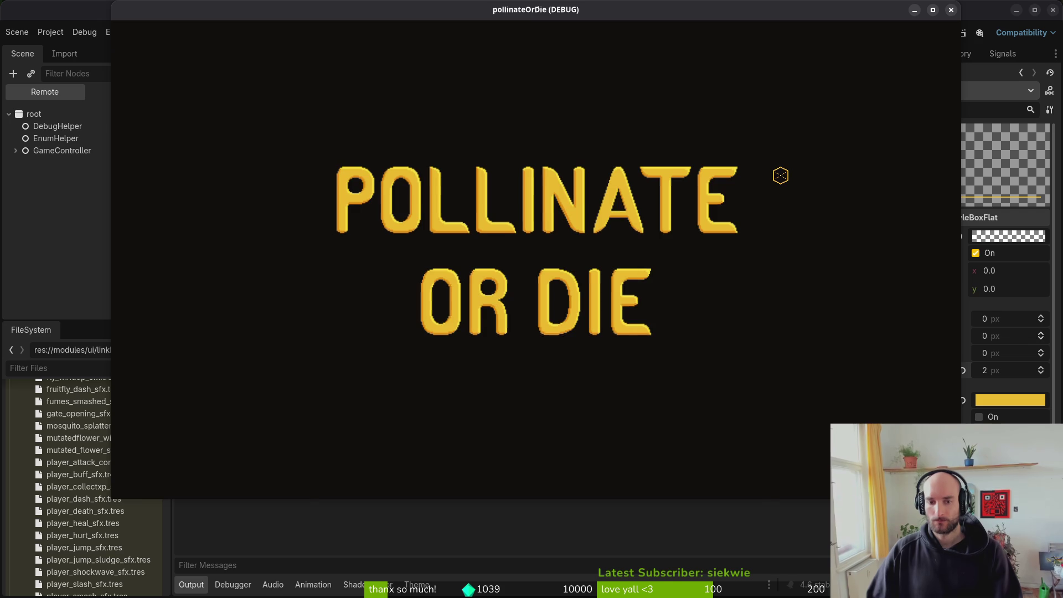
key("Up")
key("Up")
key("Up")
key("Up")
key("Up")
key("Down")
key("Down")
key("Down")
key("Down")
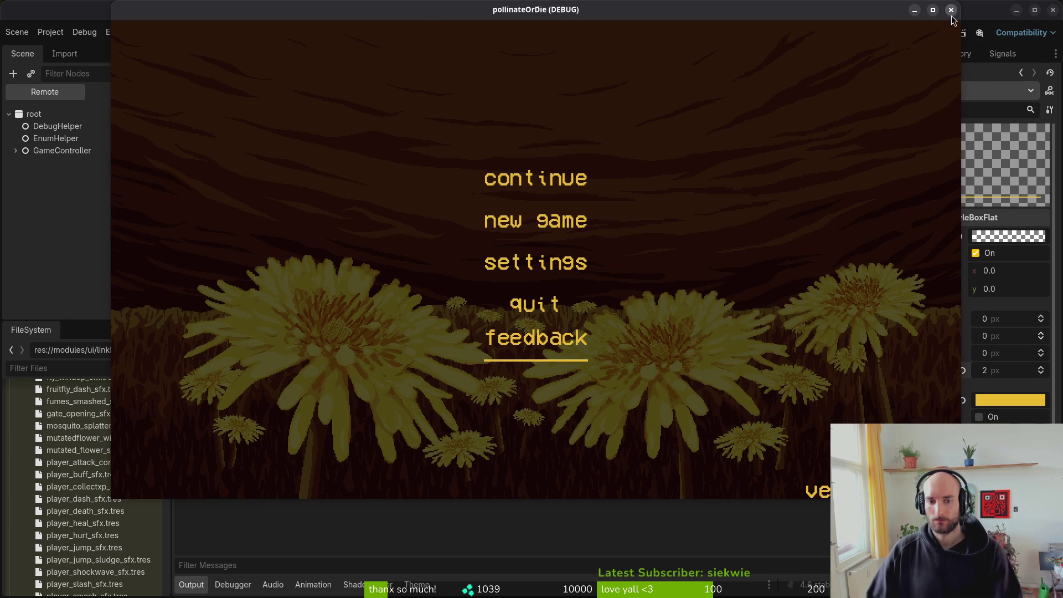
left_click(951, 10)
Step: Set the focus border's left, top and right widths to 1 px and save
left_click(1010, 320)
key("Tab")
type("1")
key("Tab")
type("1")
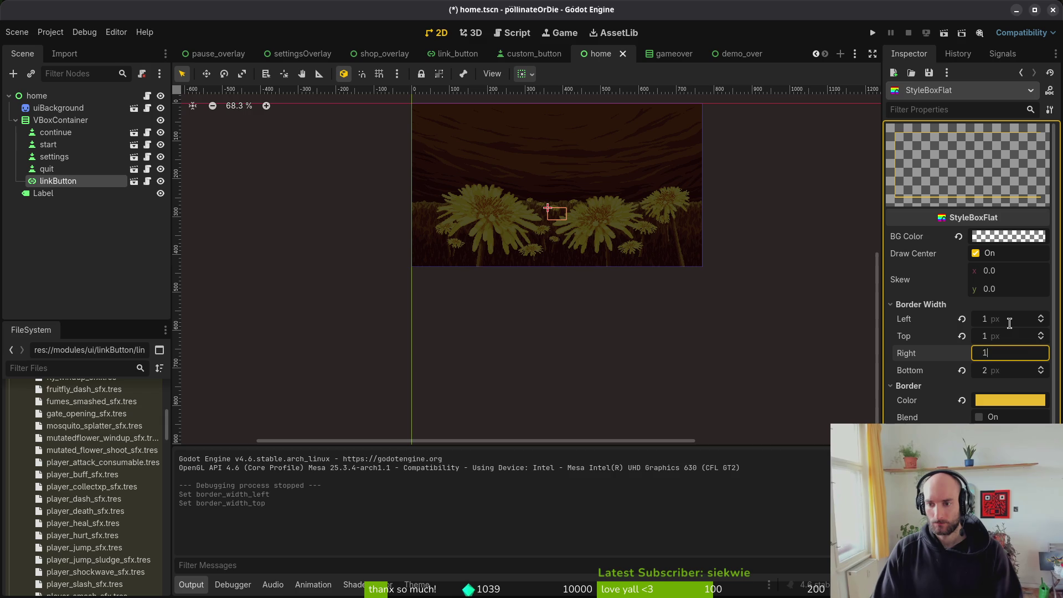
key("Return")
key("ctrl+s")
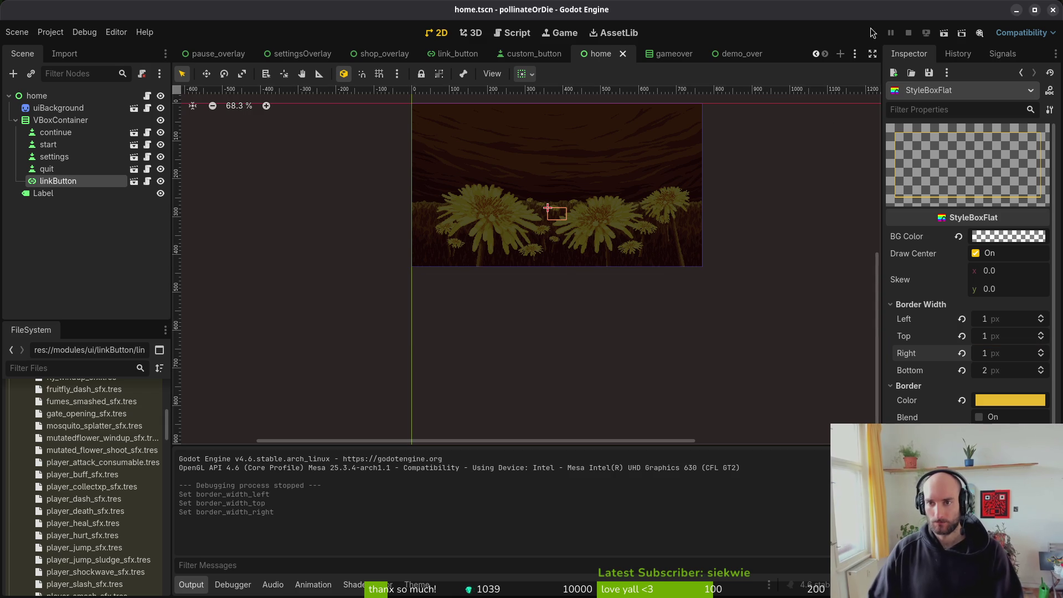
Step: Test-run the game with focus on feedback, then switch to the custom_button scene's node tree
left_click(873, 33)
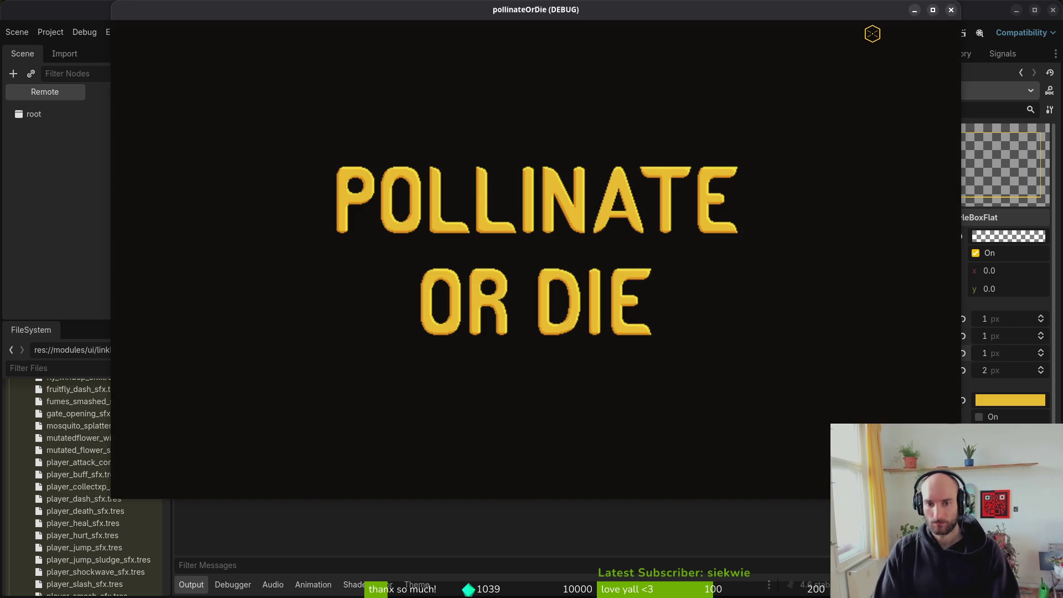
key("Down")
key("Down")
key("Down")
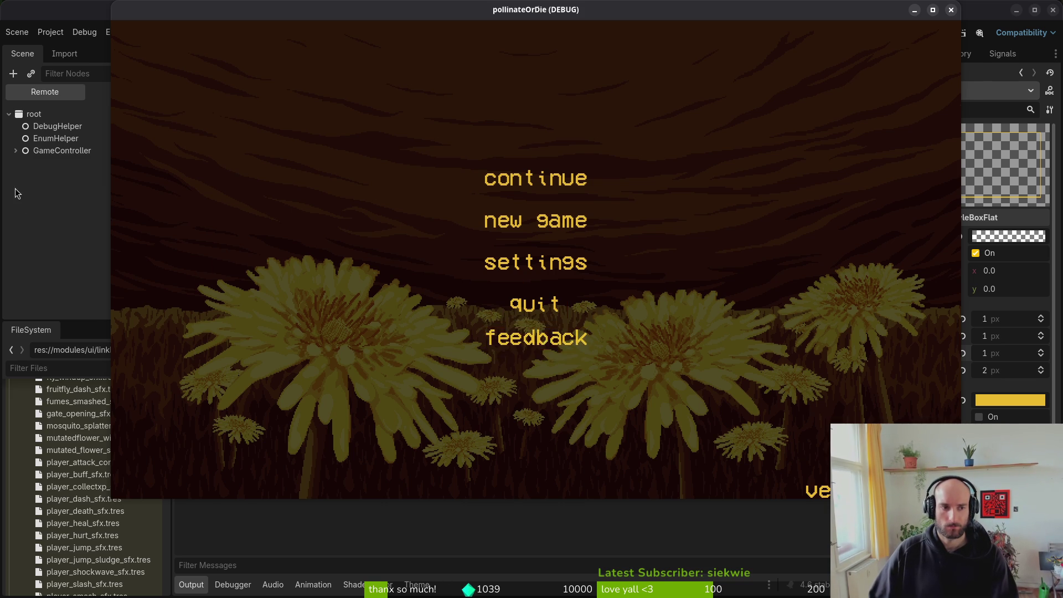
key("F8")
left_click(533, 54)
left_click(127, 91)
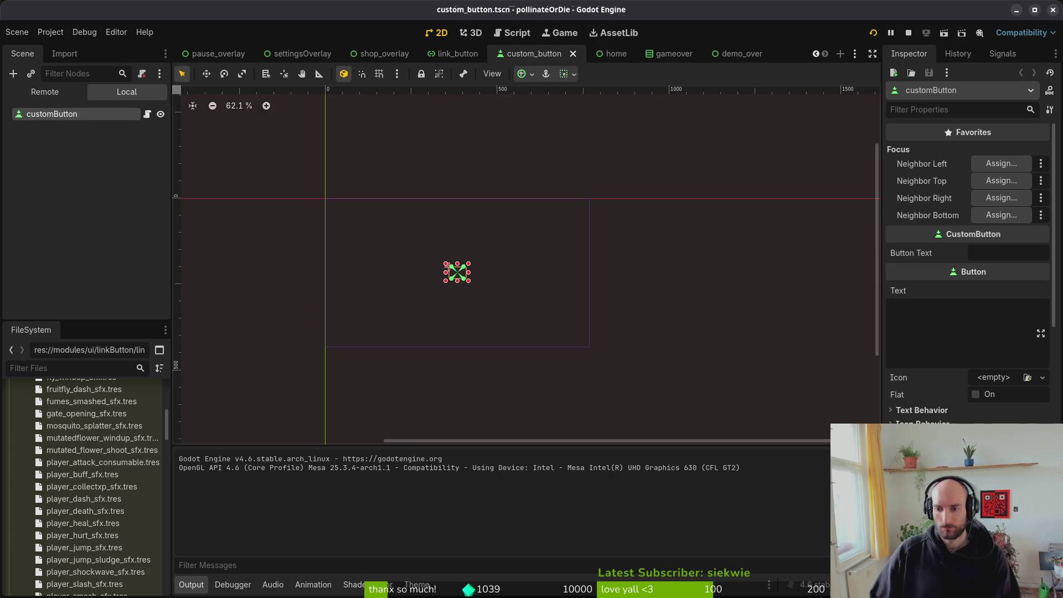
Step: Compare the Layout and Transform properties of the custom_button and link_button scenes
scroll(968, 332, "down", 3)
scroll(967, 277, "down", 3)
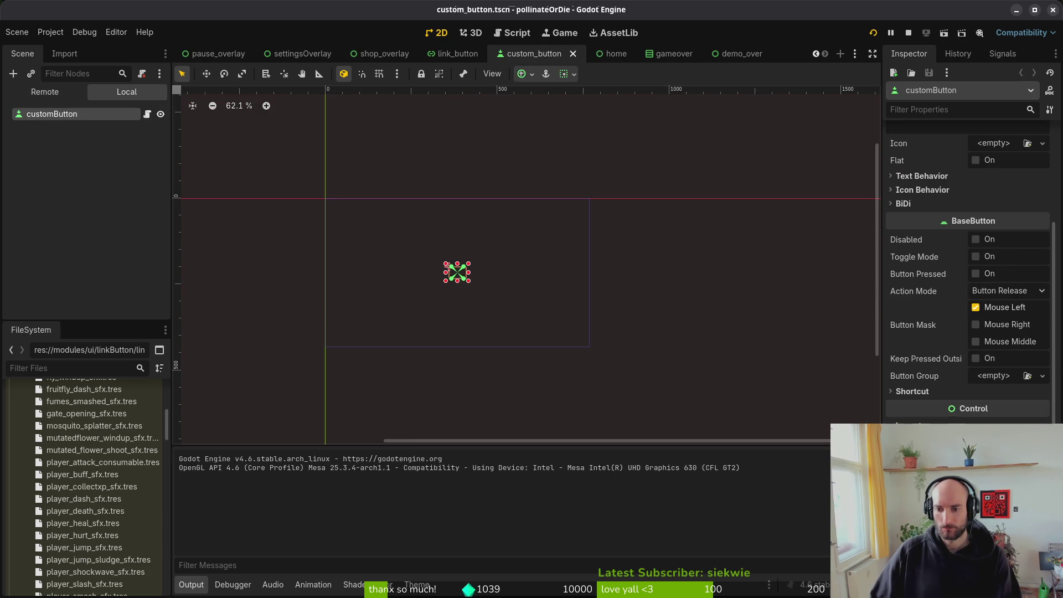
scroll(1006, 404, "down", 5)
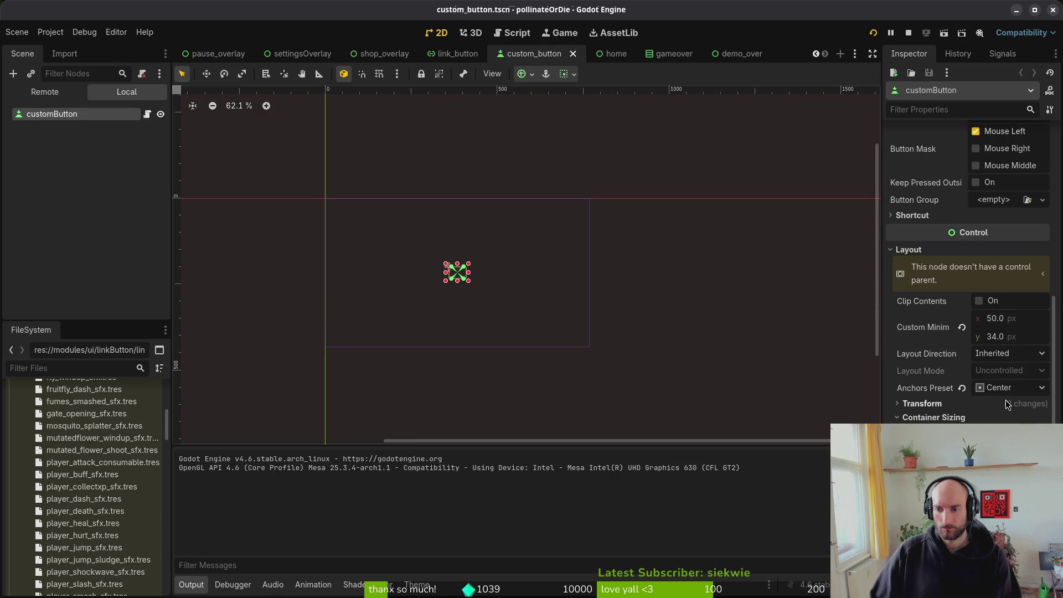
left_click(945, 417)
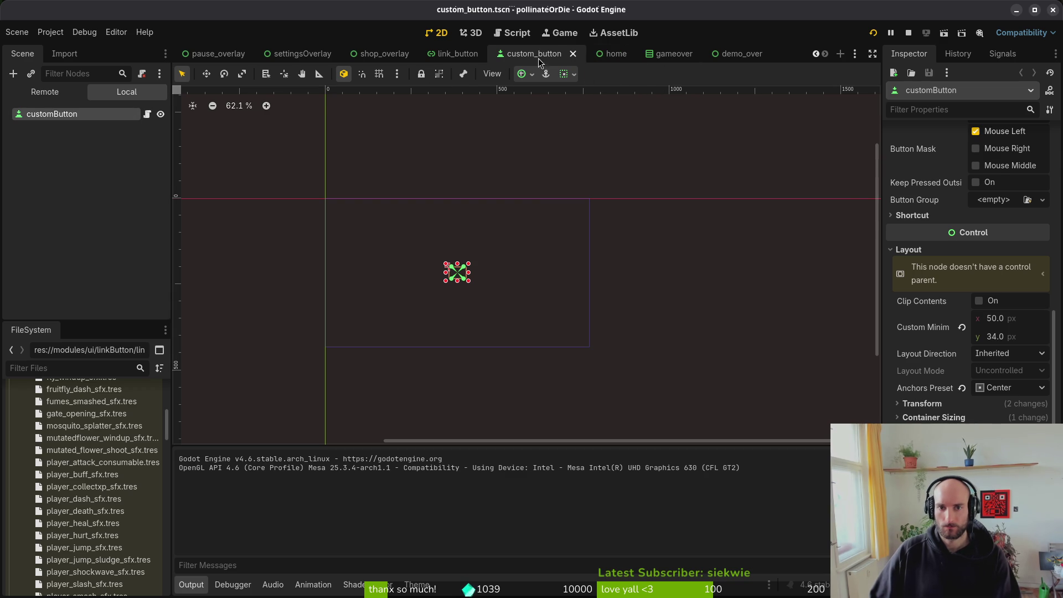
left_click(458, 53)
left_click(933, 282)
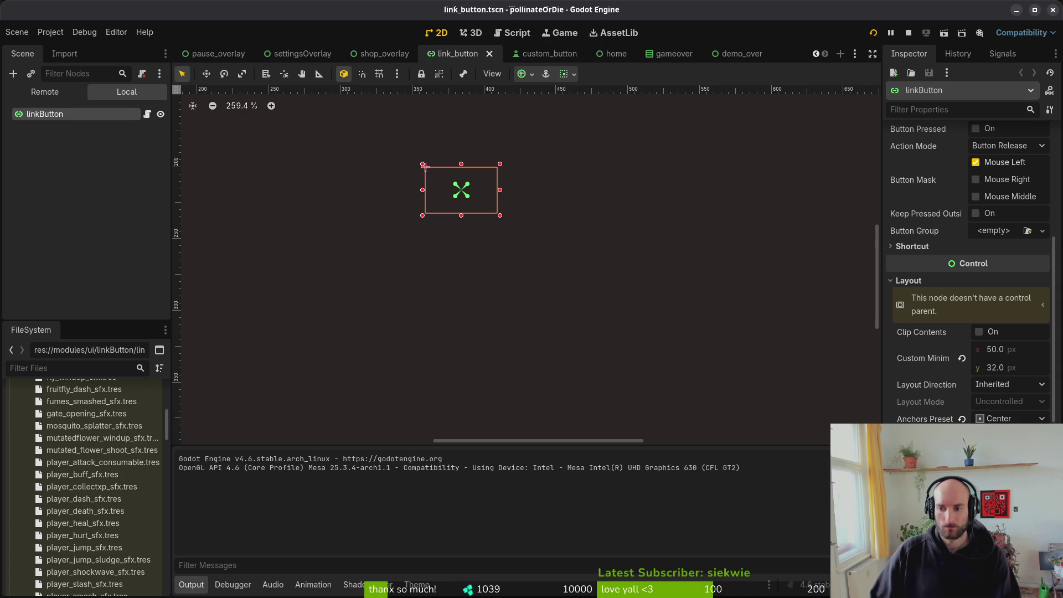
left_click(555, 53)
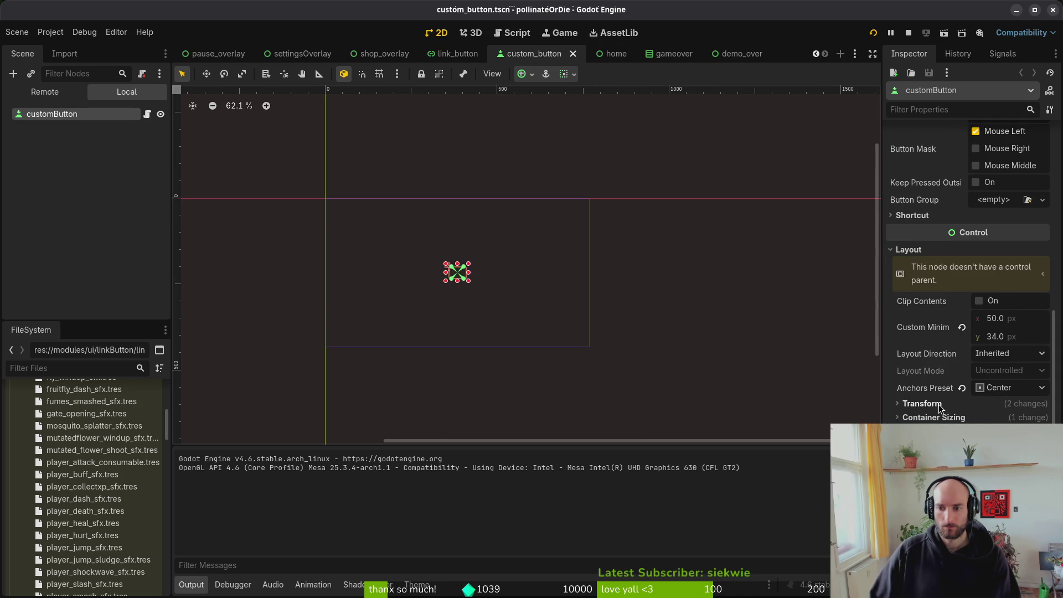
left_click(922, 403)
Step: Return to the link_button scene's properties and run the game to check the focus styling
scroll(941, 332, "down", 1)
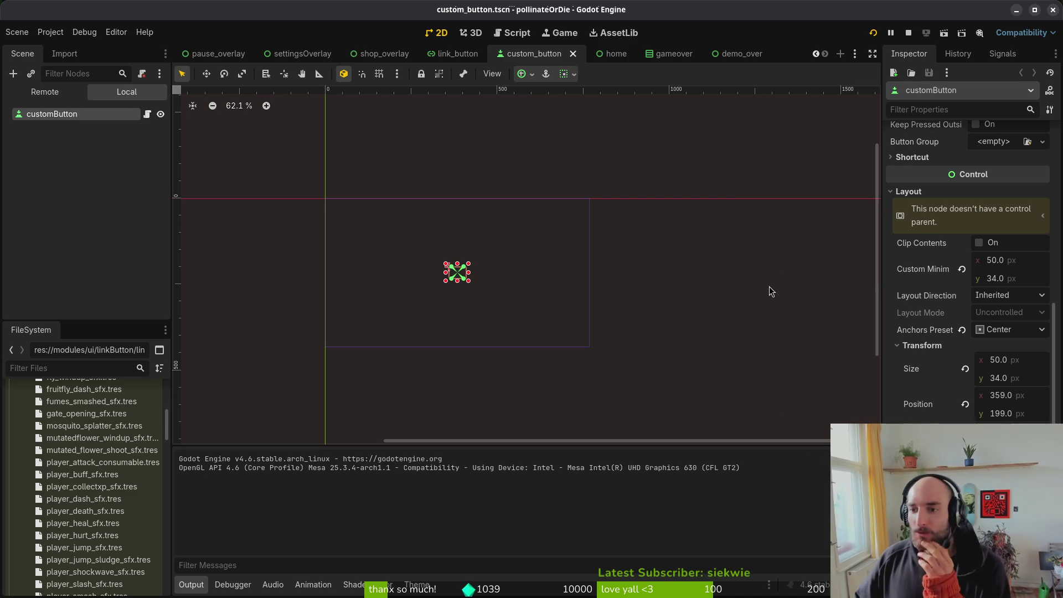
scroll(468, 272, "up", 3)
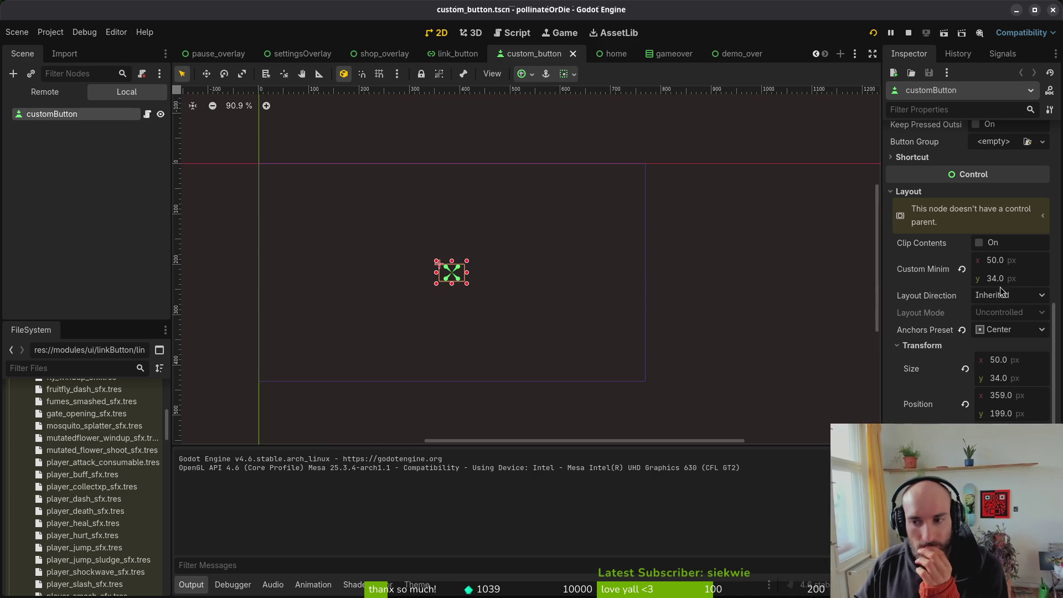
scroll(991, 307, "up", 4)
scroll(1002, 254, "up", 4)
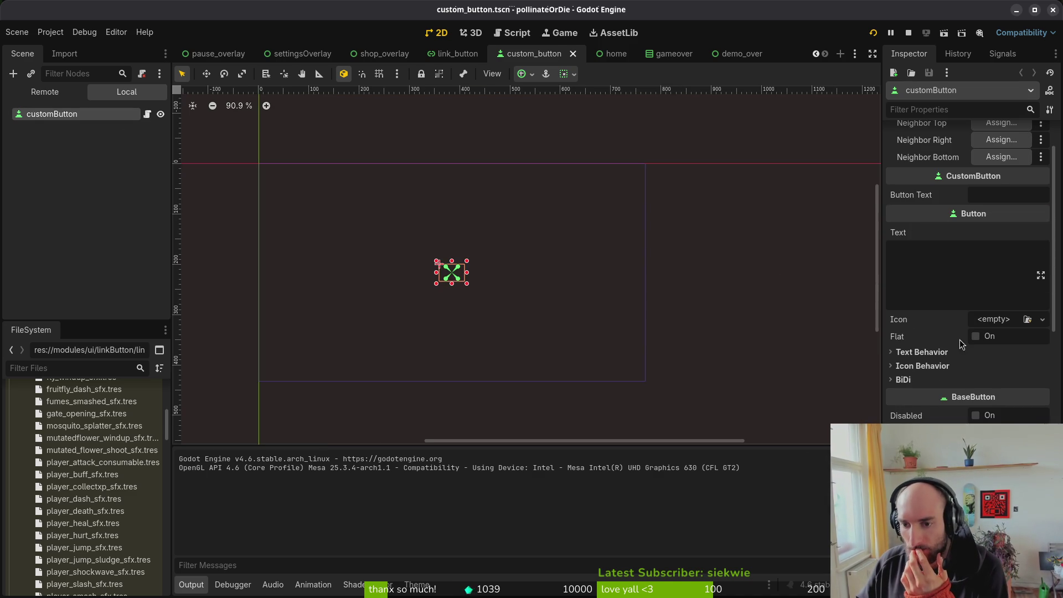
left_click(457, 55)
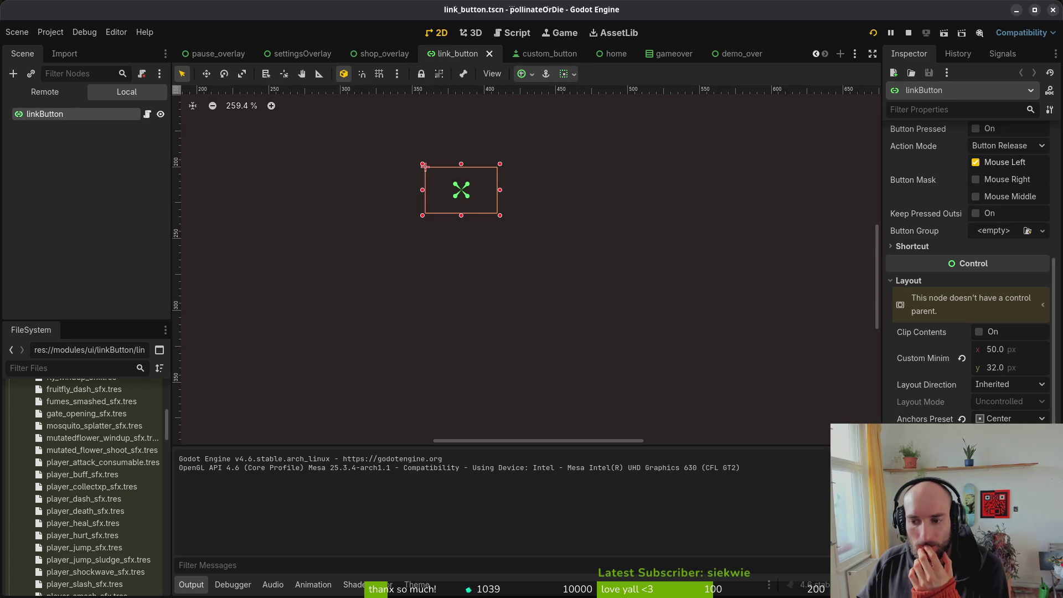
scroll(969, 277, "down", 5)
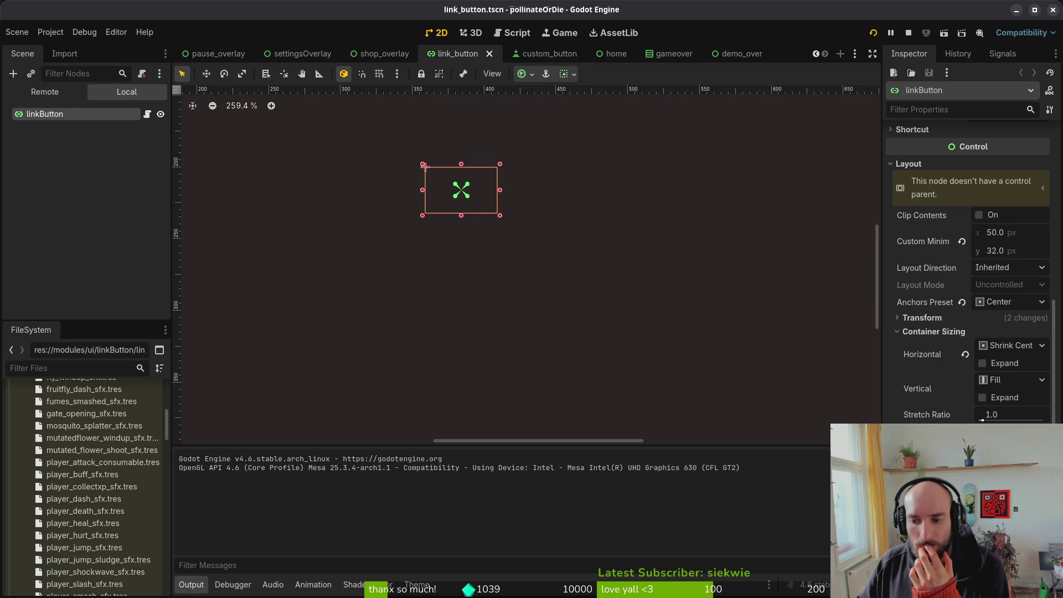
scroll(969, 271, "down", 3)
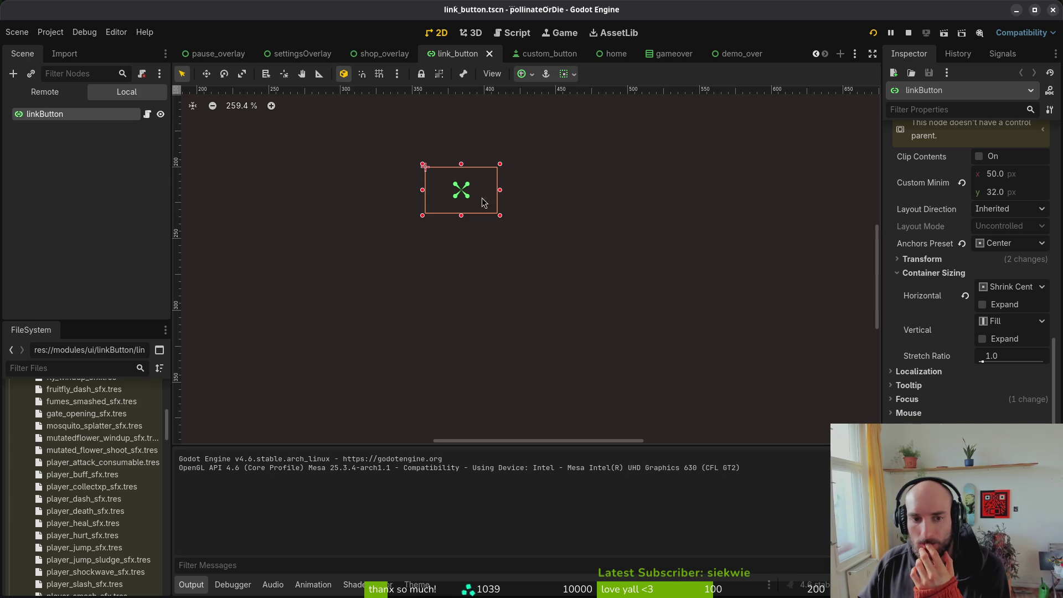
key("F5")
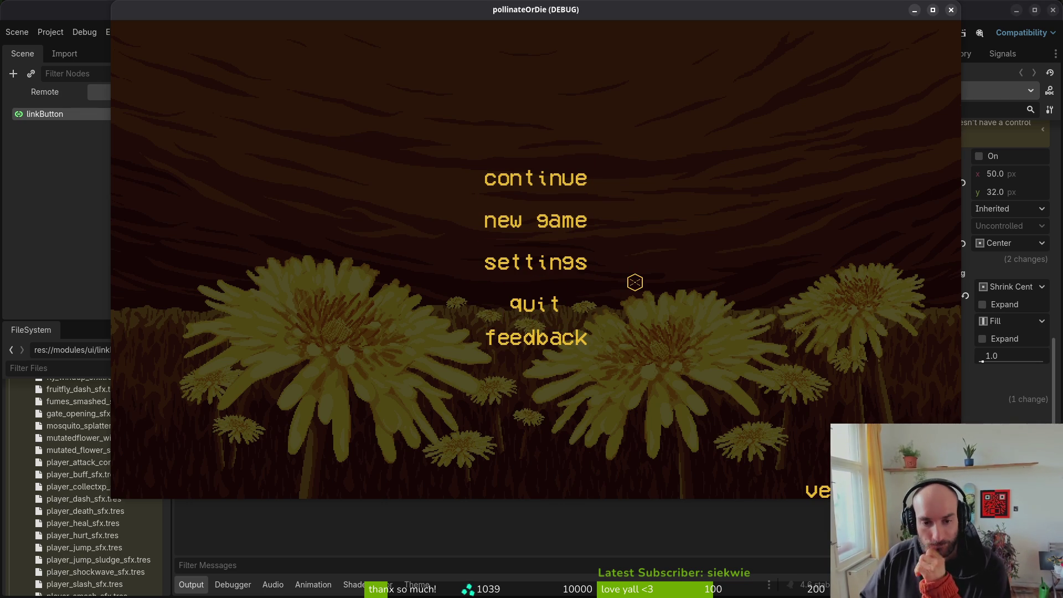
key("Up")
key("Down")
key("Up")
key("Down")
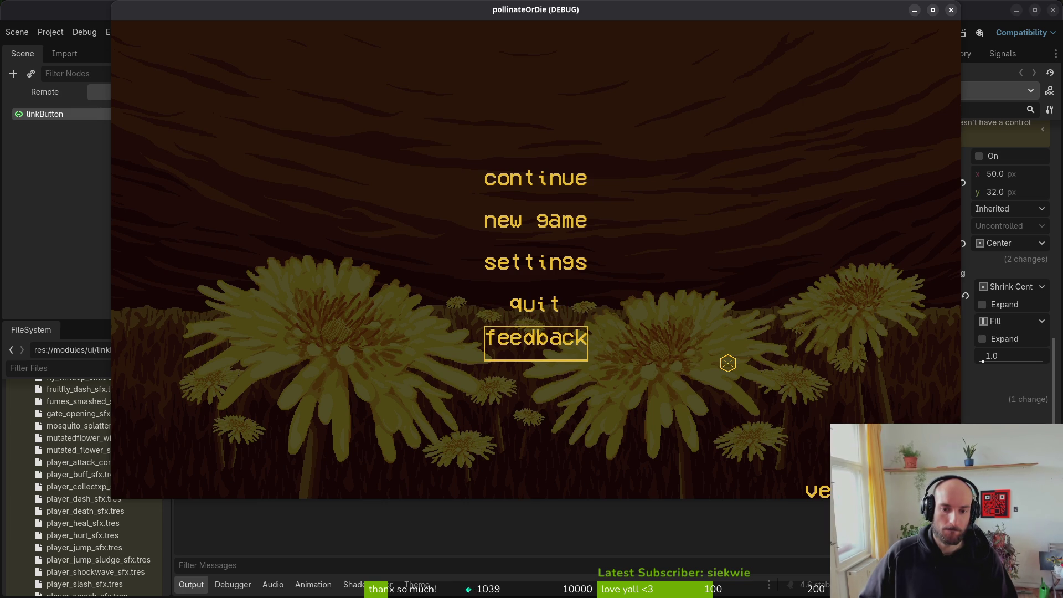
key("F8")
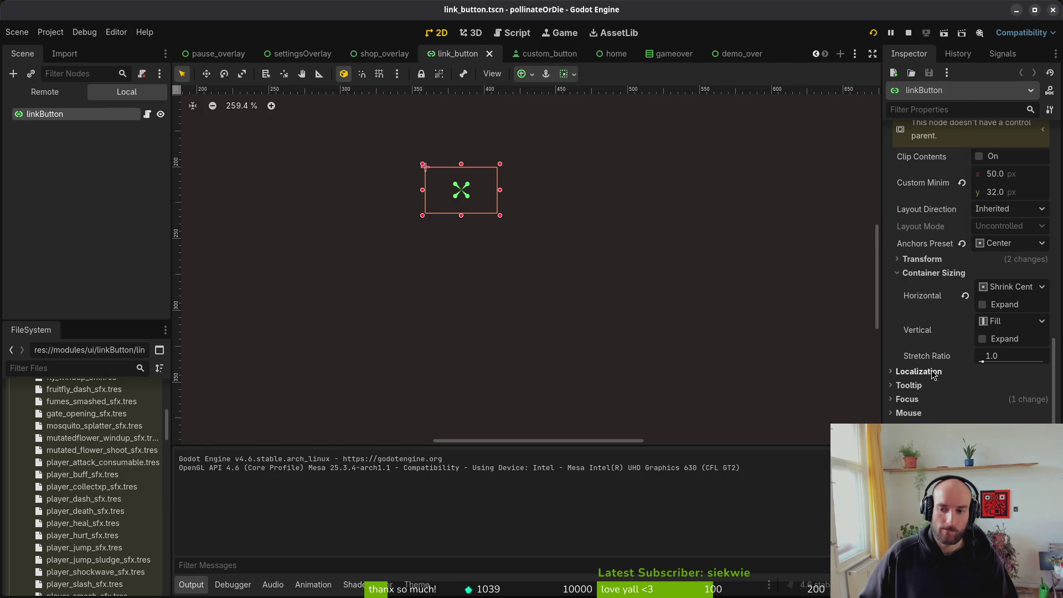
left_click(934, 272)
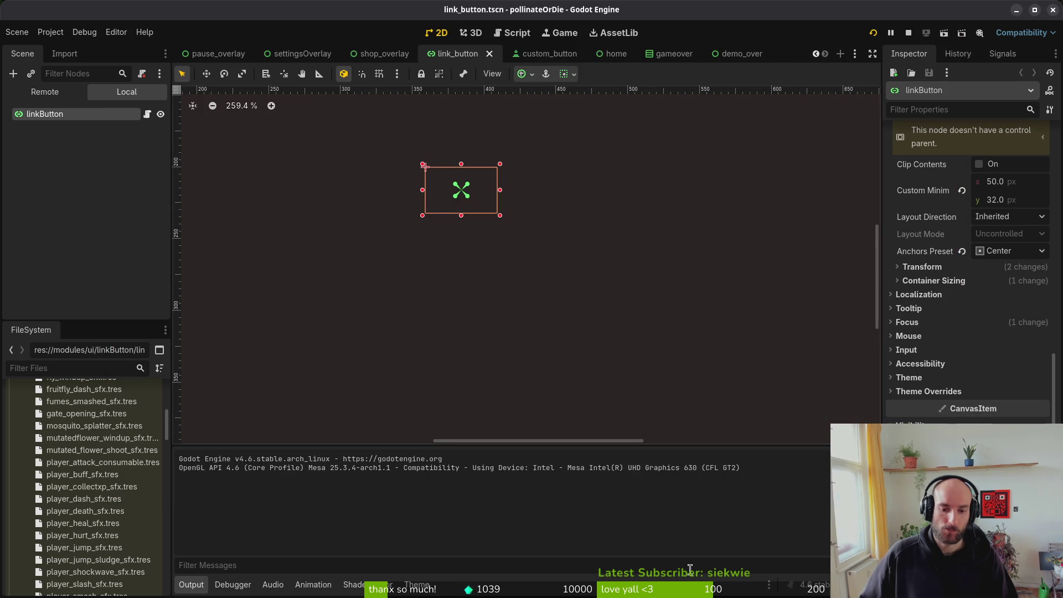
Step: Reset the mainTheme focus StyleBoxFlat's four border widths to default and test-run the game
left_click(417, 585)
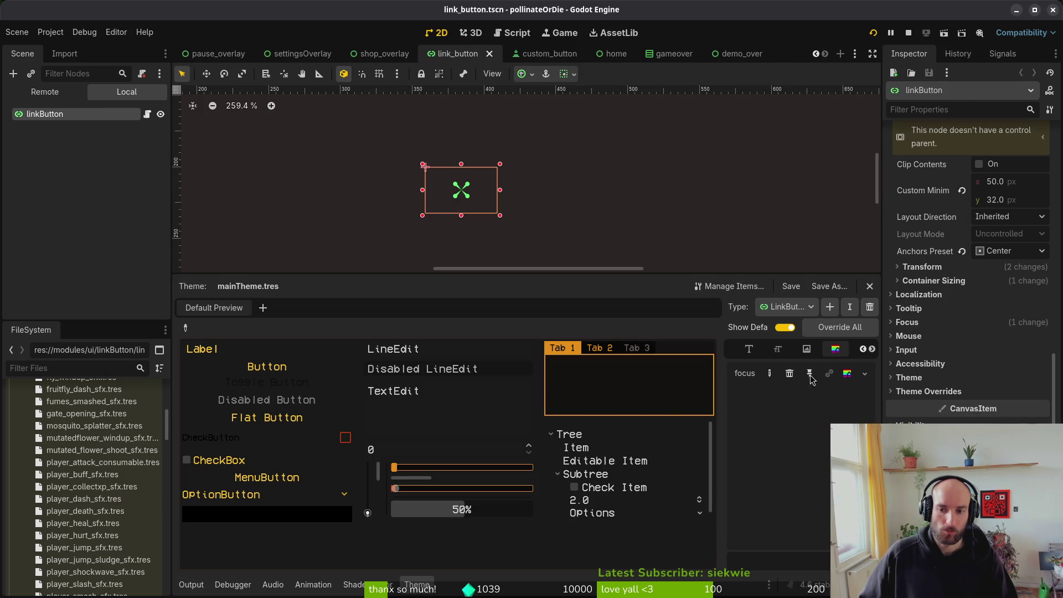
left_click(846, 377)
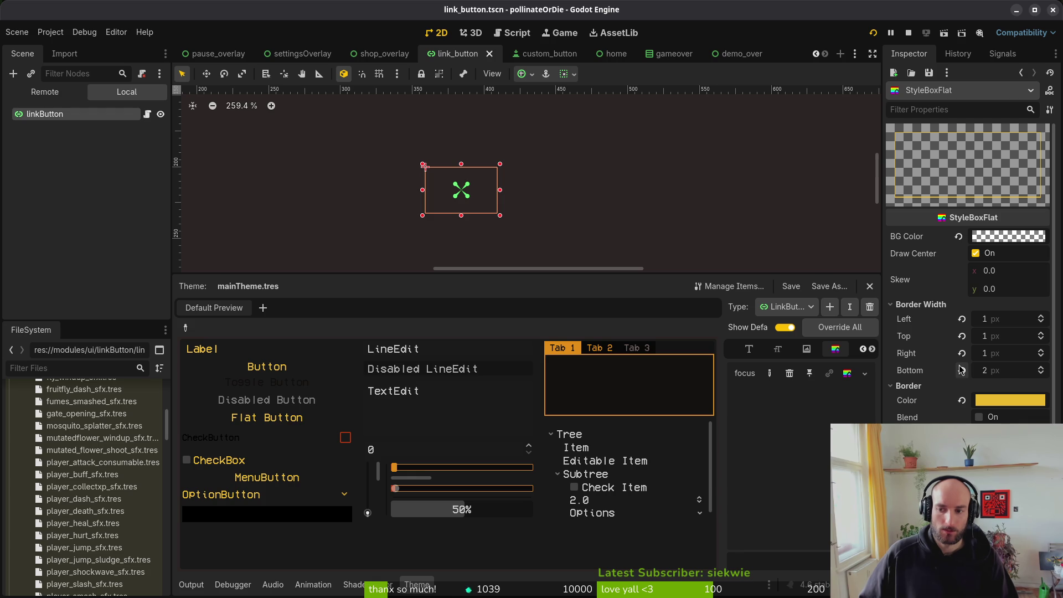
left_click(962, 370)
left_click(962, 354)
left_click(962, 336)
left_click(962, 319)
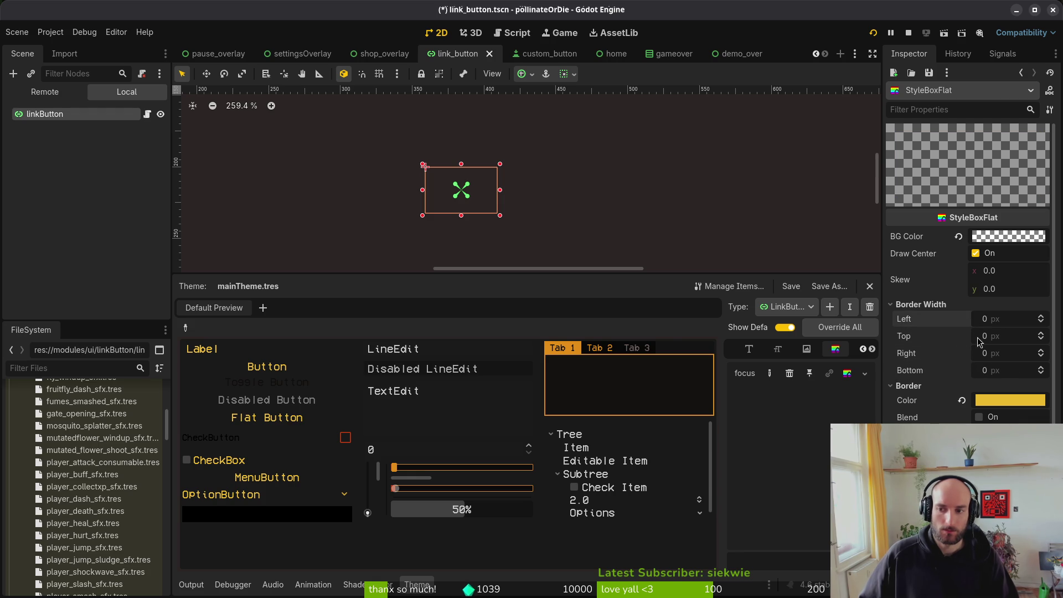
key("F5")
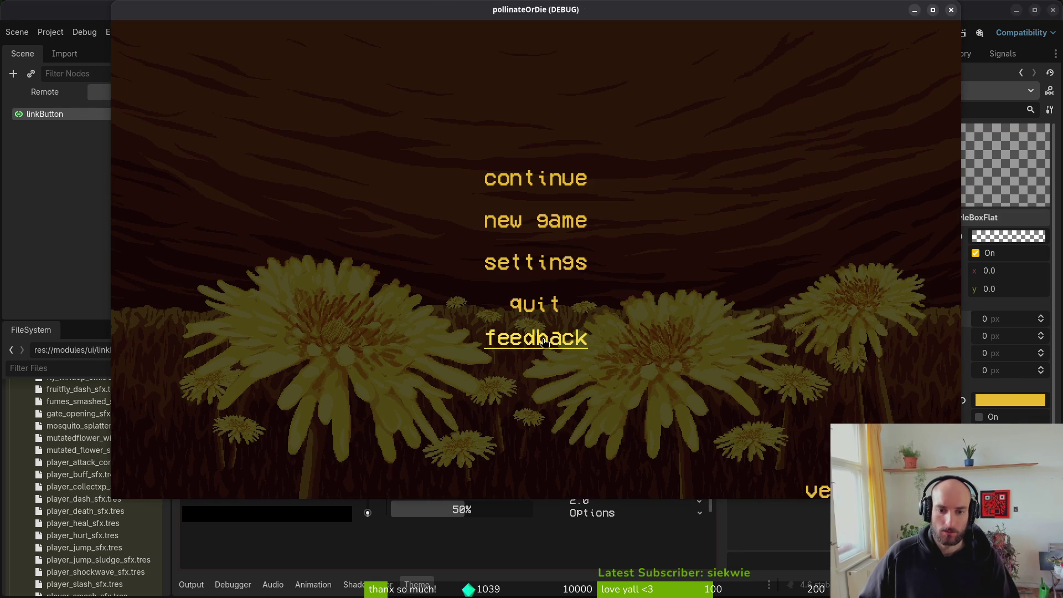
key("F8")
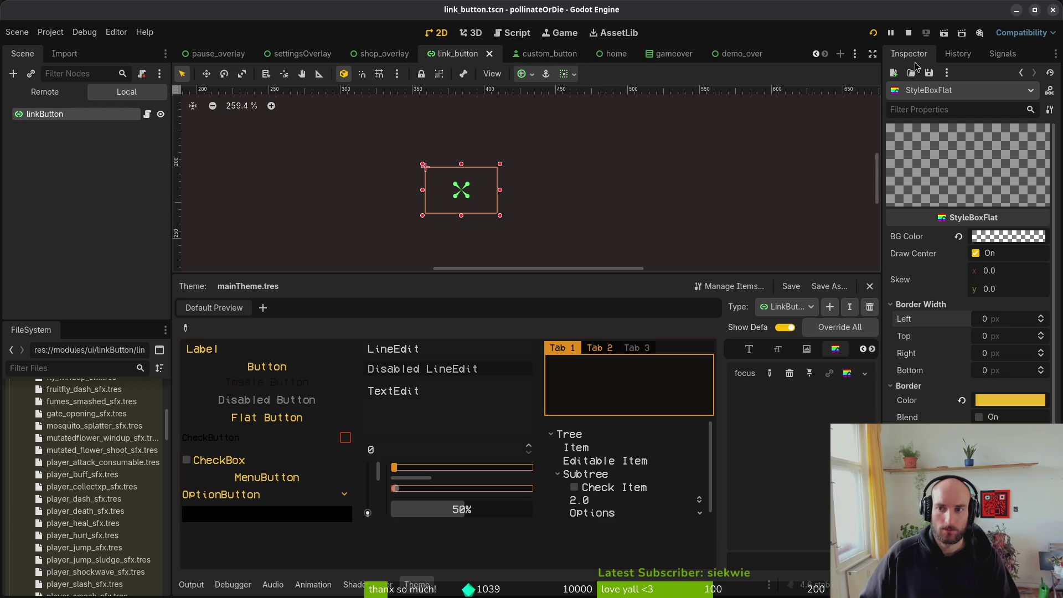
Step: Set the linkButton's Underline mode to Never
left_click(65, 116)
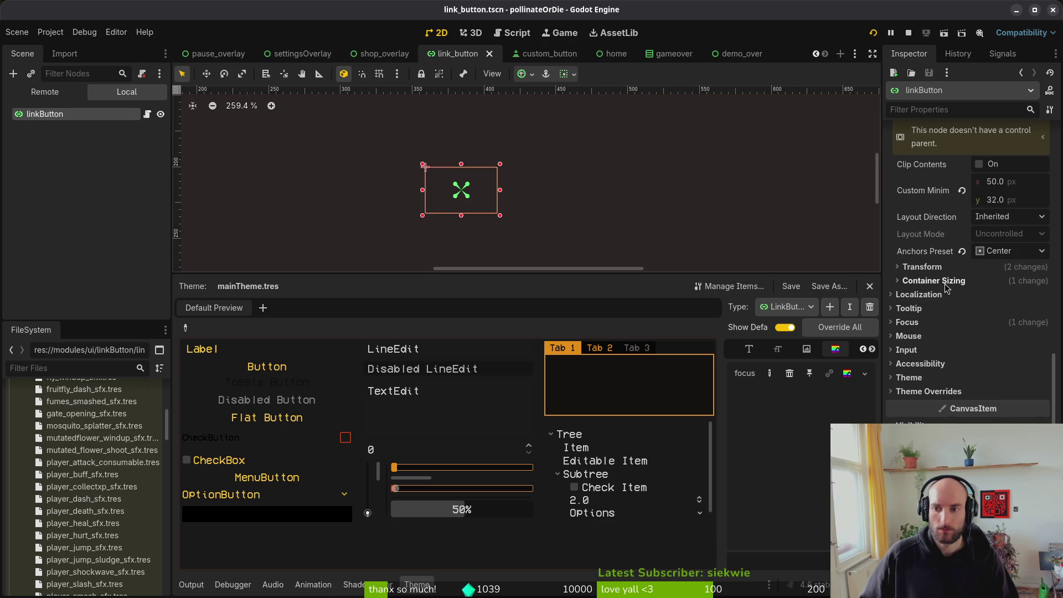
scroll(956, 214, "up", 5)
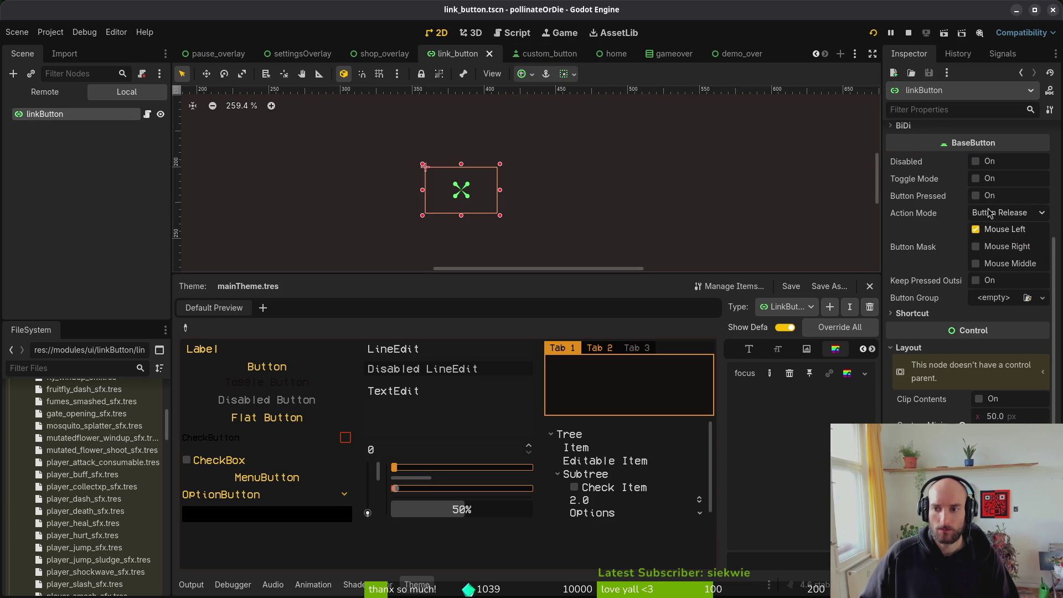
scroll(976, 233, "up", 5)
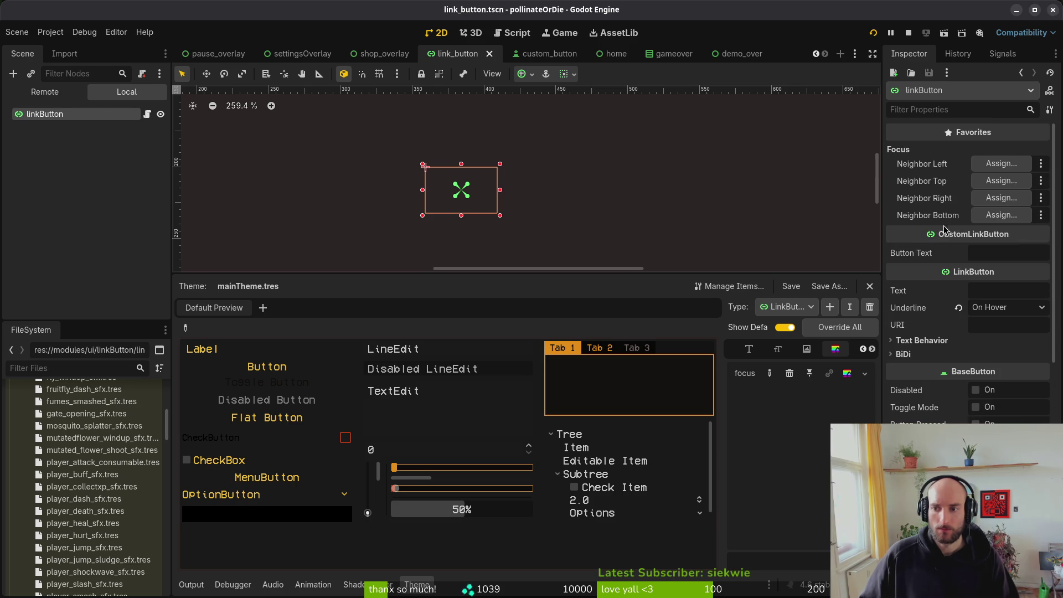
left_click(997, 307)
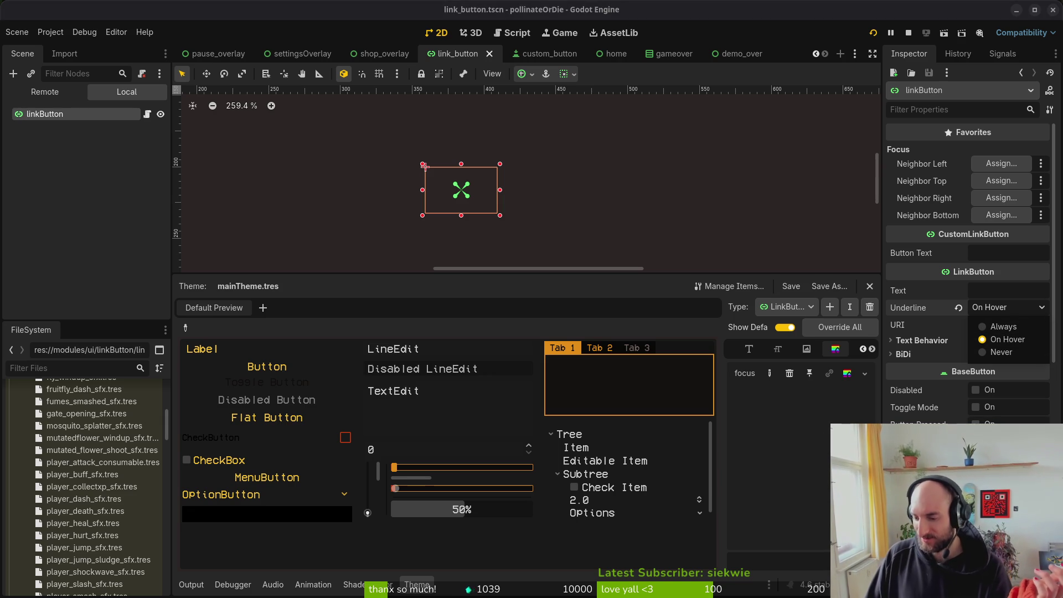
left_click(850, 412)
left_click(1007, 307)
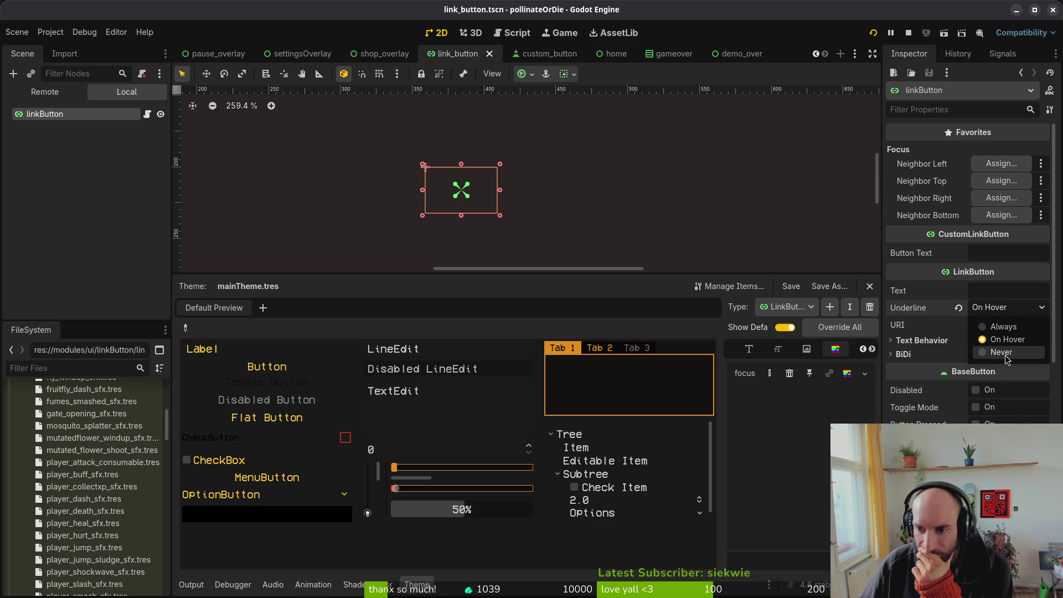
left_click(1006, 357)
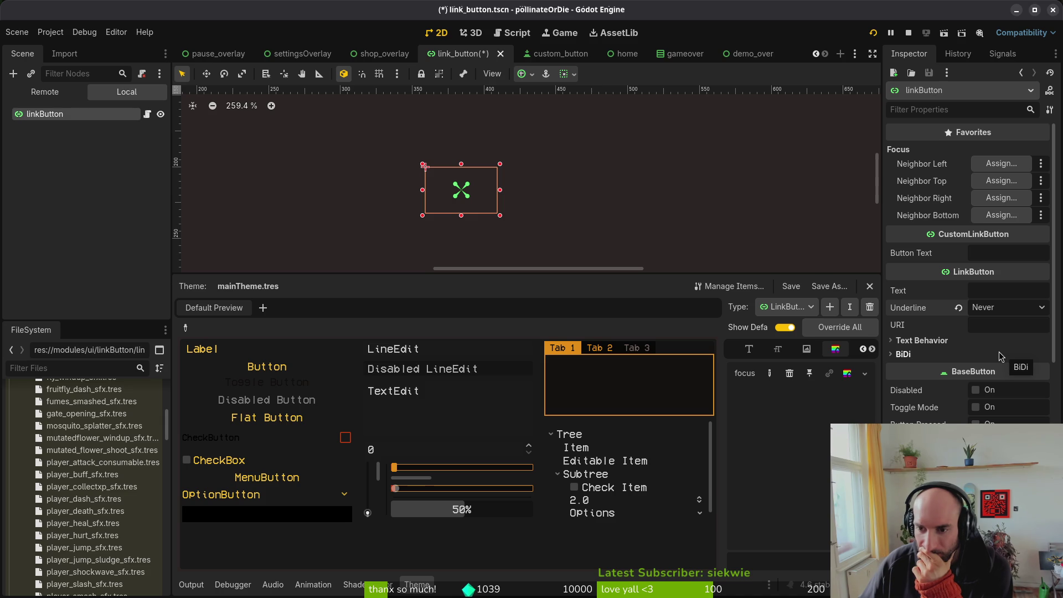
Step: Give the focus StyleBoxFlat a 1 px border on all four sides and save
left_click(847, 374)
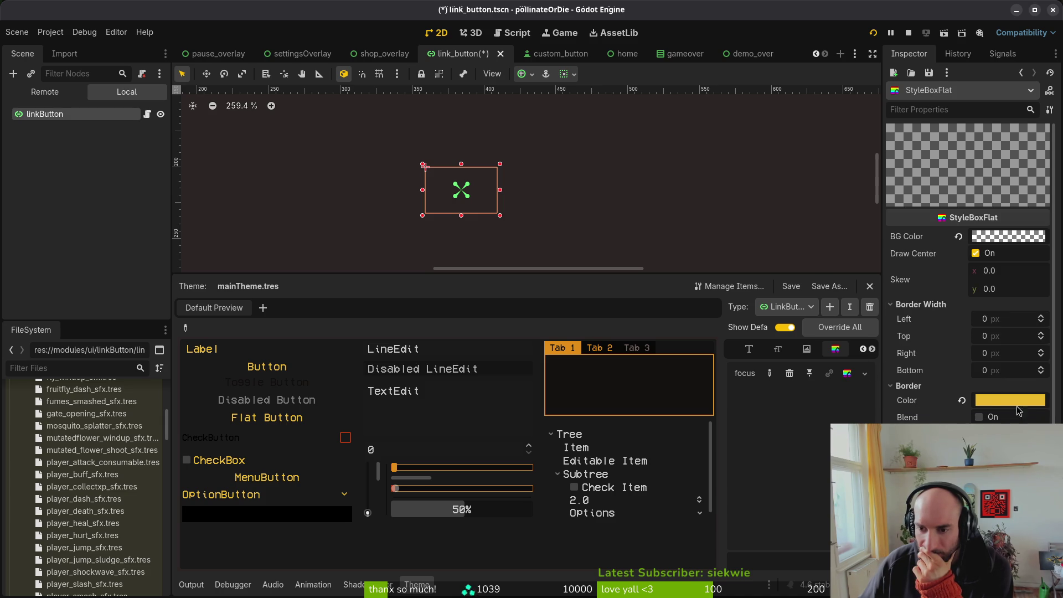
left_click(996, 368)
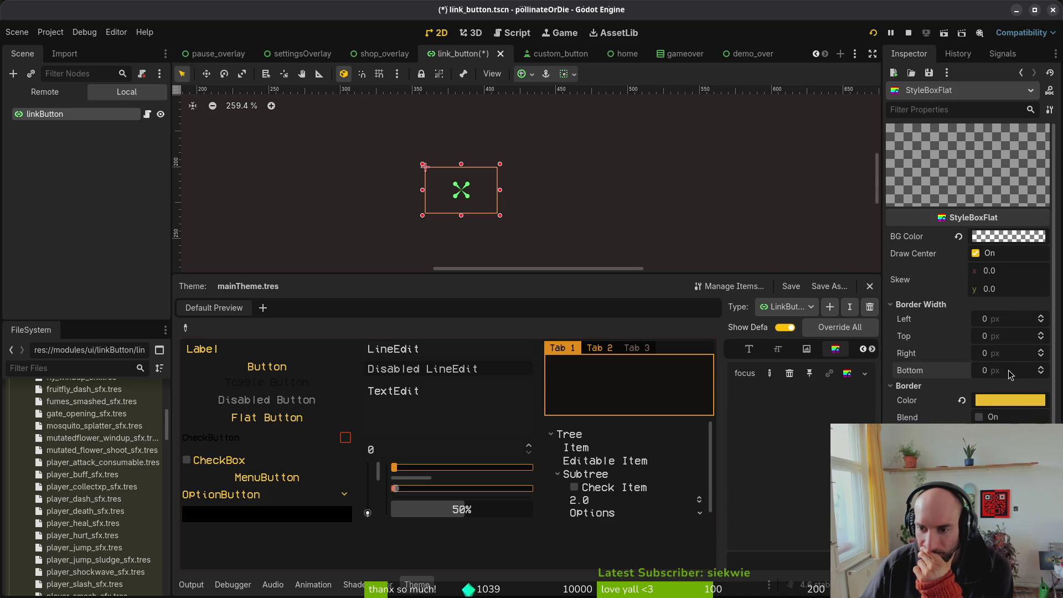
type("1")
key("Return")
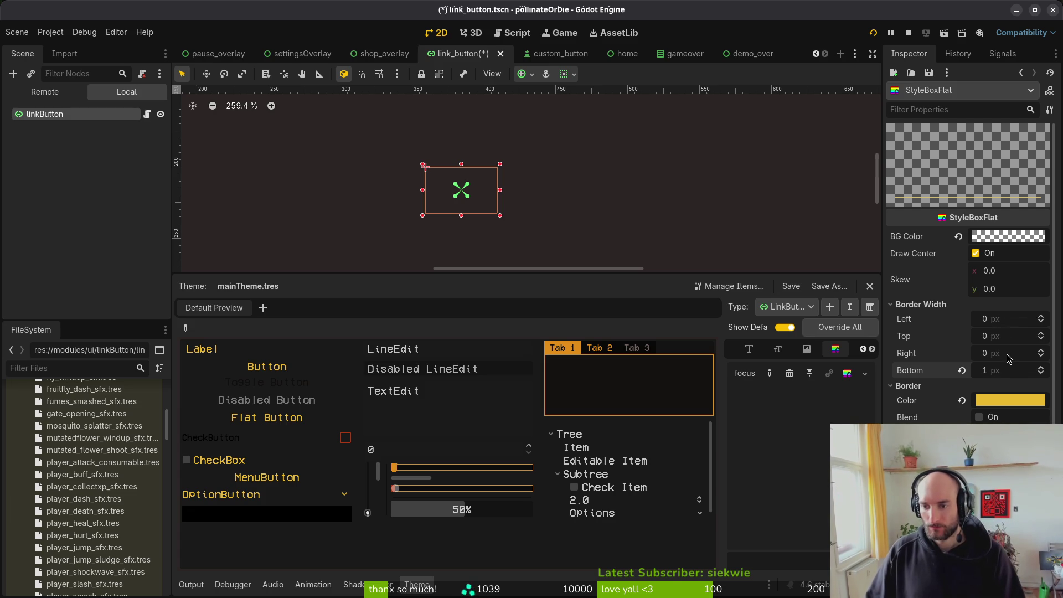
left_click(1006, 354)
left_click(1011, 319)
type("1")
key("Tab")
type("1")
key("Tab")
type("1")
key("Return")
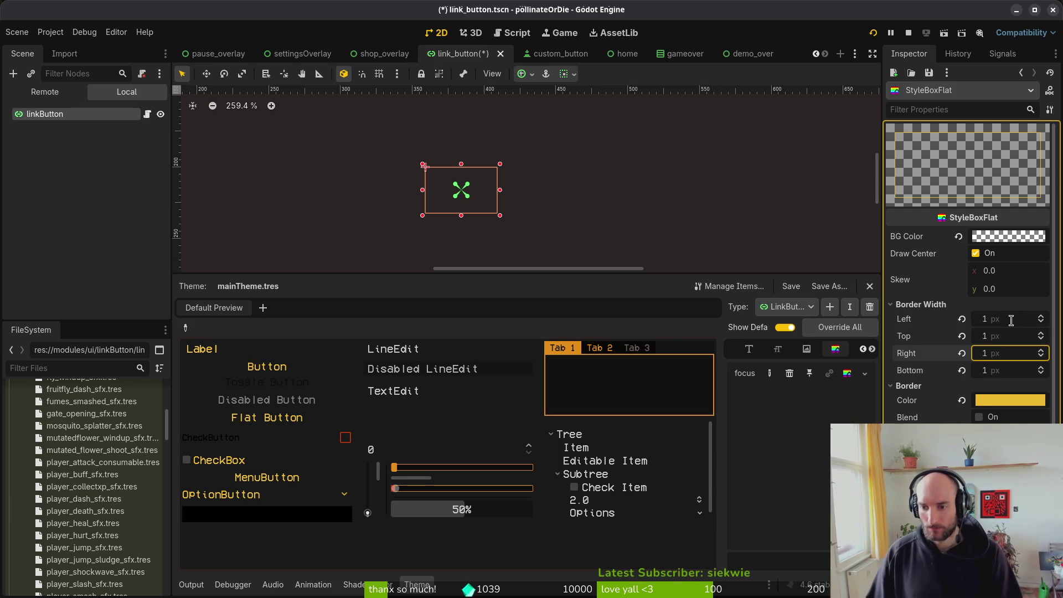
key("ctrl+s")
key("Escape")
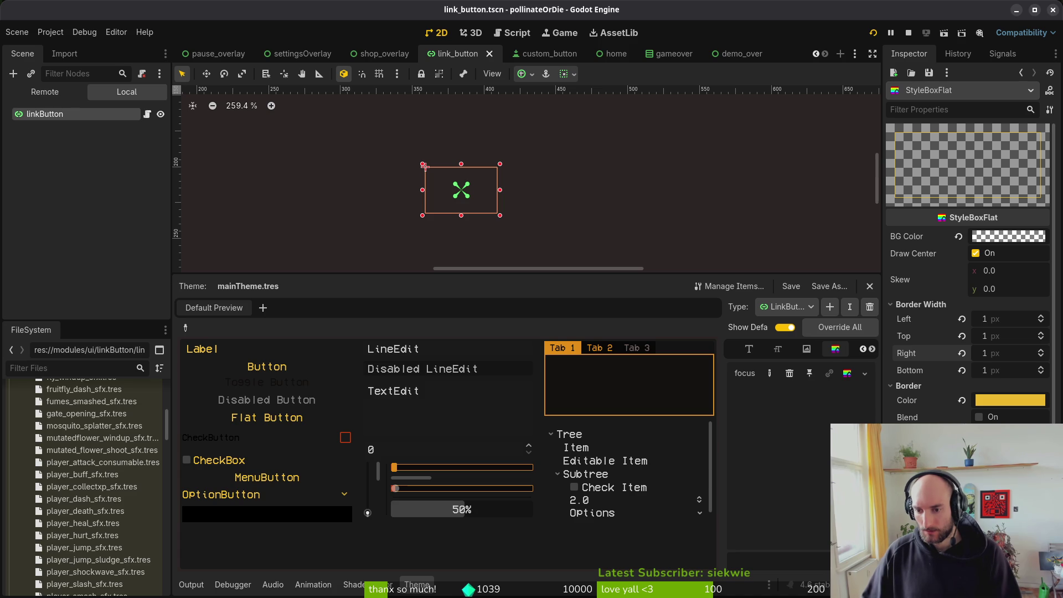
left_click(908, 33)
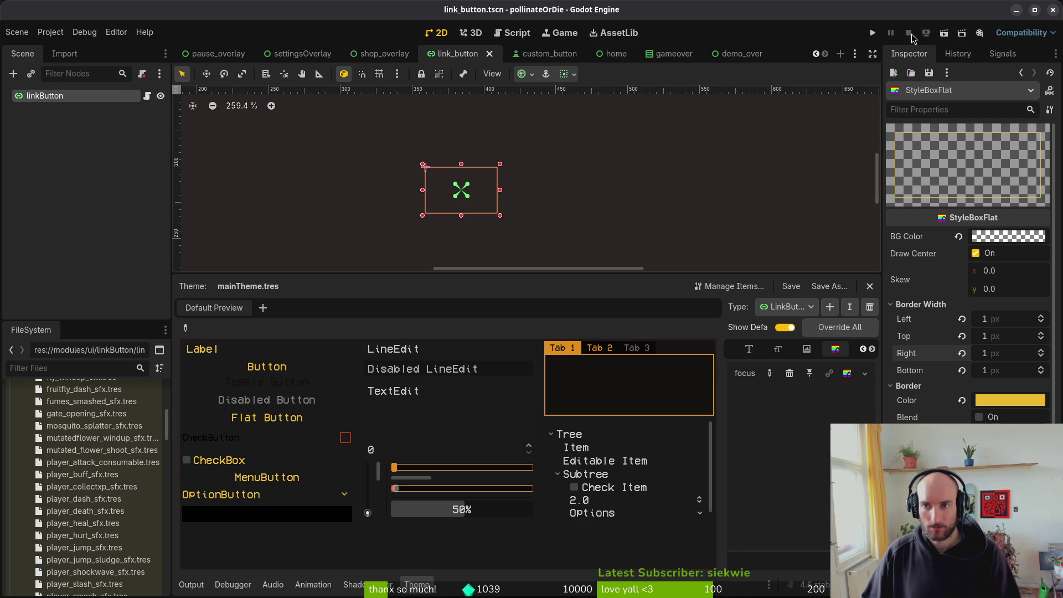
Step: Relaunch the game and expand GameController > gui > home > VBoxContainer in the Remote scene tree
left_click(873, 33)
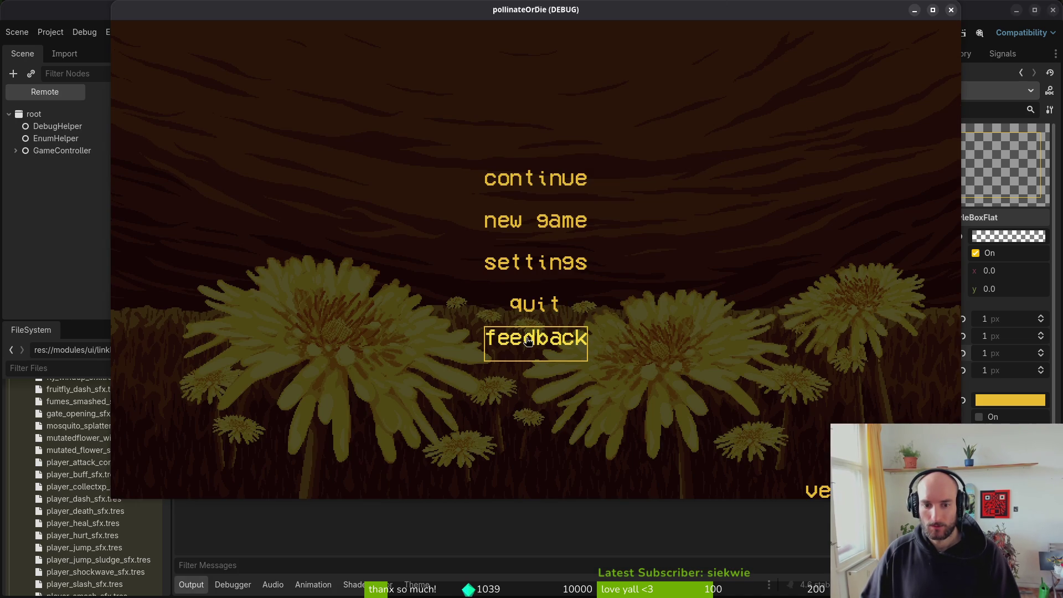
left_click(15, 151)
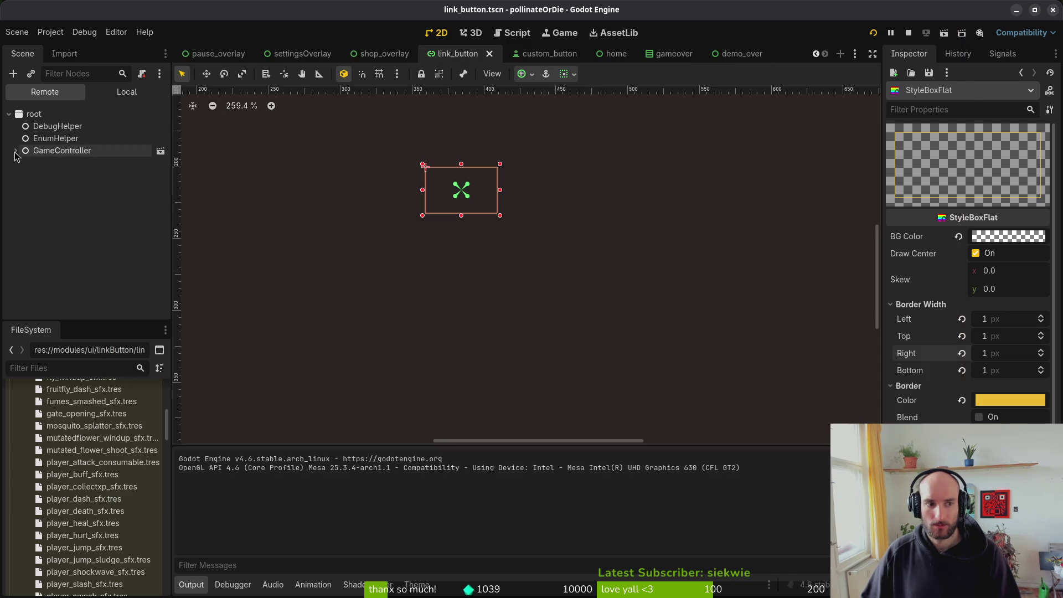
left_click(22, 187)
left_click(48, 212)
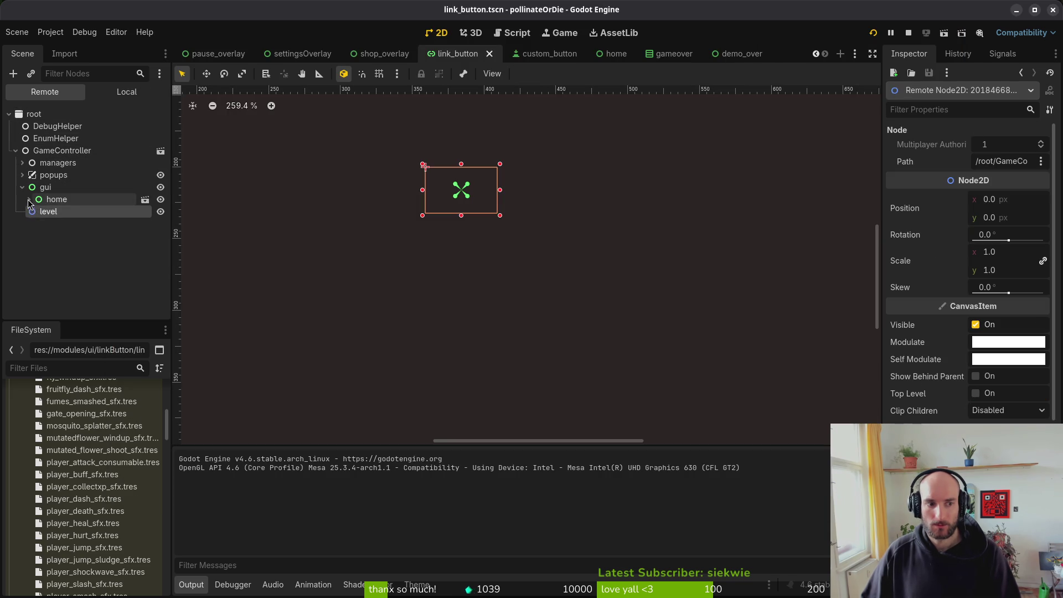
left_click(29, 199)
left_click(35, 223)
Step: Compare the live FEEDBACK linkButton with the quit button, confirming its Underline stays Never
left_click(64, 285)
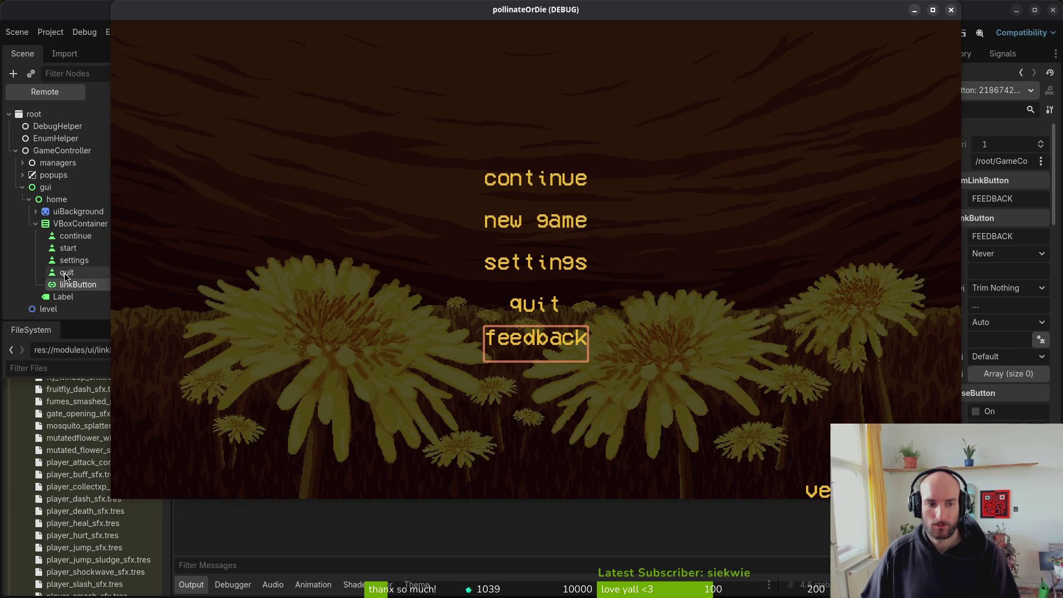
left_click(67, 272)
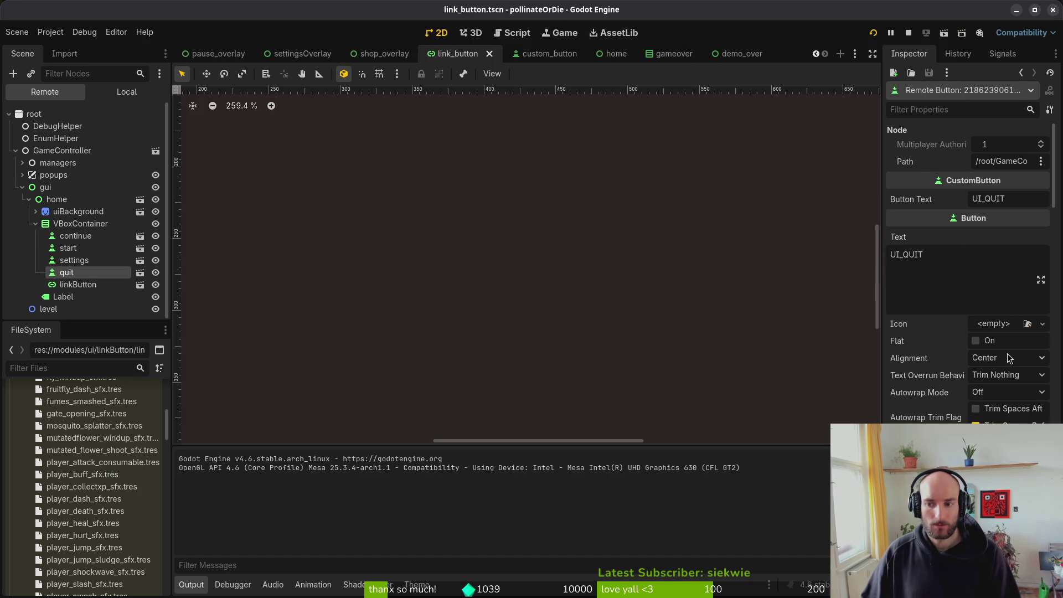
left_click(77, 285)
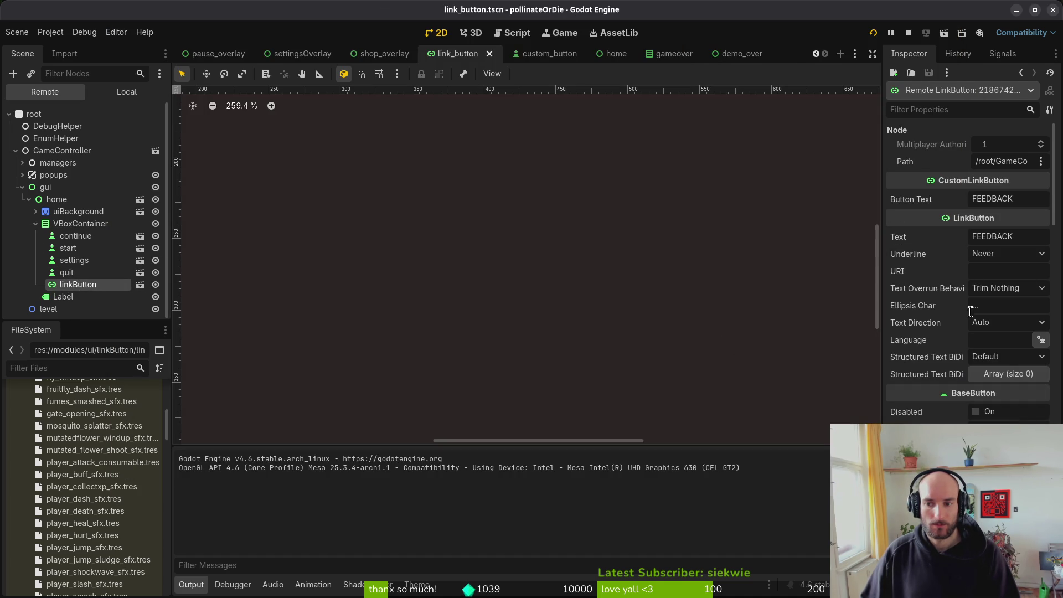
scroll(972, 271, "down", 2)
scroll(972, 272, "up", 2)
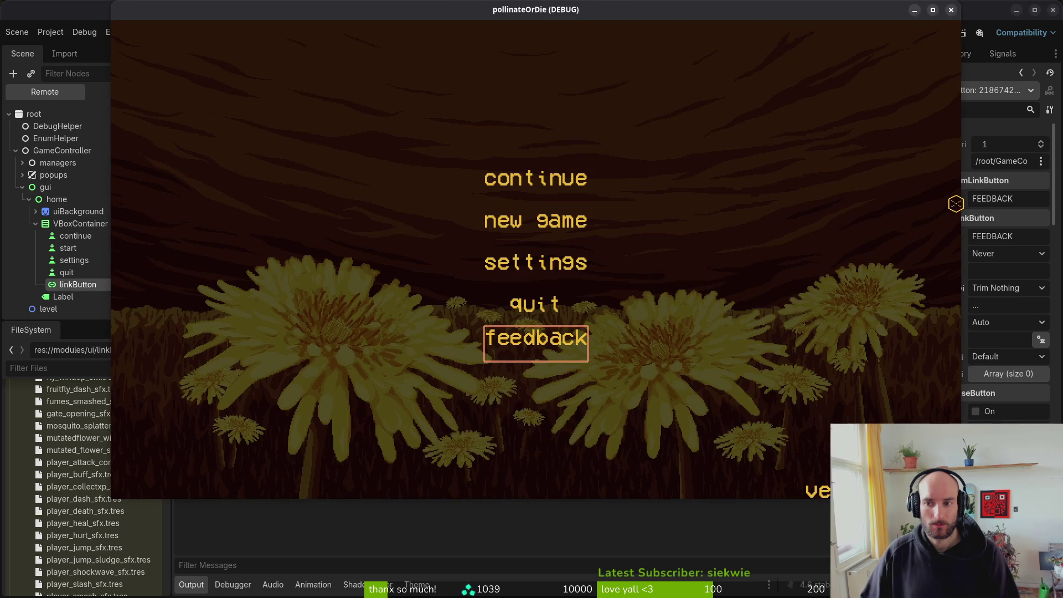
scroll(971, 273, "down", 5)
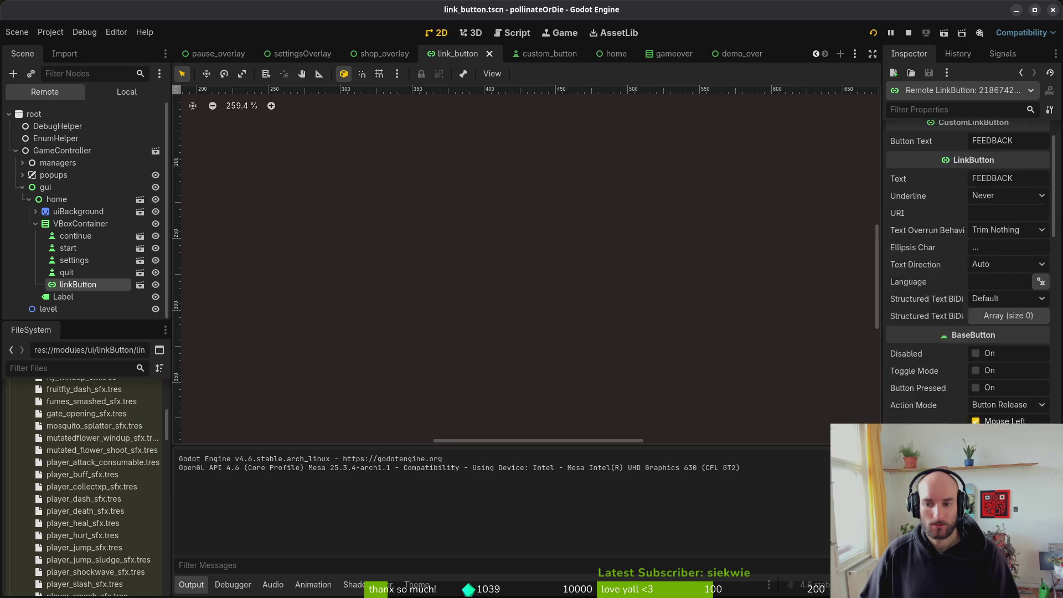
left_click(84, 274)
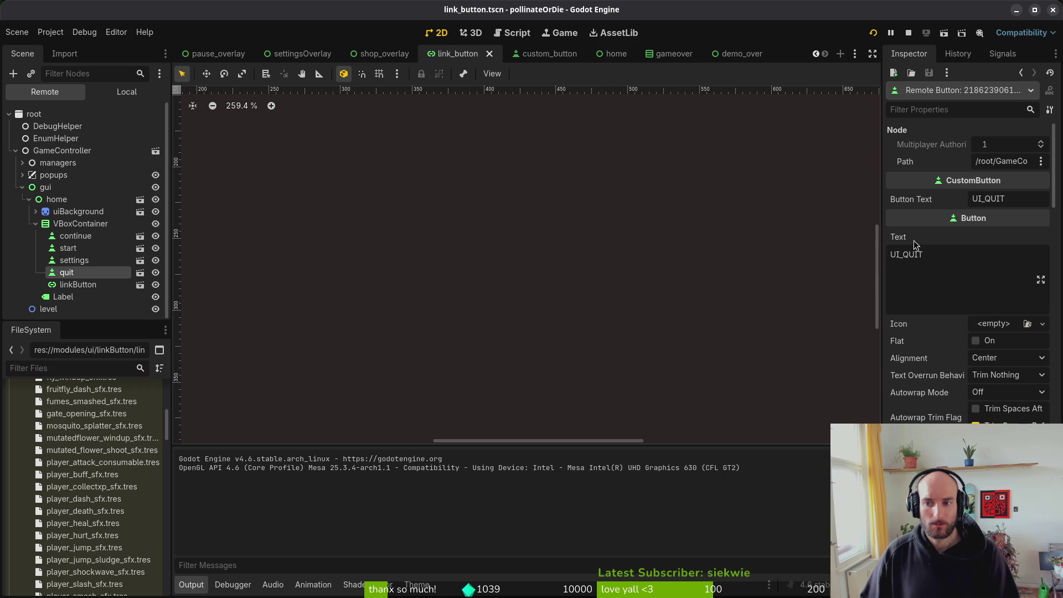
left_click(102, 285)
scroll(949, 306, "up", 5)
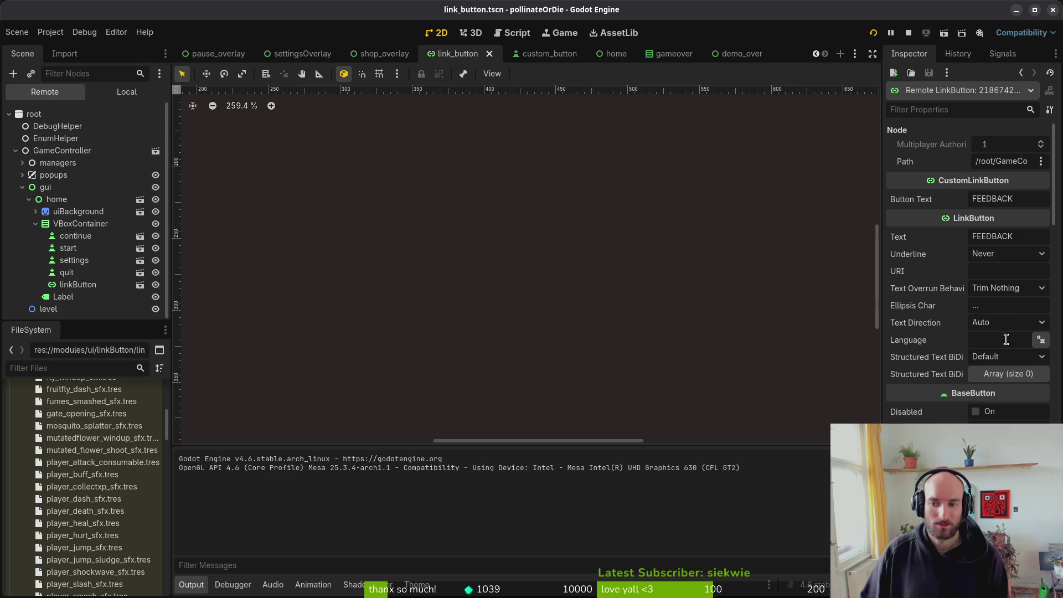
left_click(1029, 254)
left_click(1028, 245)
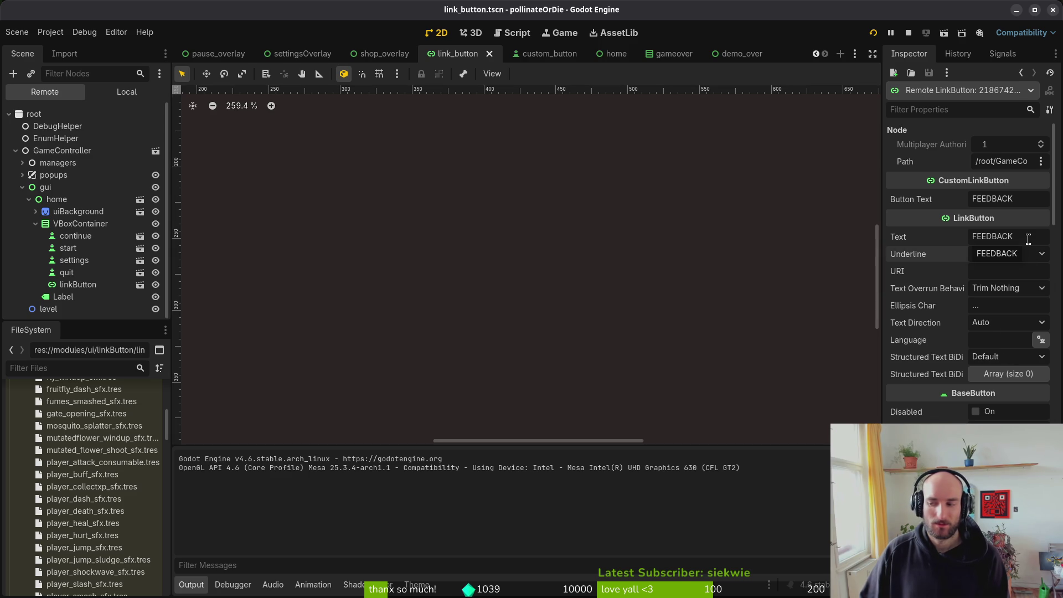
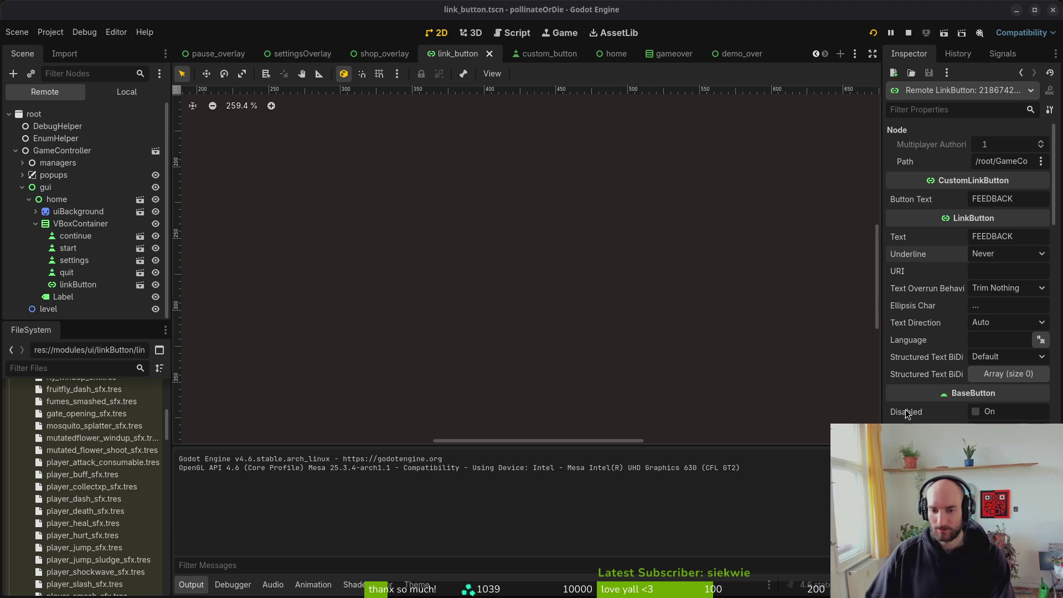
Step: Collapse the VBoxContainer branch in the remote scene tree and review the LinkButton's Inspector properties
left_click(36, 224)
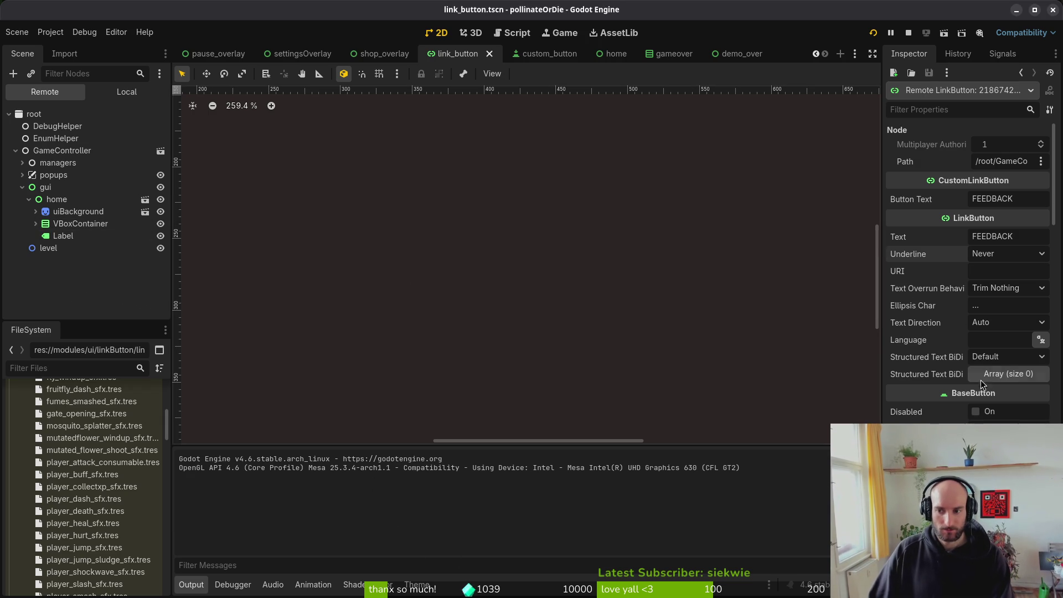
scroll(969, 332, "down", 2)
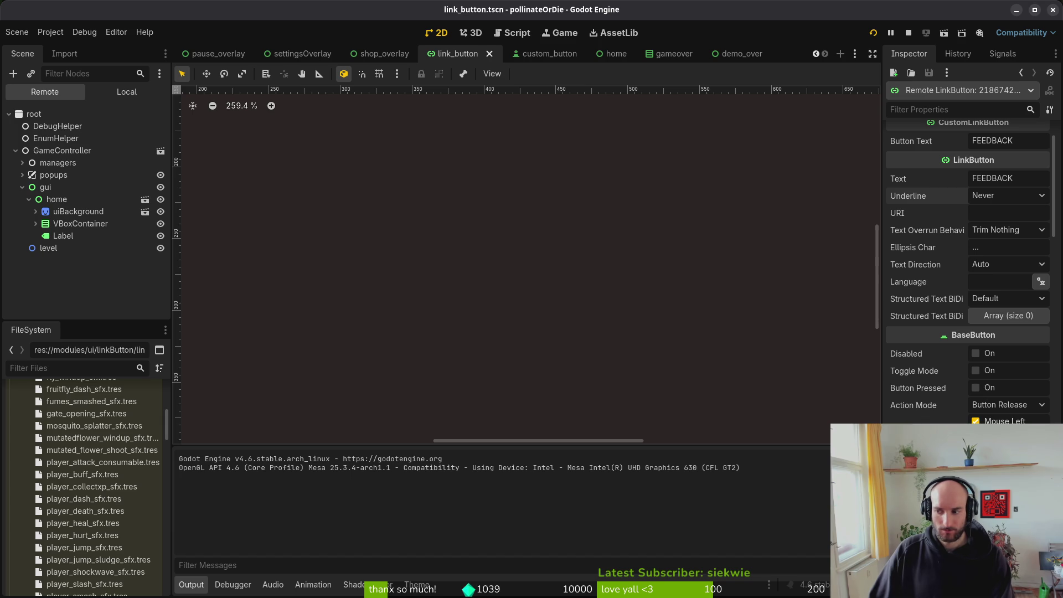
scroll(998, 331, "up", 2)
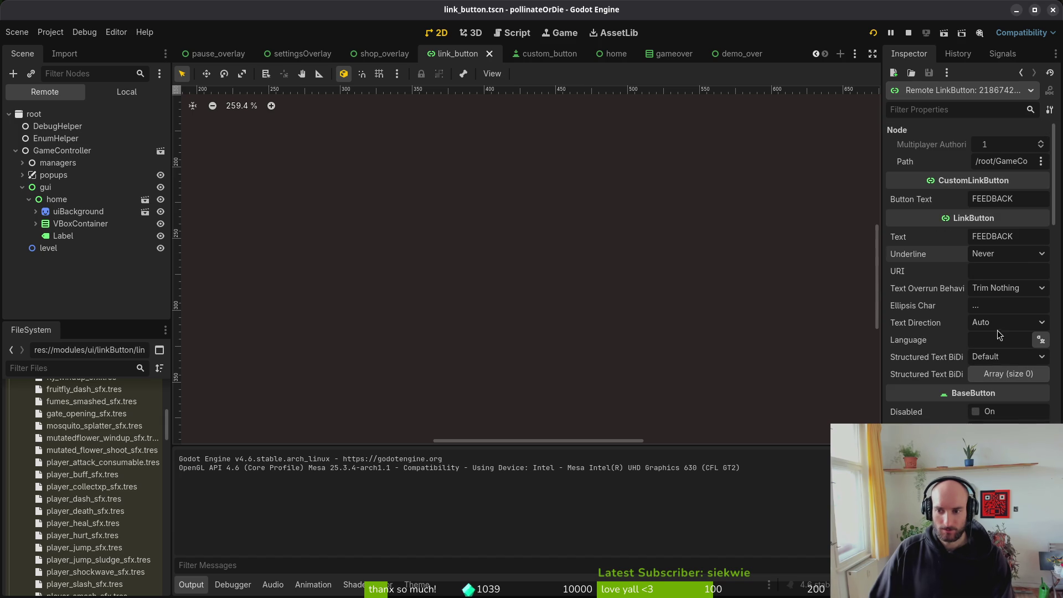
mouse_move(962, 302)
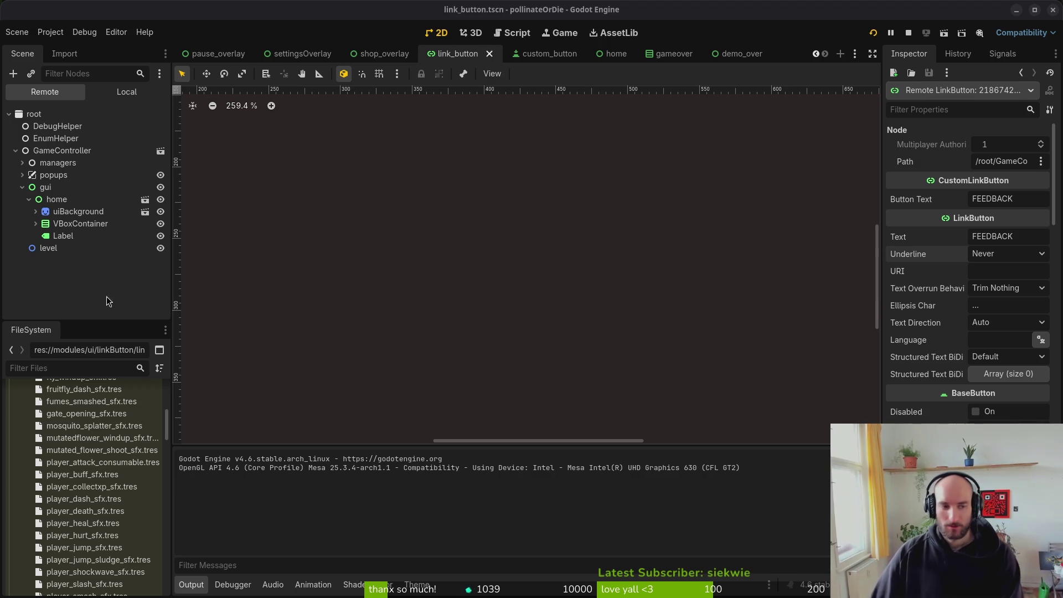
Step: Restart the game, step through its menu items with the arrow keys, then close it
left_click(110, 254)
left_click(874, 31)
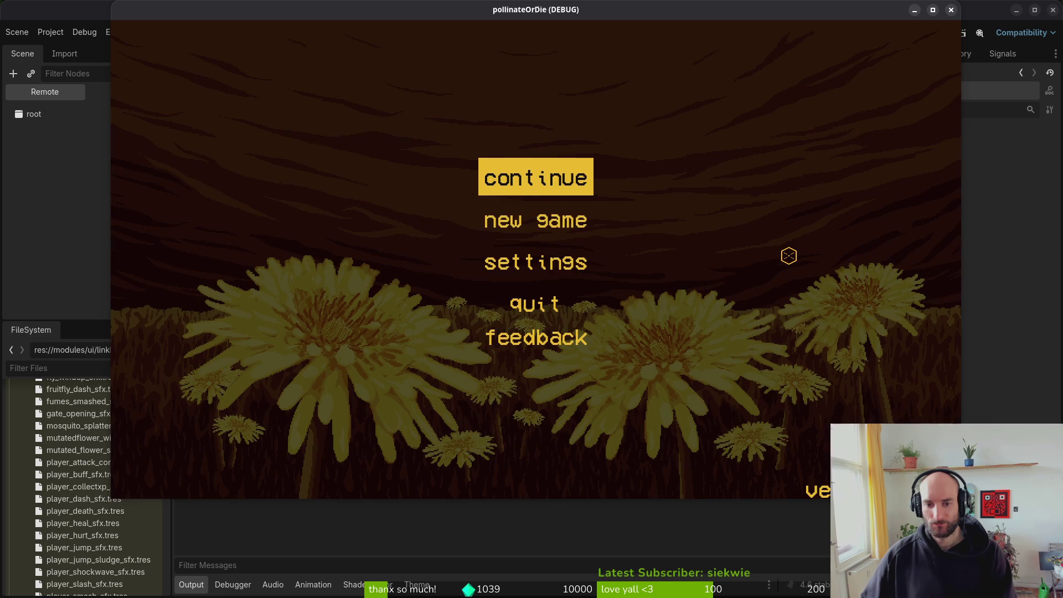
key("Down")
key("Down")
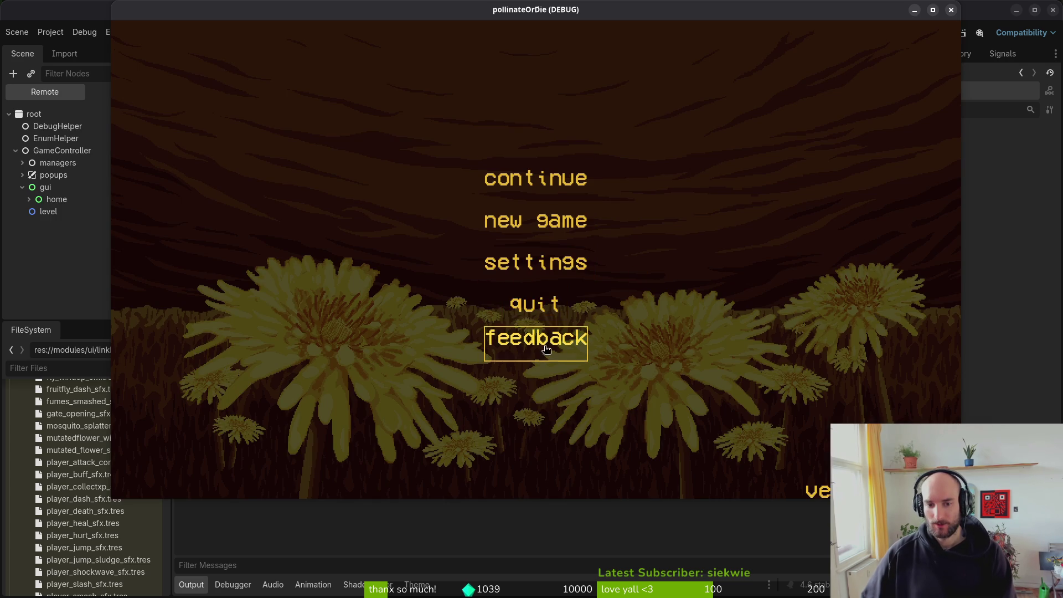
key("Down")
key("Up")
key("Up")
key("Up")
key("Up")
key("Up")
key("Up")
key("Up")
key("Down")
key("F8")
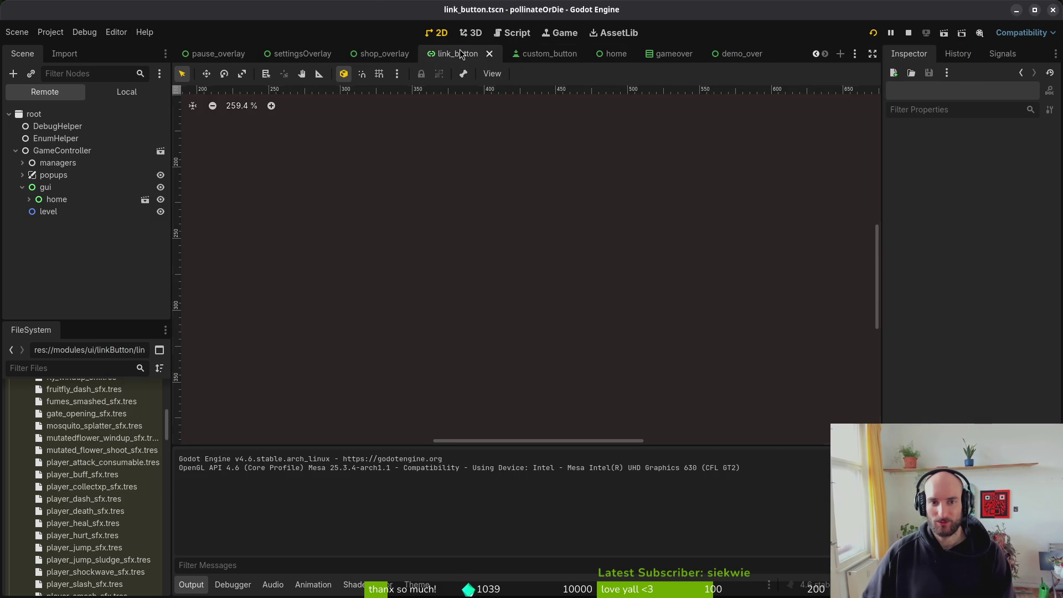
Step: In the local scene tree, set linkButton's custom minimum height to 28 and test-run the game
scroll(461, 53, "up", 1)
scroll(500, 58, "down", 1)
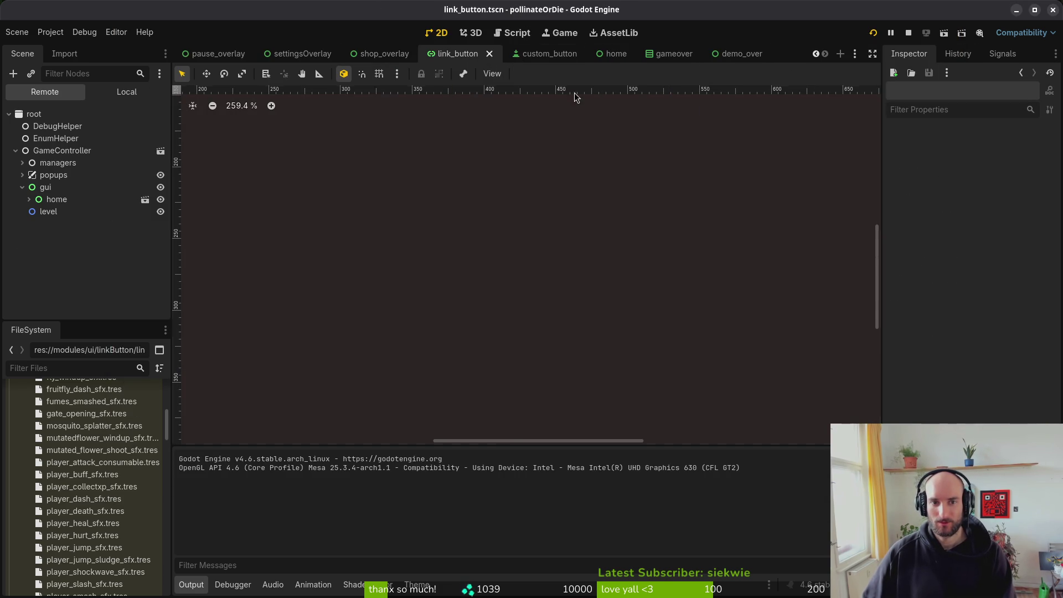
scroll(384, 52, "up", 1)
scroll(384, 53, "down", 1)
left_click(133, 93)
left_click(45, 113)
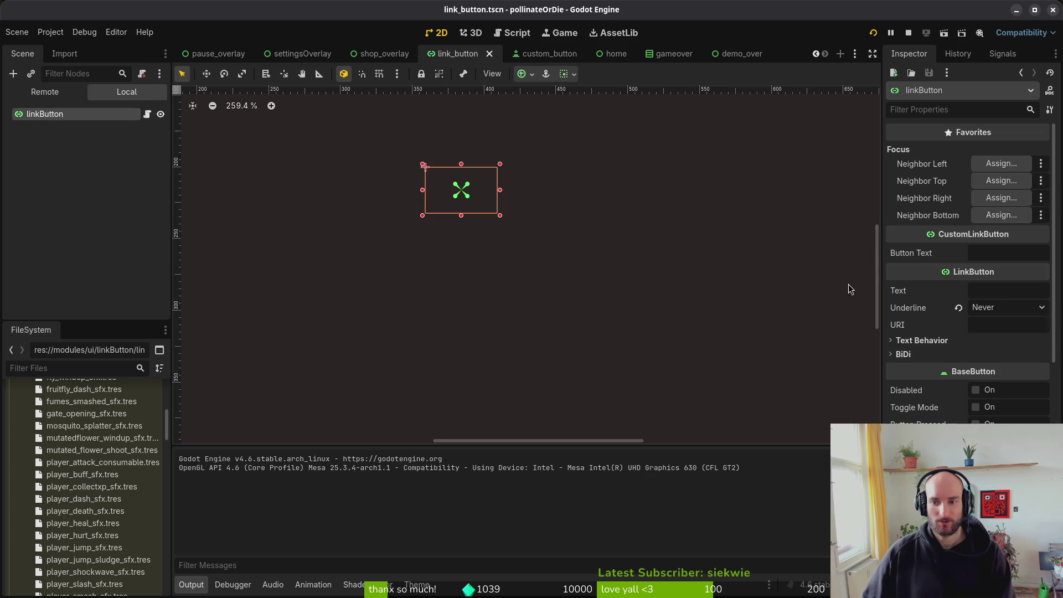
scroll(1019, 404, "down", 5)
left_click(1023, 314)
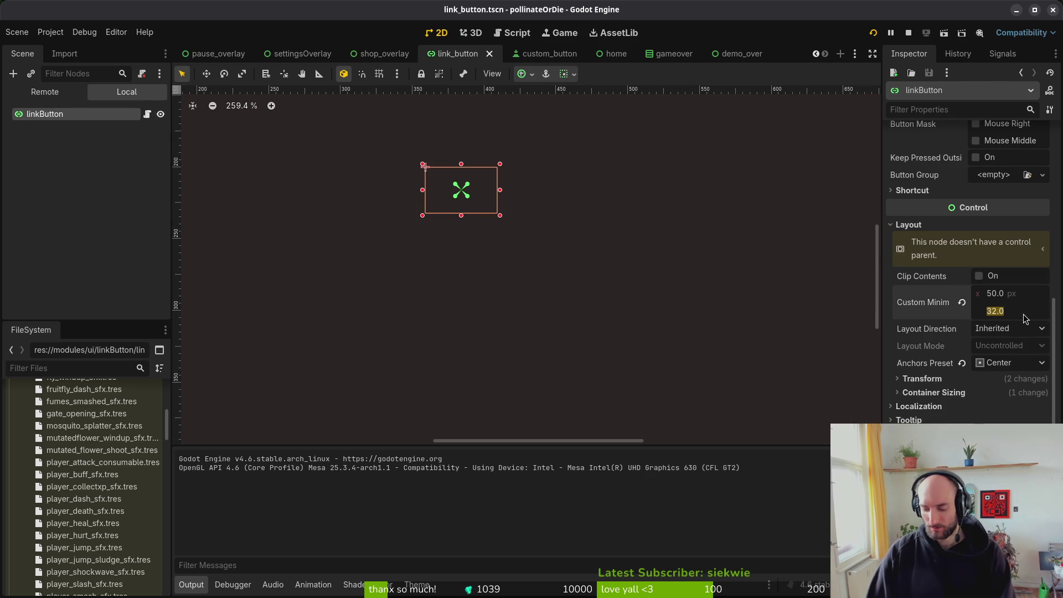
type("28")
key("Return")
key("F5")
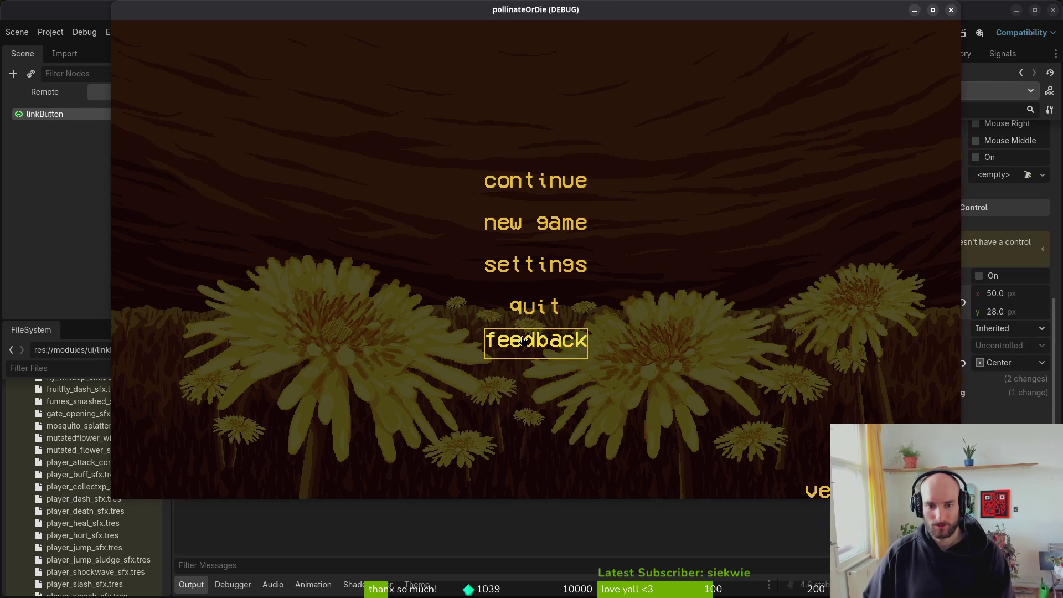
key("F8")
Step: Lower linkButton's minimum height to 24 px, save the scene and rerun the game
left_click(1023, 311)
type("24")
key("Return")
key("ctrl+s")
key("F5")
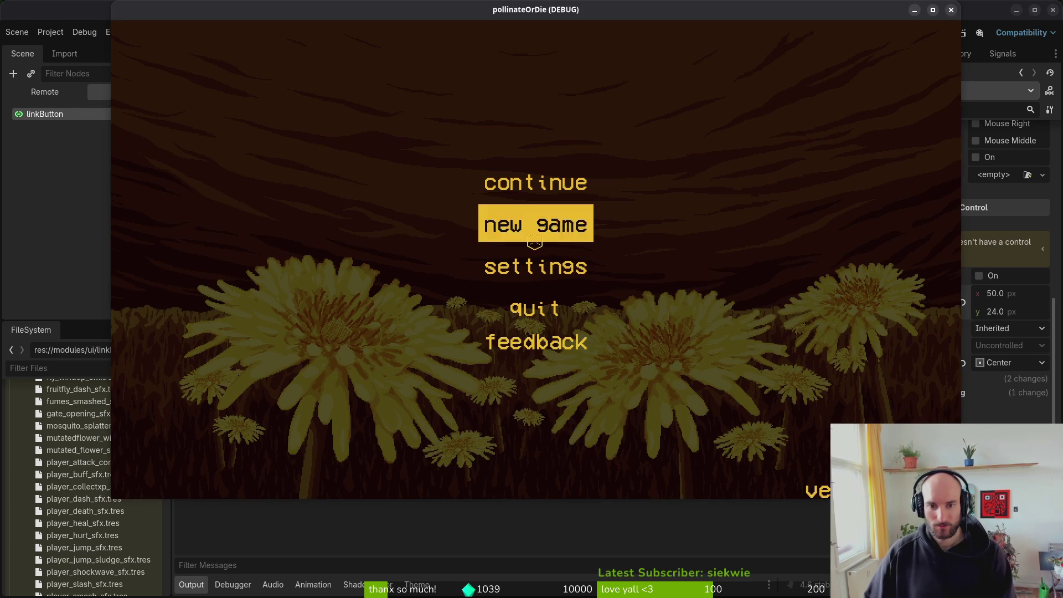
Step: Switch the running game's language to Chinese in its settings panel
left_click(601, 262)
left_click(762, 137)
left_click(708, 139)
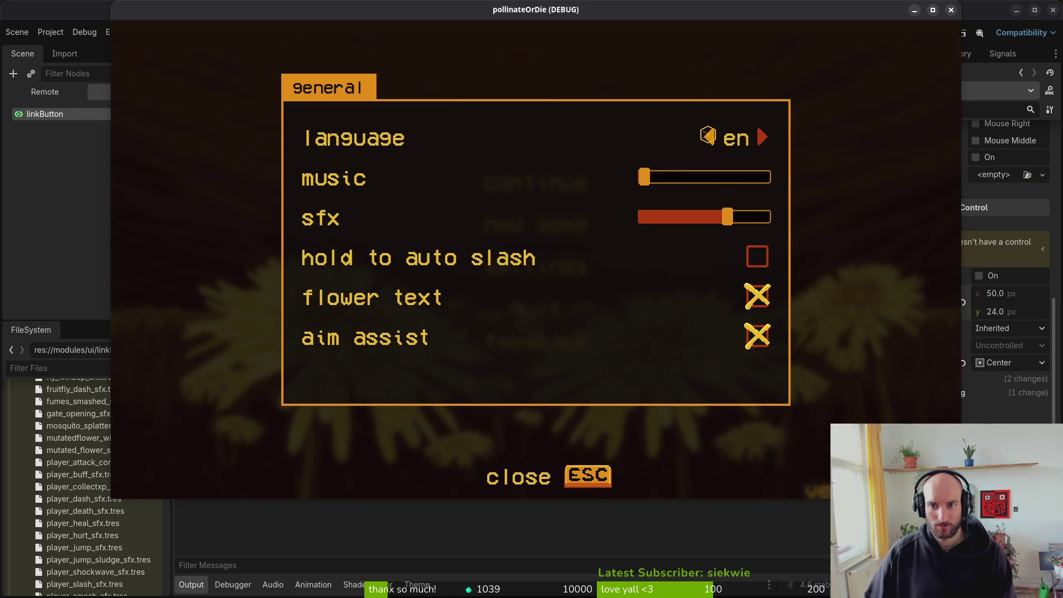
left_click(708, 142)
key("Escape")
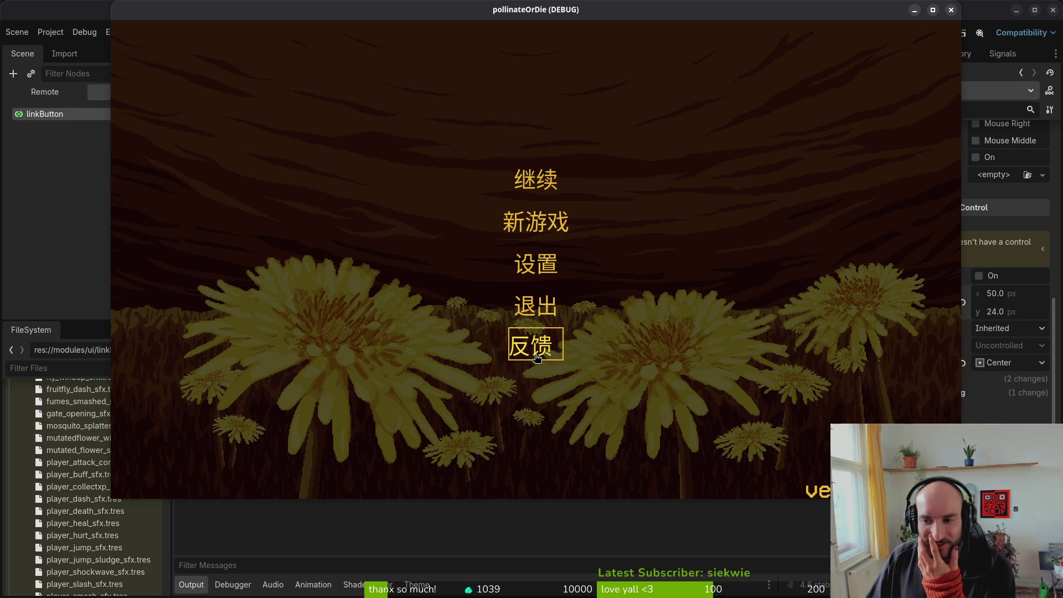
left_click(1030, 304)
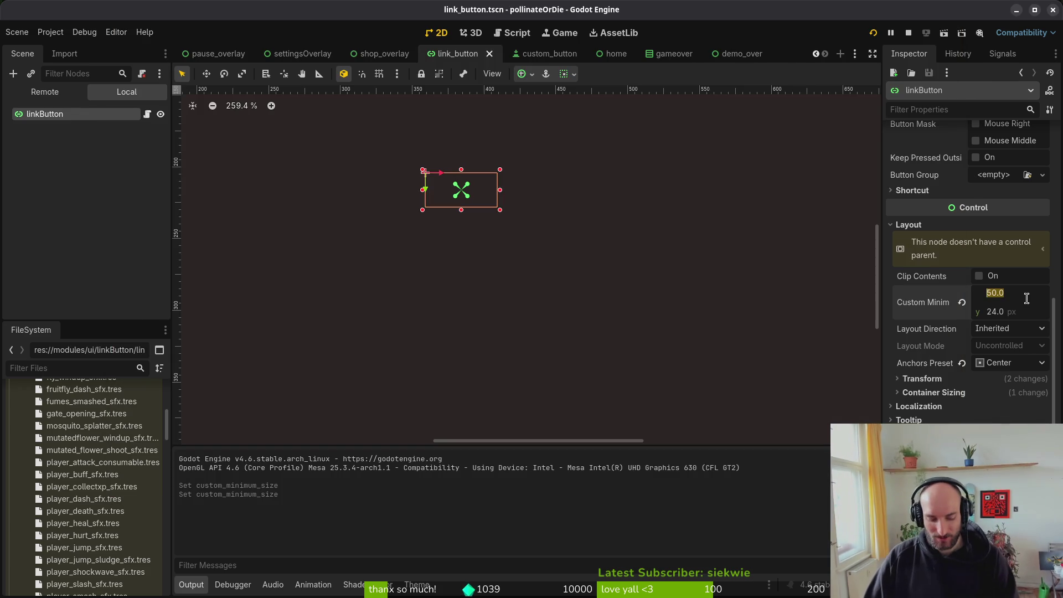
type("32")
Step: Apply a 32 px minimum width to linkButton and check it in the relaunched game
key("Return")
key("F5")
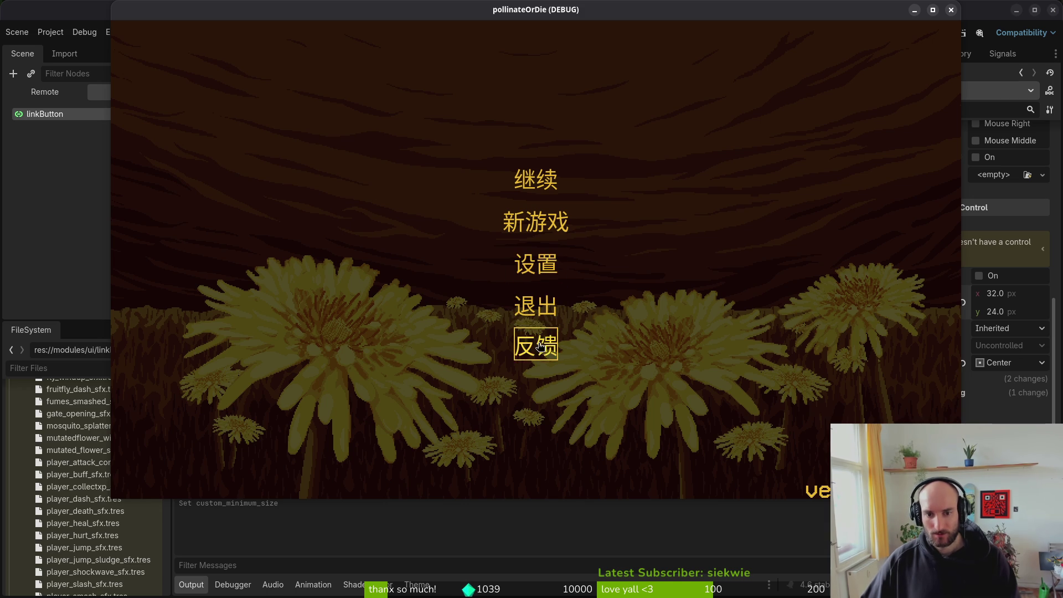
left_click(975, 402)
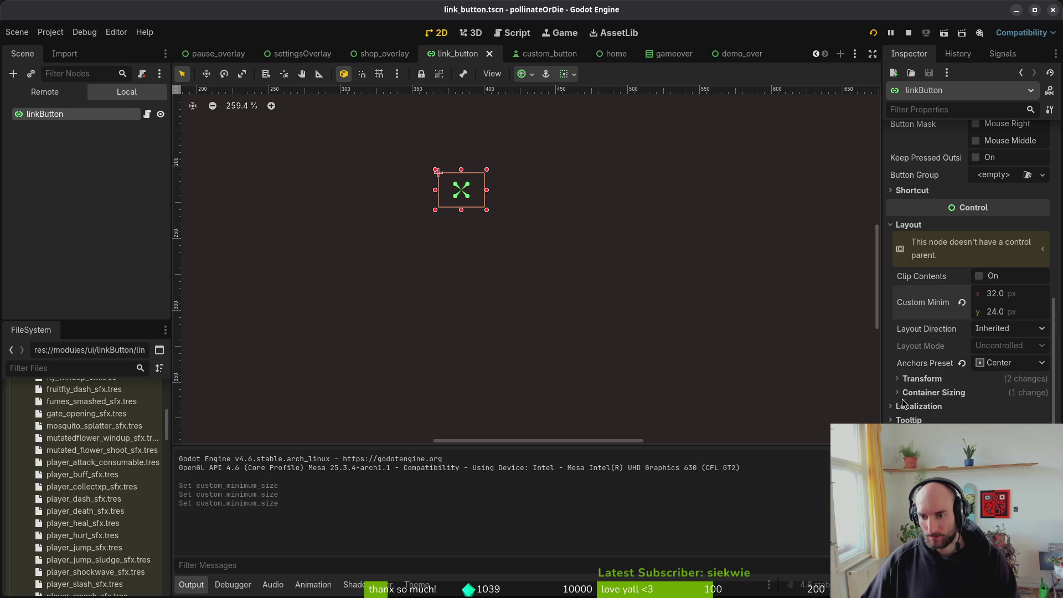
Step: Inspect the link button's focus style box in the project theme and preview it over several game runs
left_click(417, 584)
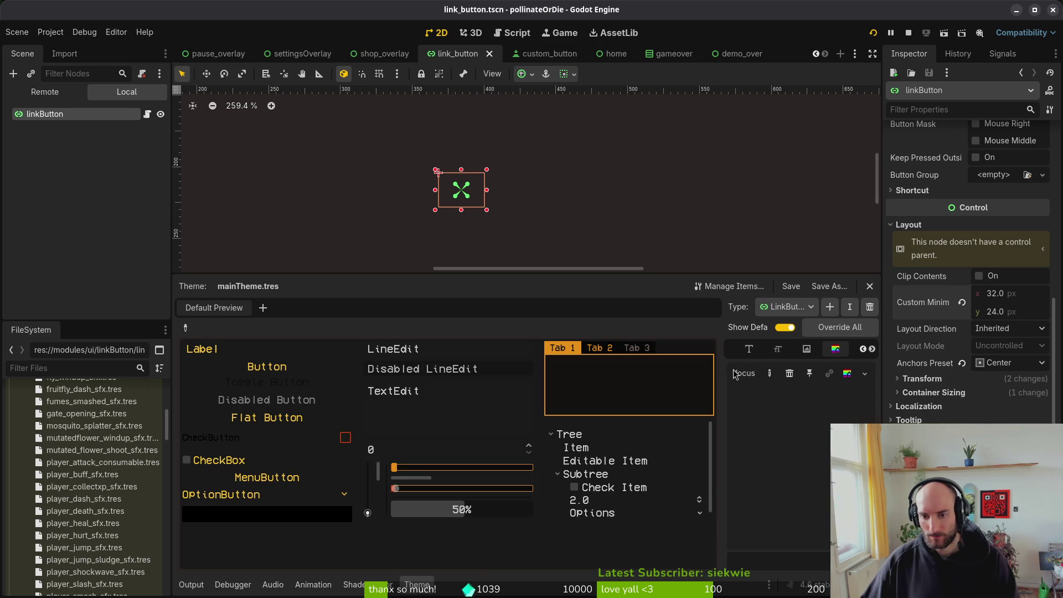
left_click(847, 374)
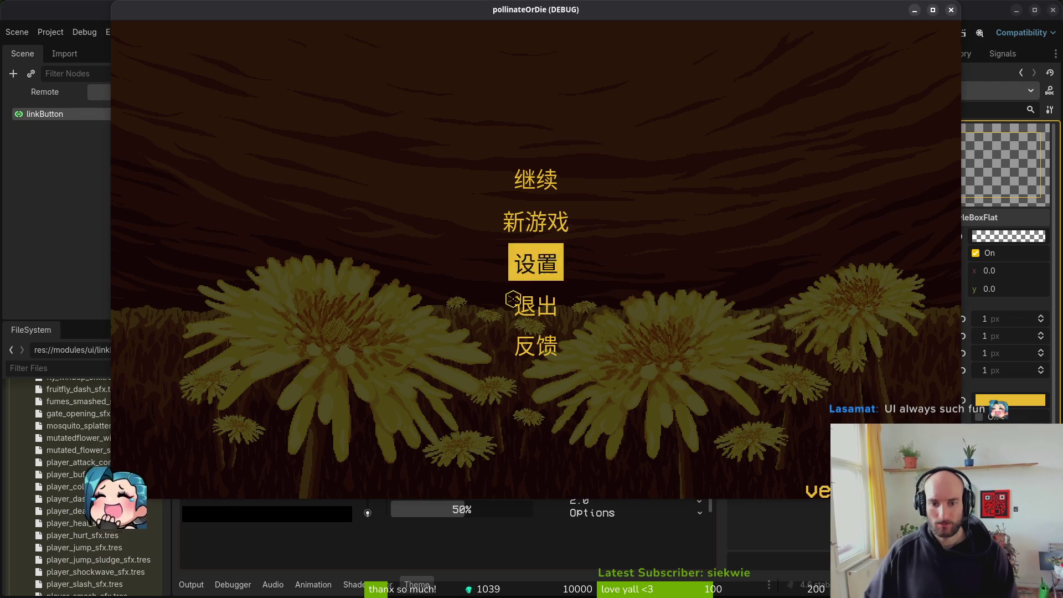
key("F8")
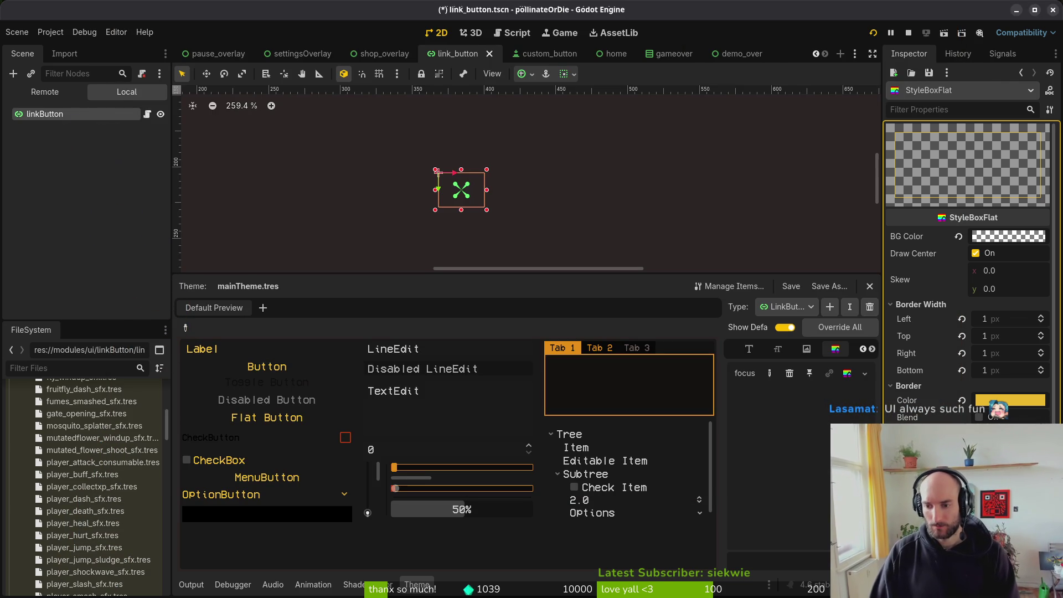
key("F5")
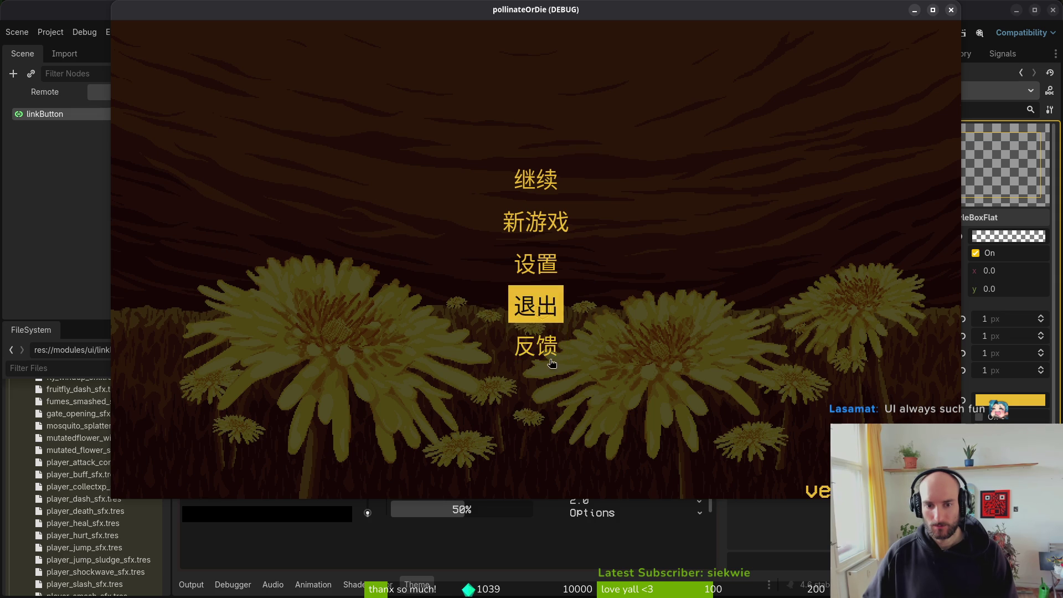
key("F8")
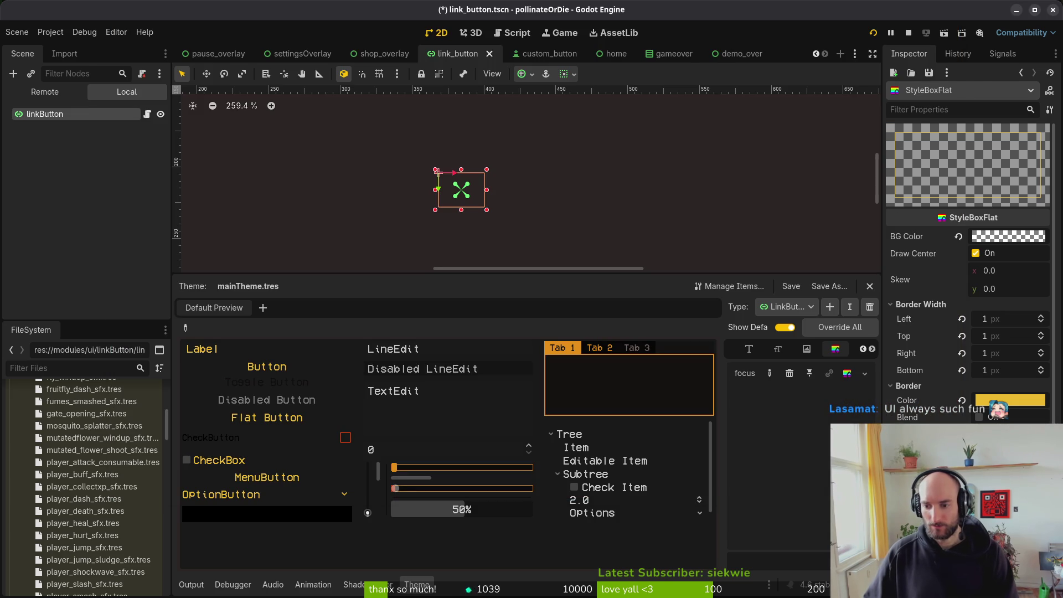
key("F5")
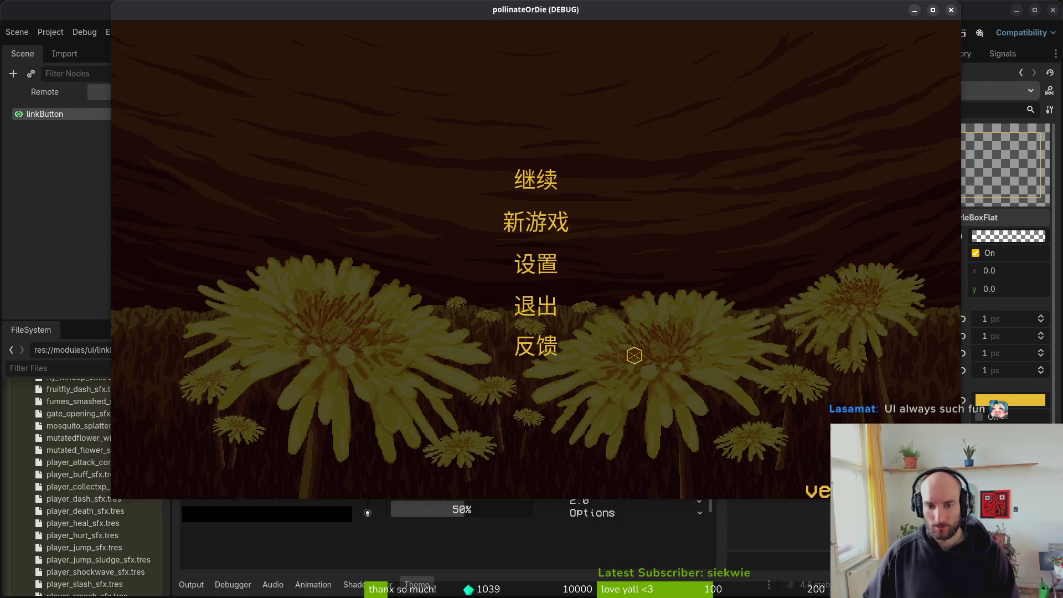
key("F8")
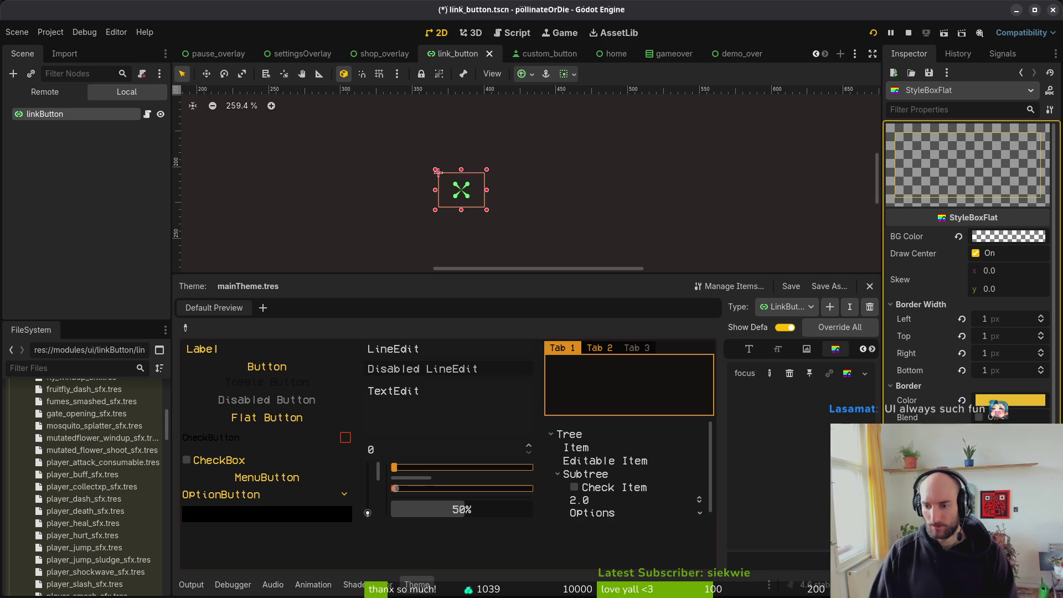
key("F5")
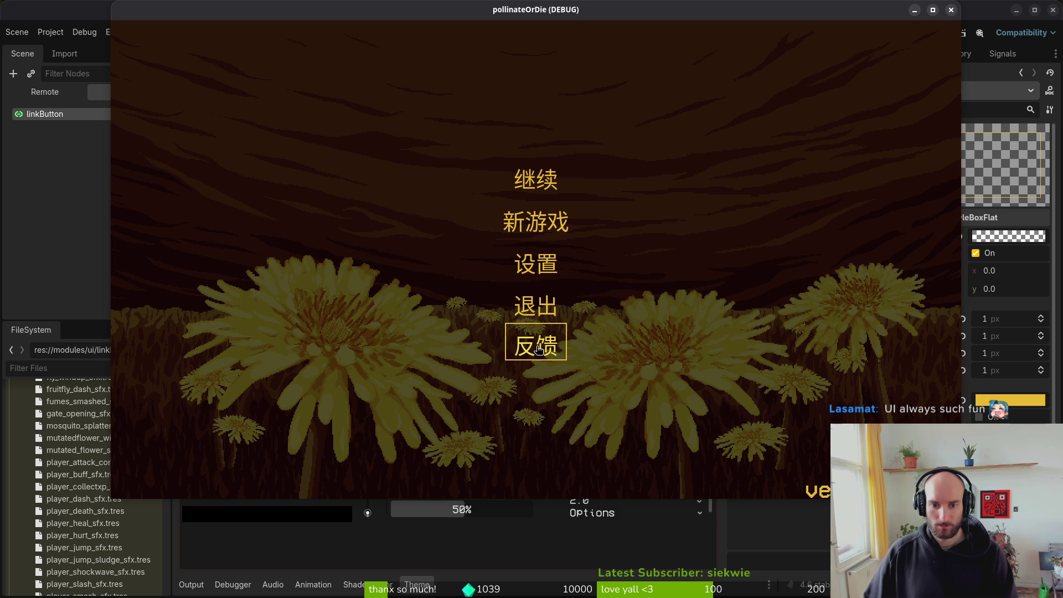
key("F8")
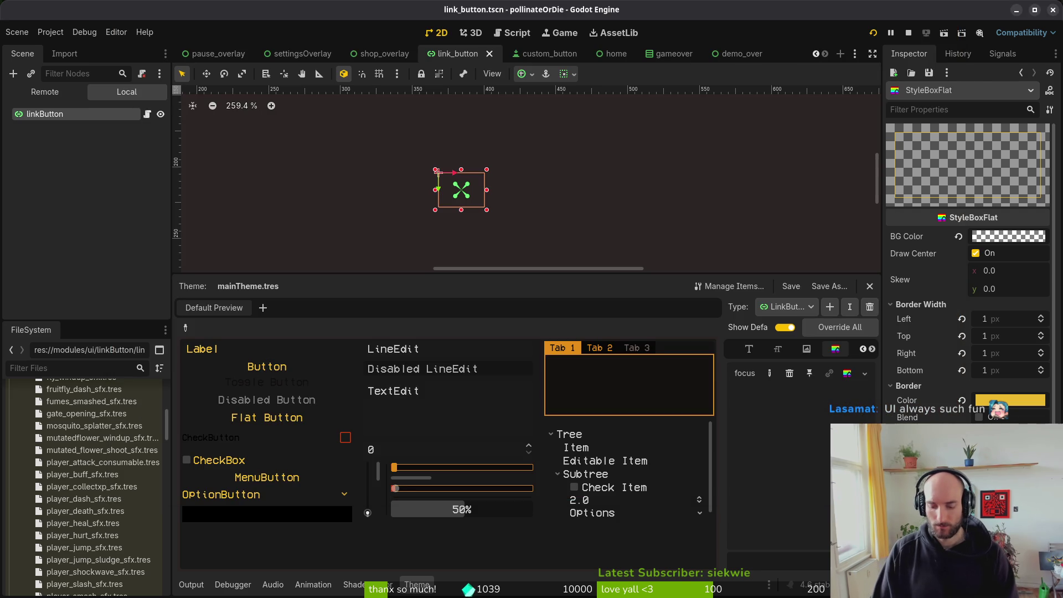
key("F5")
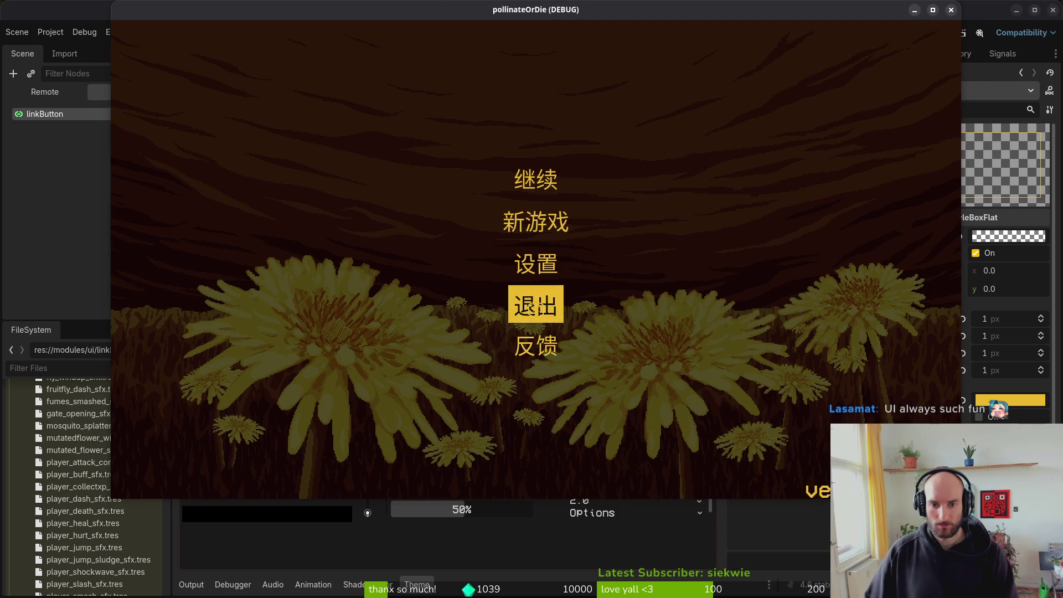
Step: Restart the game, switch its language back to English, and stop the debug run
left_click(536, 311)
left_click(872, 32)
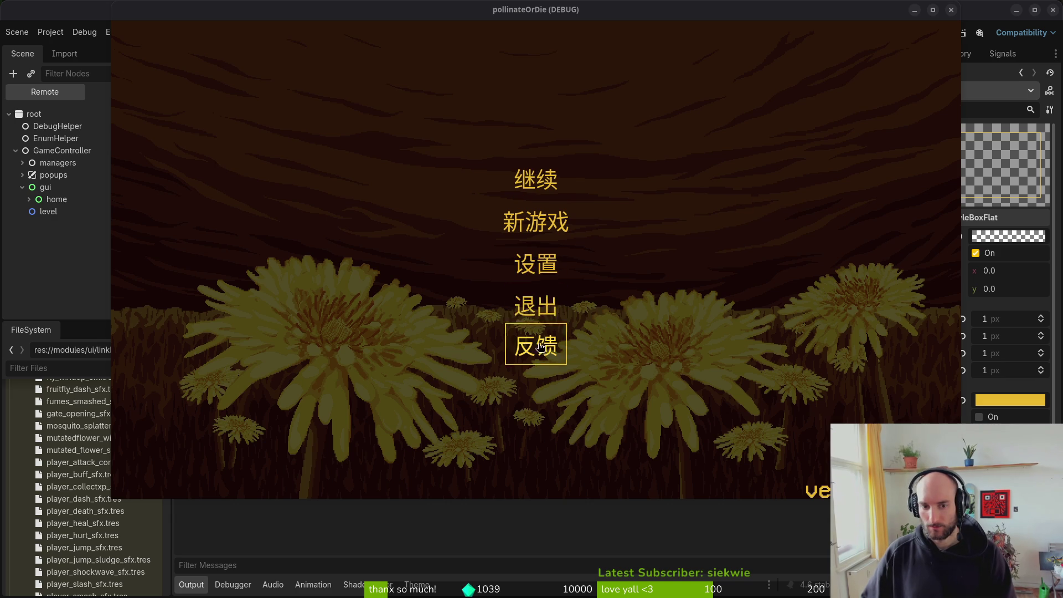
left_click(536, 264)
left_click(762, 137)
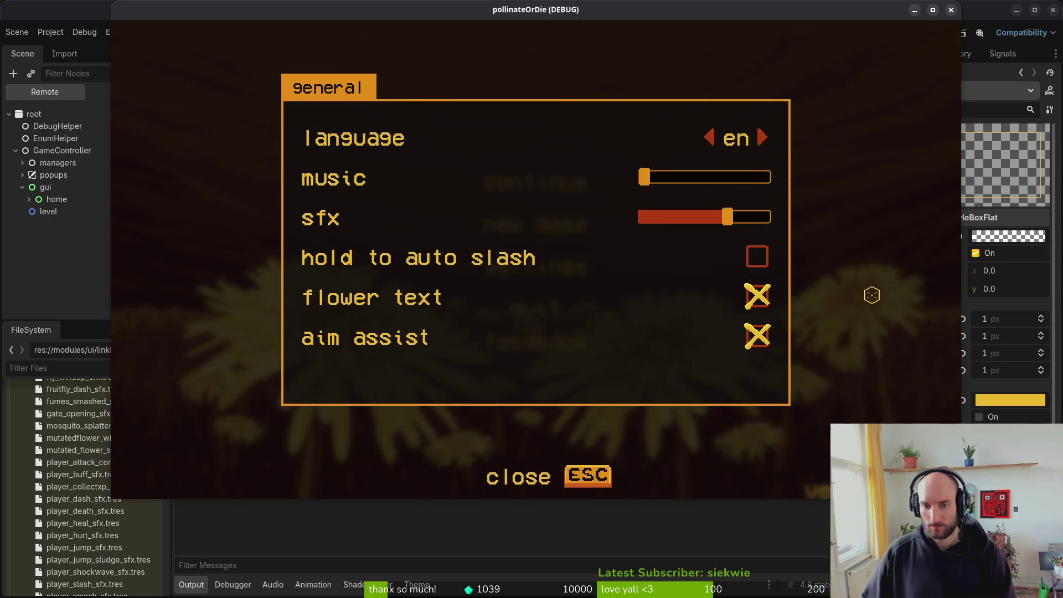
key("Escape")
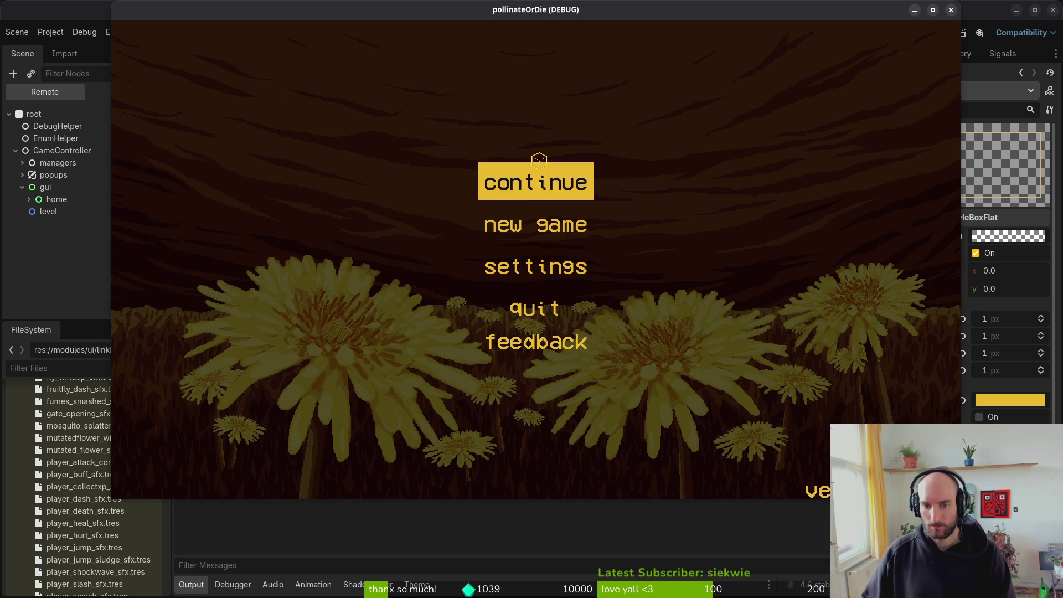
left_click(950, 11)
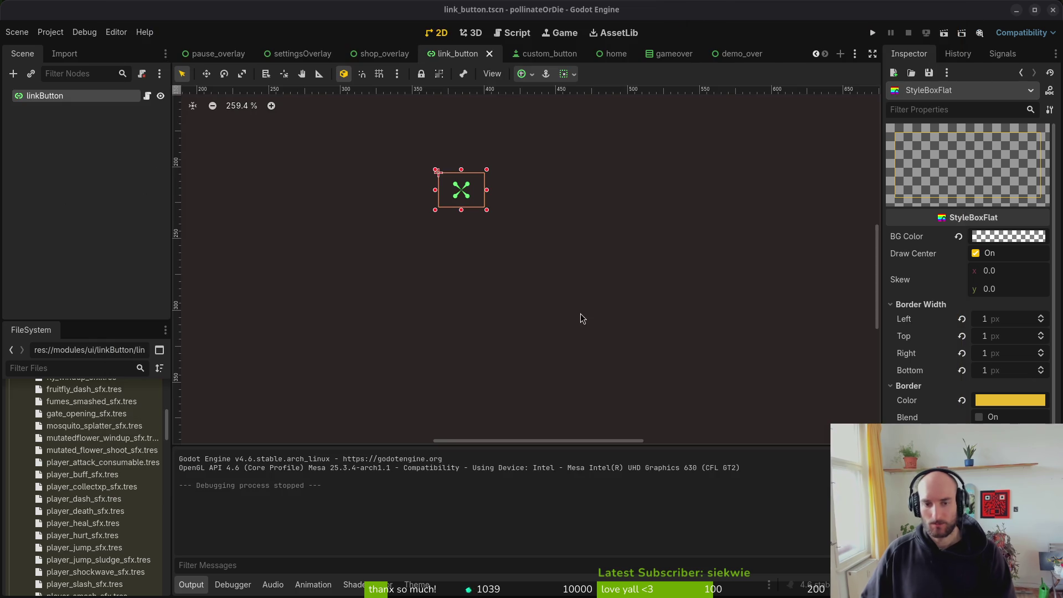
Step: Close five of the open scene tabs
middle_click(742, 53)
middle_click(546, 53)
middle_click(545, 54)
middle_click(545, 54)
middle_click(547, 53)
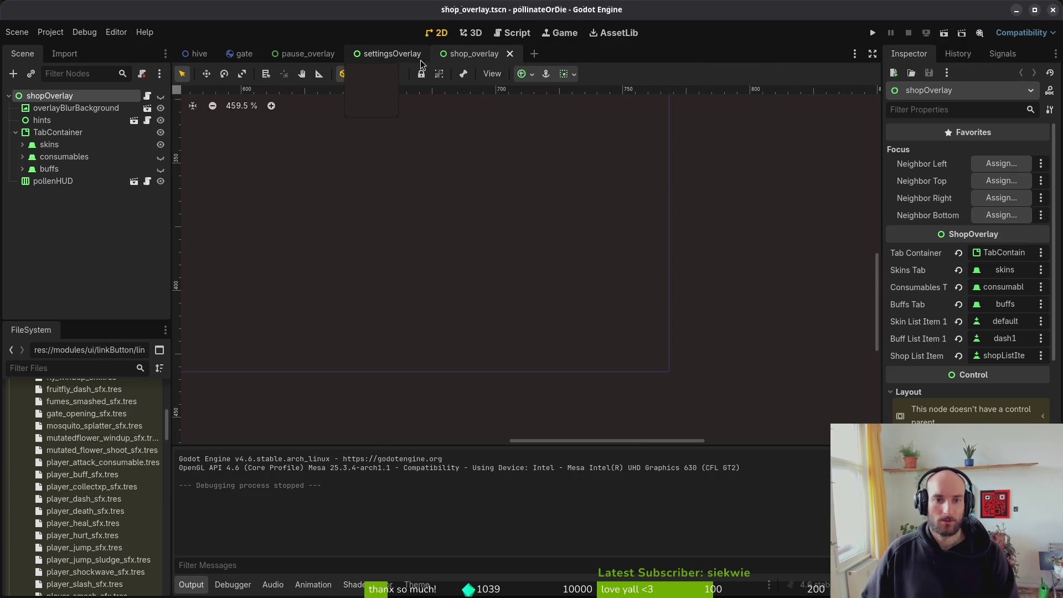
Step: Save and close the settingsOverlay, gate and hive scenes, then quit Godot for the Vim terminal
left_click(390, 54)
middle_click(316, 53)
middle_click(316, 53)
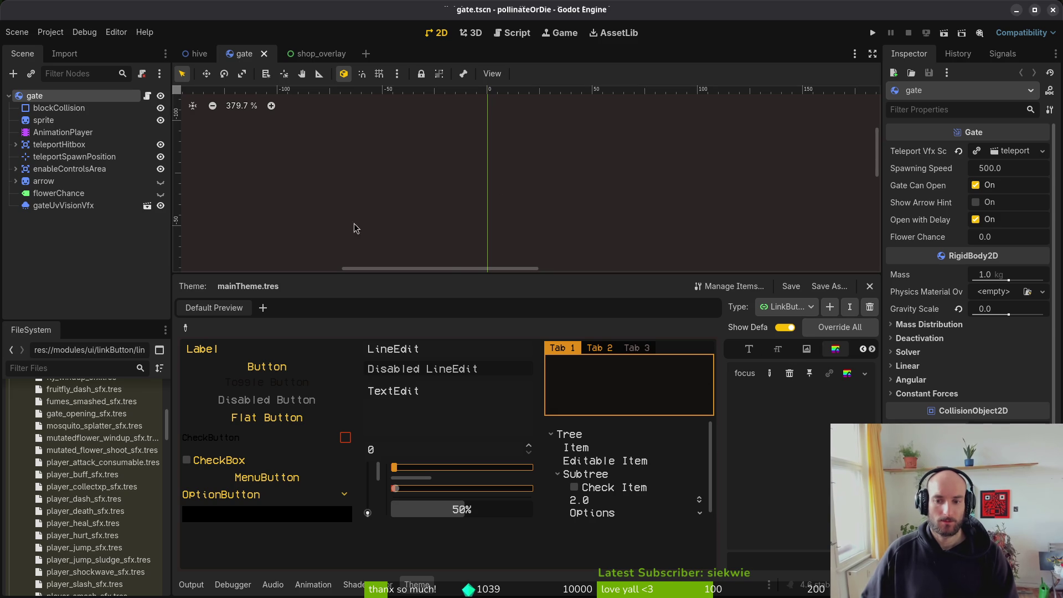
middle_click(250, 53)
middle_click(213, 56)
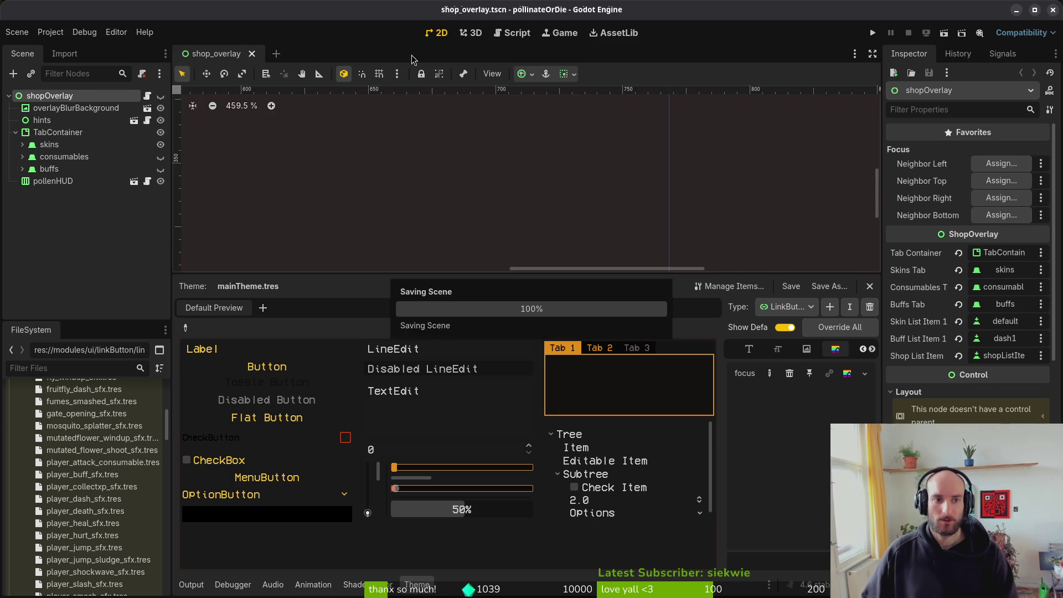
left_click(1057, 13)
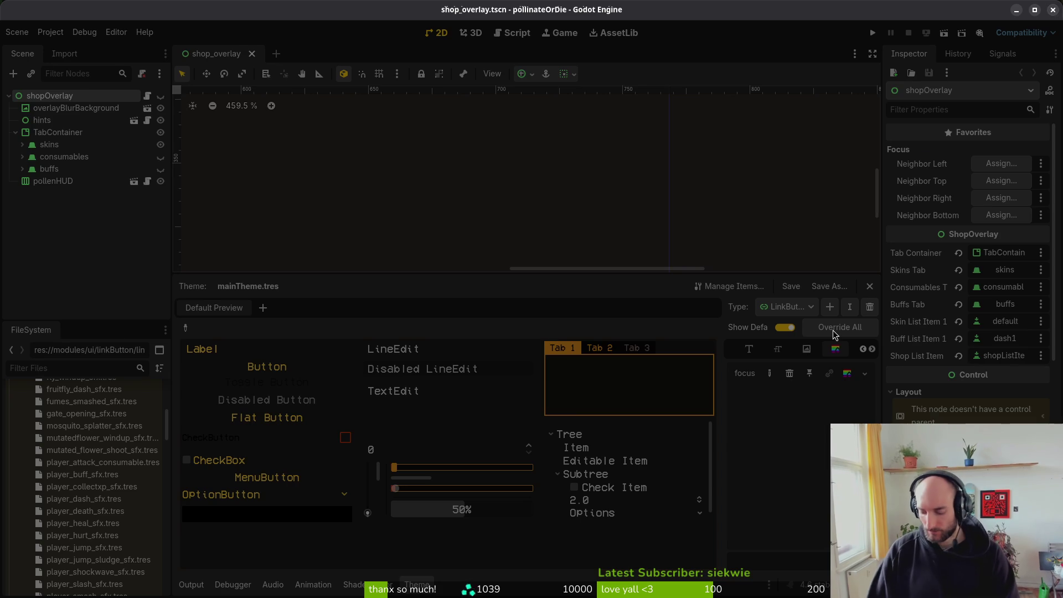
key("alt+Tab")
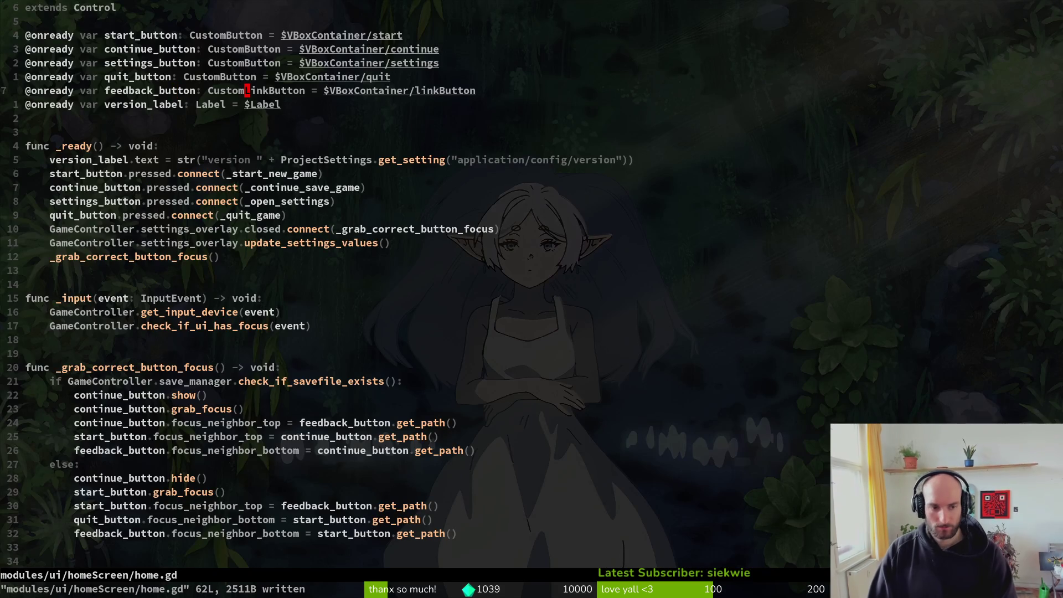
Step: Save home.gd, open tig status, and stage sfx_data.gd and gate_opening_sfx.tres
type(":w")
key("Return")
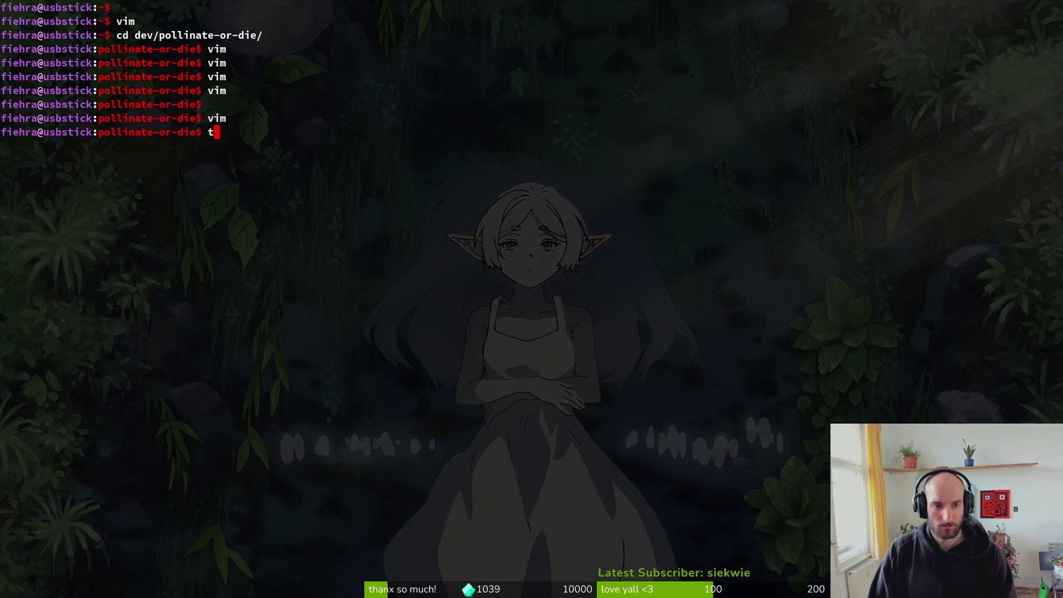
type("tig status")
key("Return")
key("Down")
key("Up")
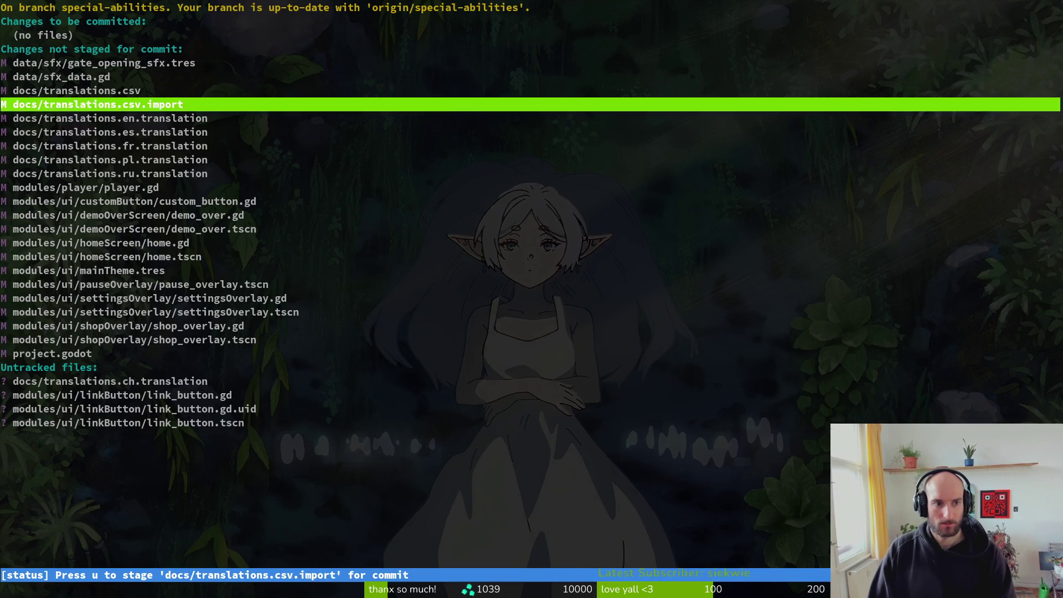
key("Up")
key("Up")
key("Return")
key("u")
key("Up")
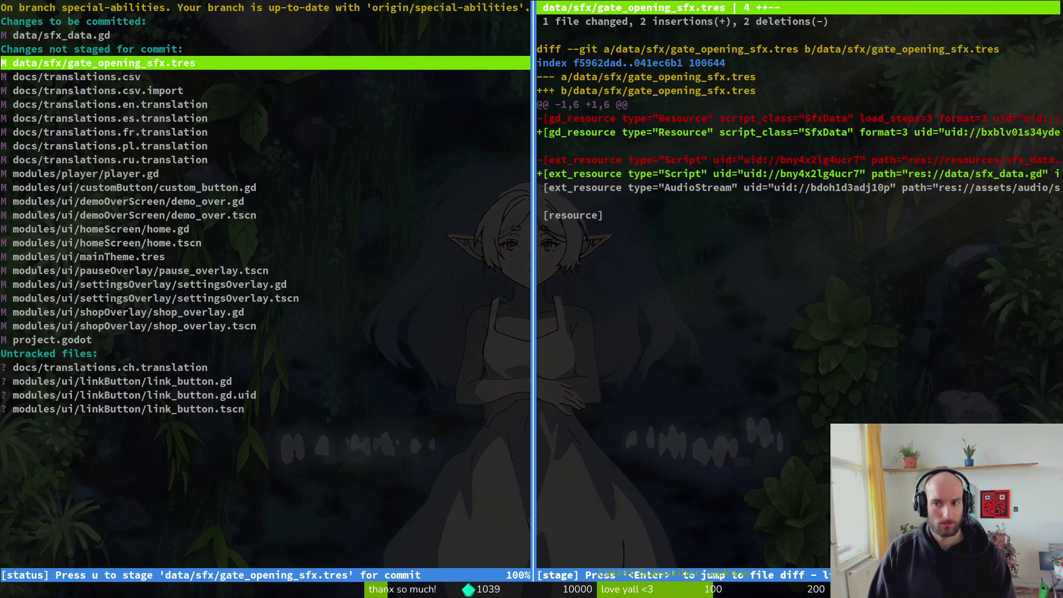
key("u")
Step: Review the shop_overlay.tscn and pause_overlay.tscn diffs, then stage player.gd
key("Down")
key("Down")
key("Down")
key("Down")
key("Down")
key("Down")
key("Up")
key("Up")
key("Up")
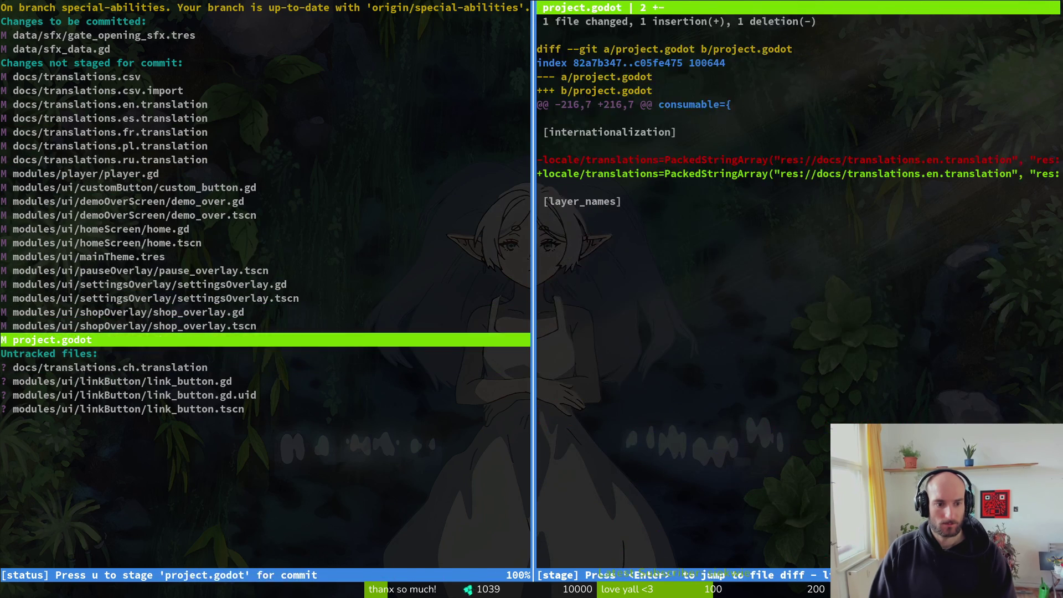
key("Up")
key("Up")
key("Up")
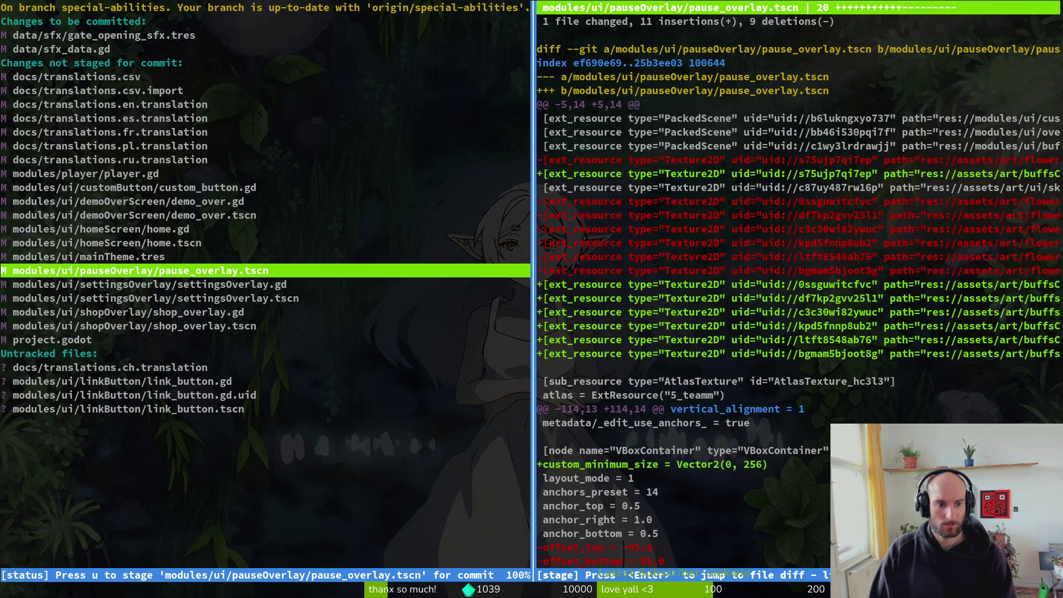
key("Up")
key("Up")
key("Up")
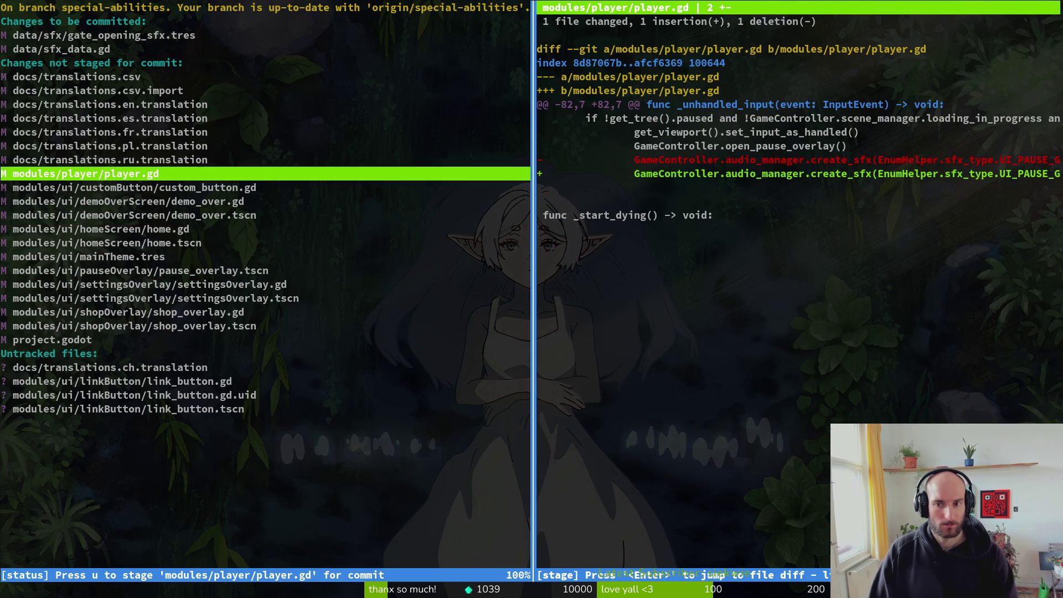
key("u")
Step: Review the remaining diffs, stage custom_button.gd, then leave tig and relaunch Vim
key("Down")
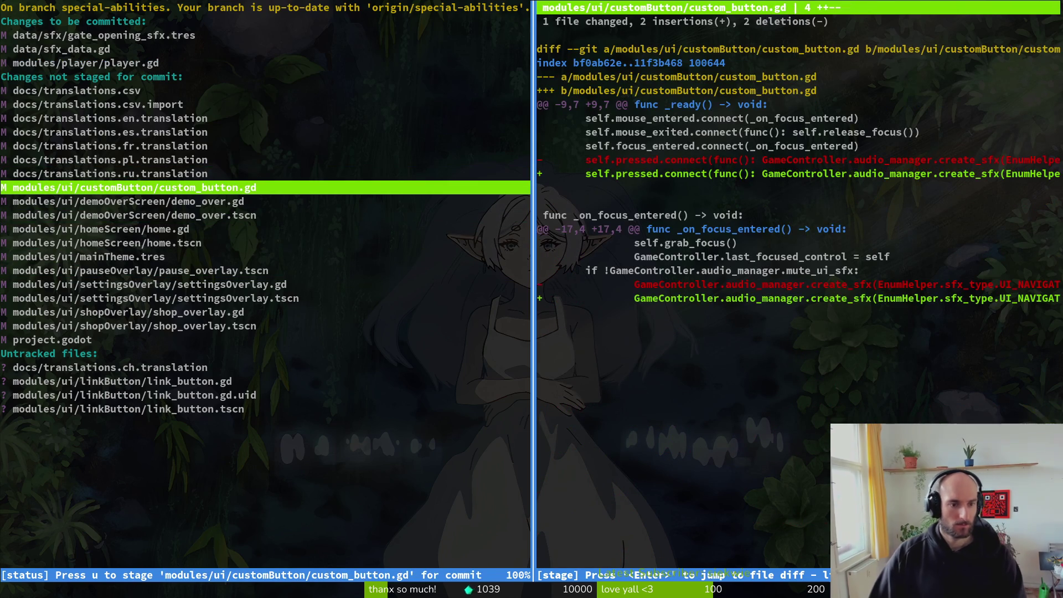
key("Down")
key("Down")
key("Down")
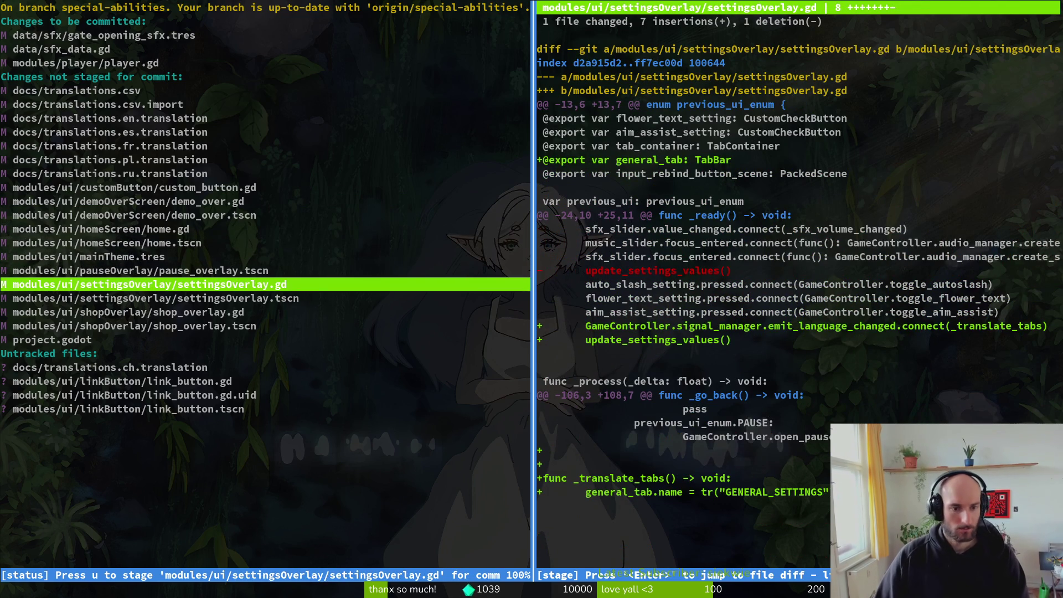
key("Down")
key("Down")
key("Down")
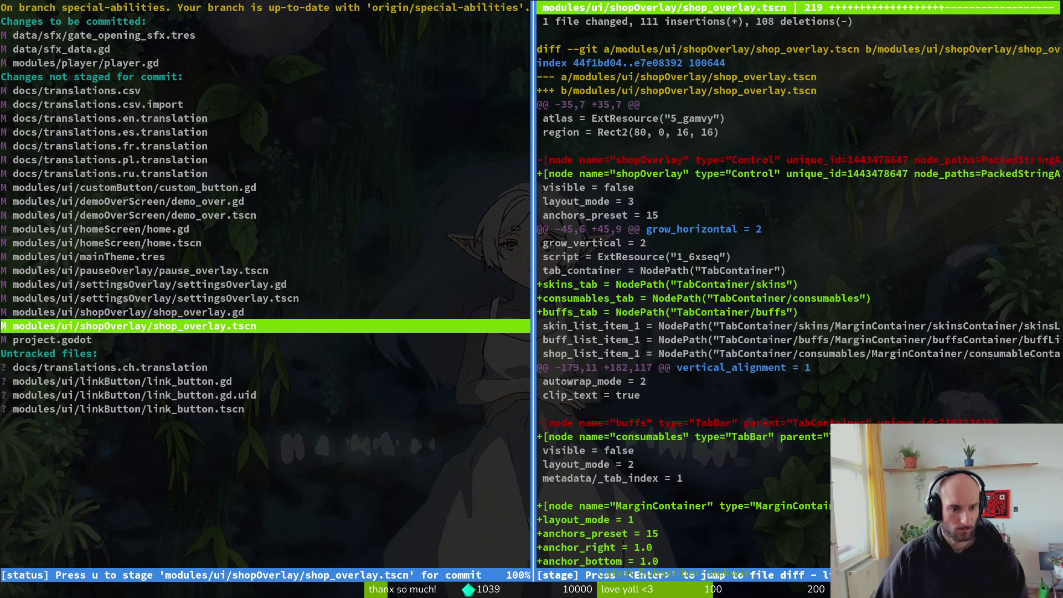
key("Up")
key("Up")
key("Up")
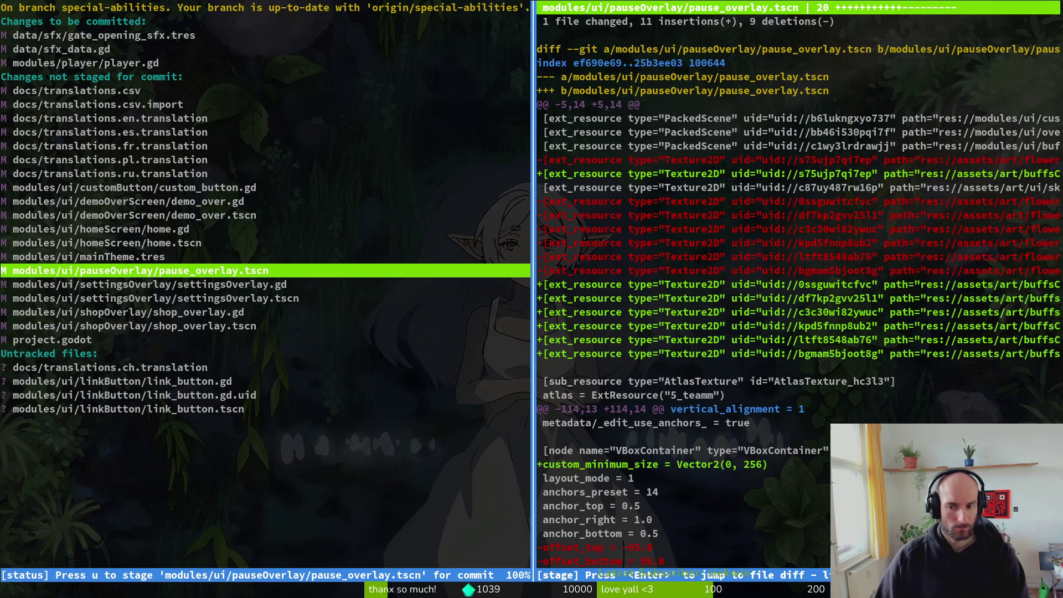
key("Down")
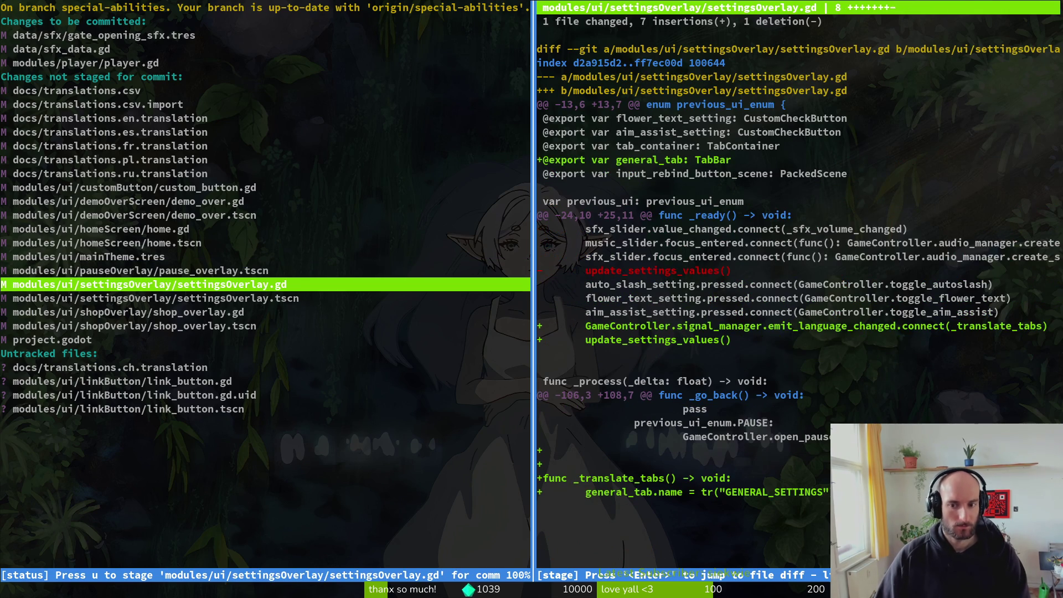
key("Up")
key("Up")
key("Up")
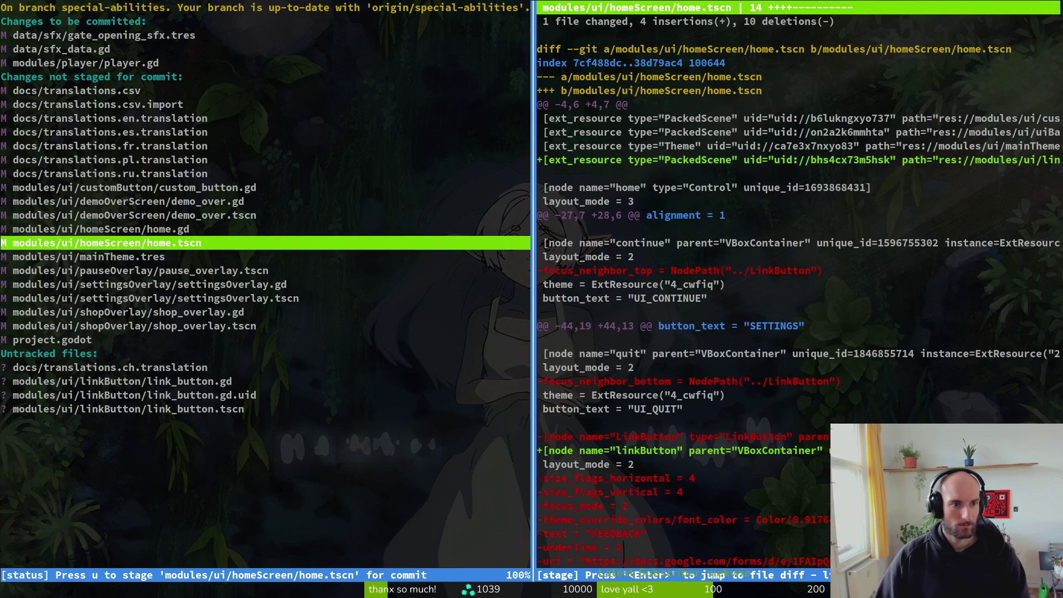
key("Up")
key("Up")
key("Up")
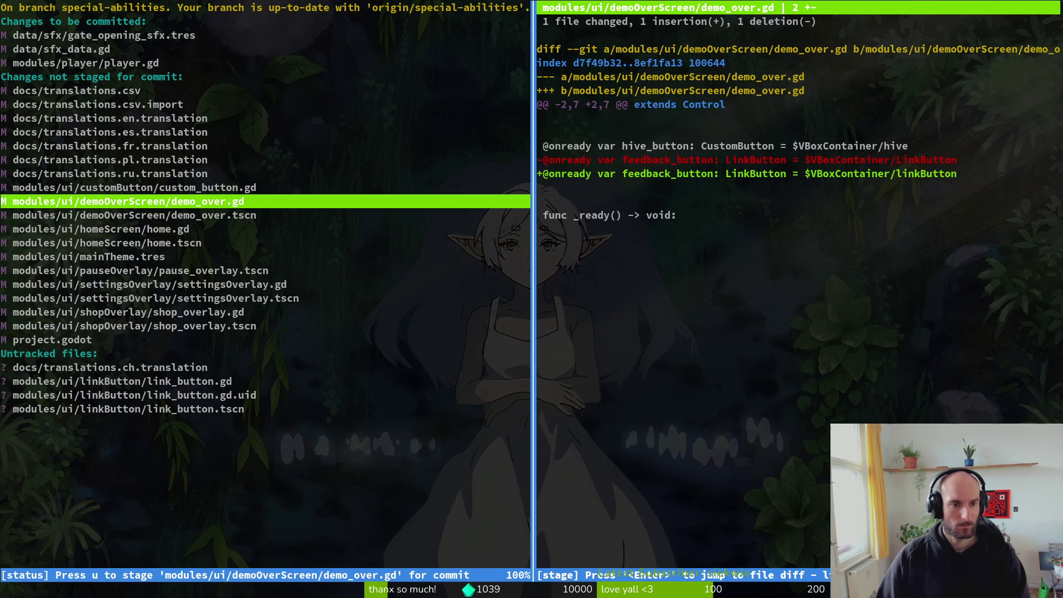
key("Up")
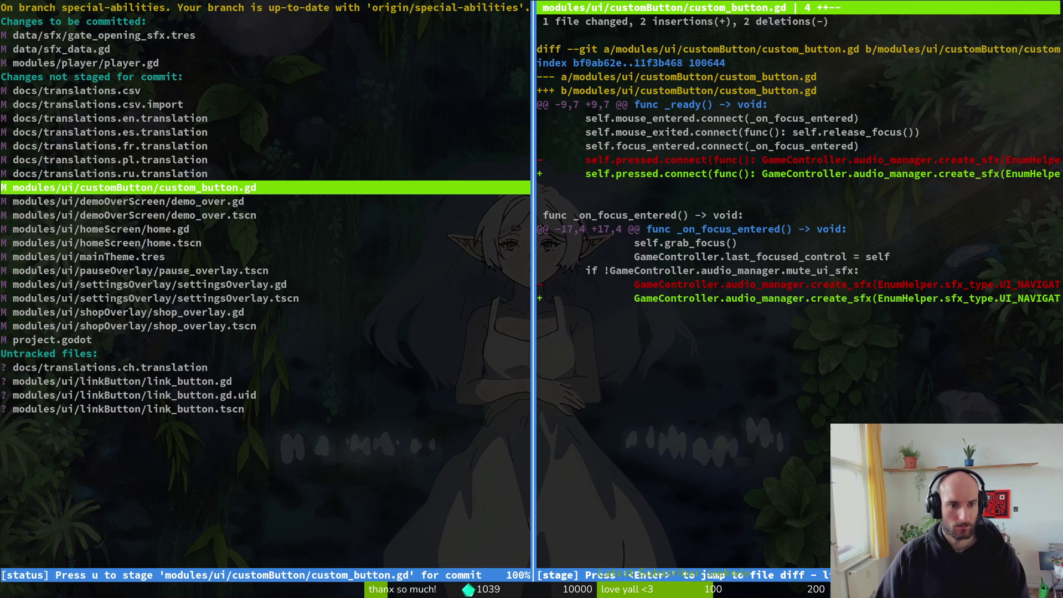
key("u")
key("Down")
key("Down")
key("Down")
key("Down")
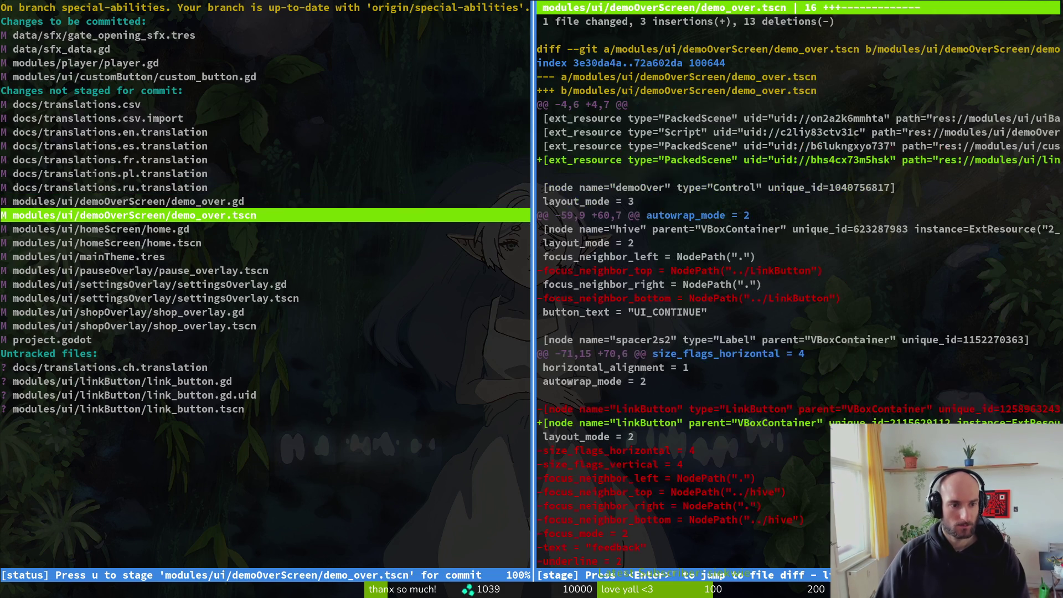
key("Down")
key("Down")
key("Down")
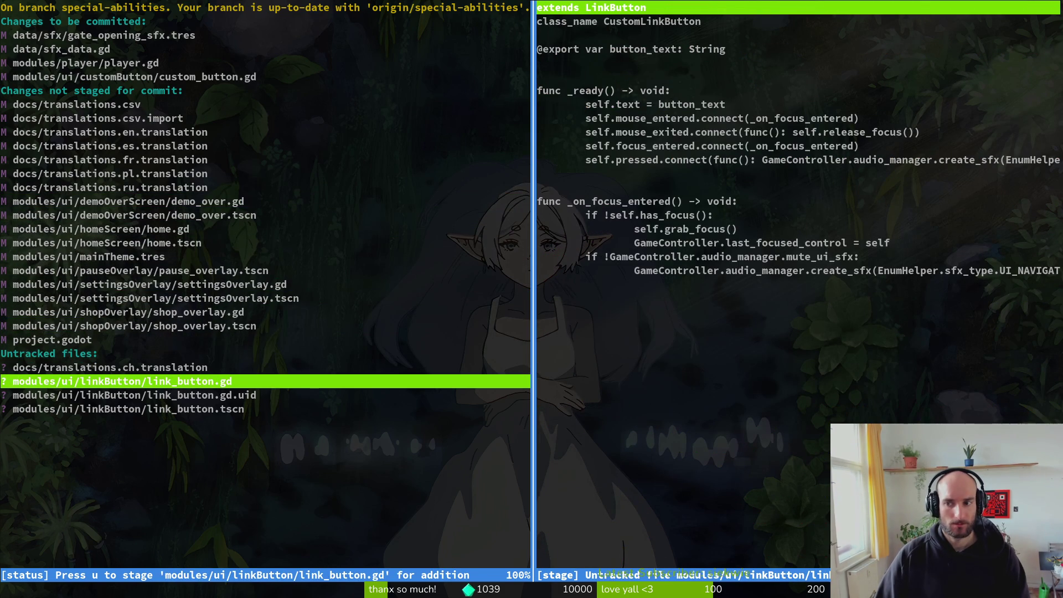
type("uqvim")
key("Return")
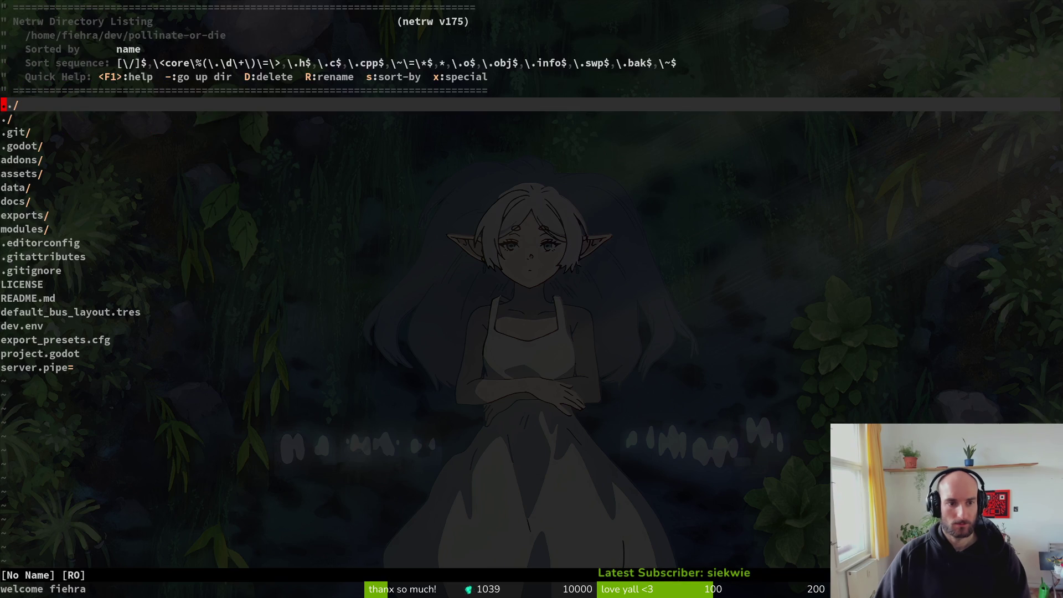
Step: Open link_button.gd and then close_button_hint.gd through the project file finder
key("space")
type("pflink")
key("Return")
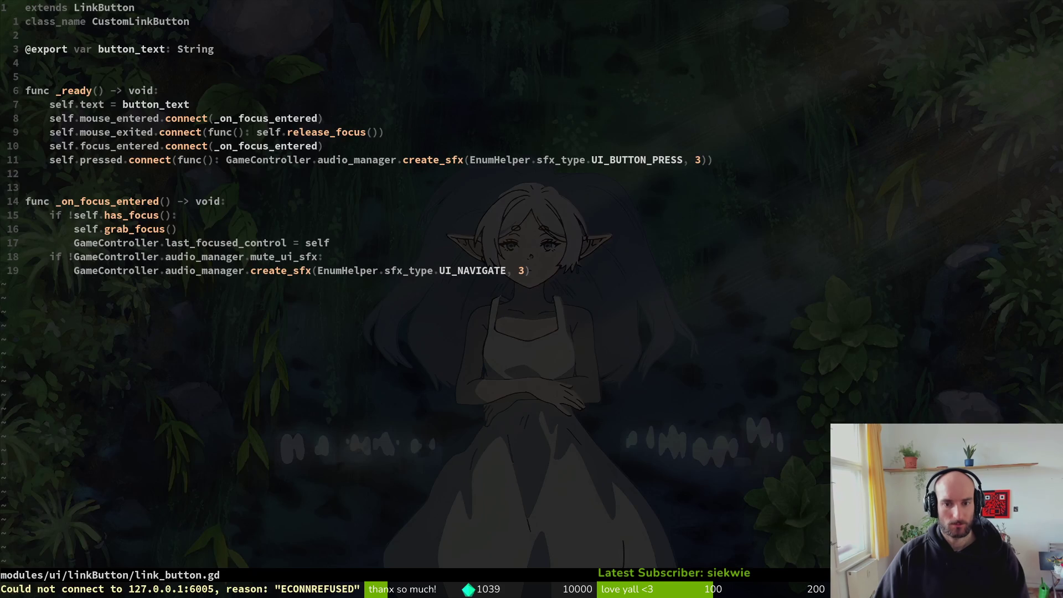
key("space")
type("pf")
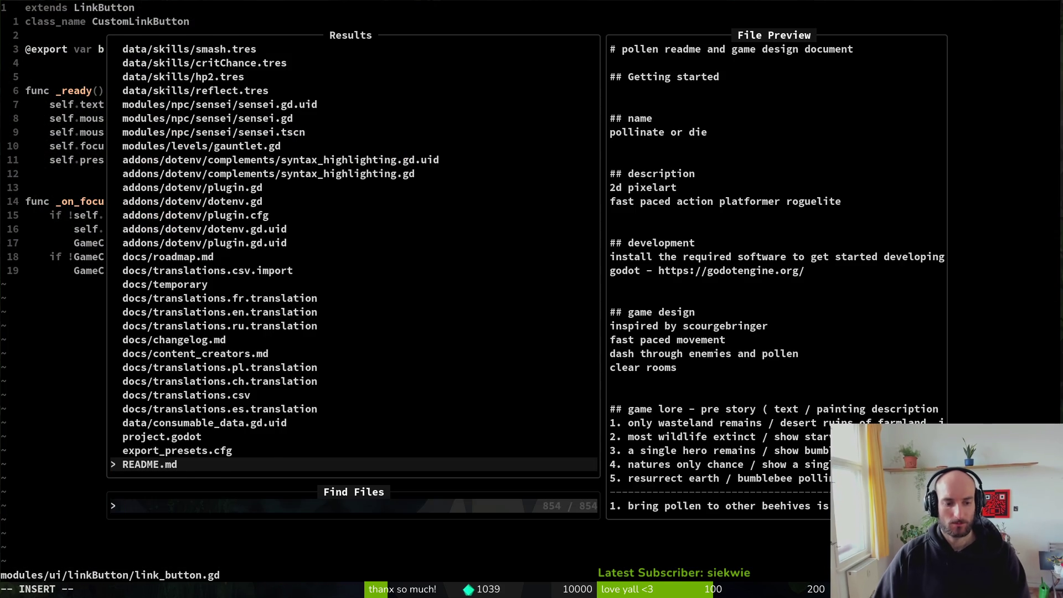
type("ui")
key("BackSpace")
key("BackSpace")
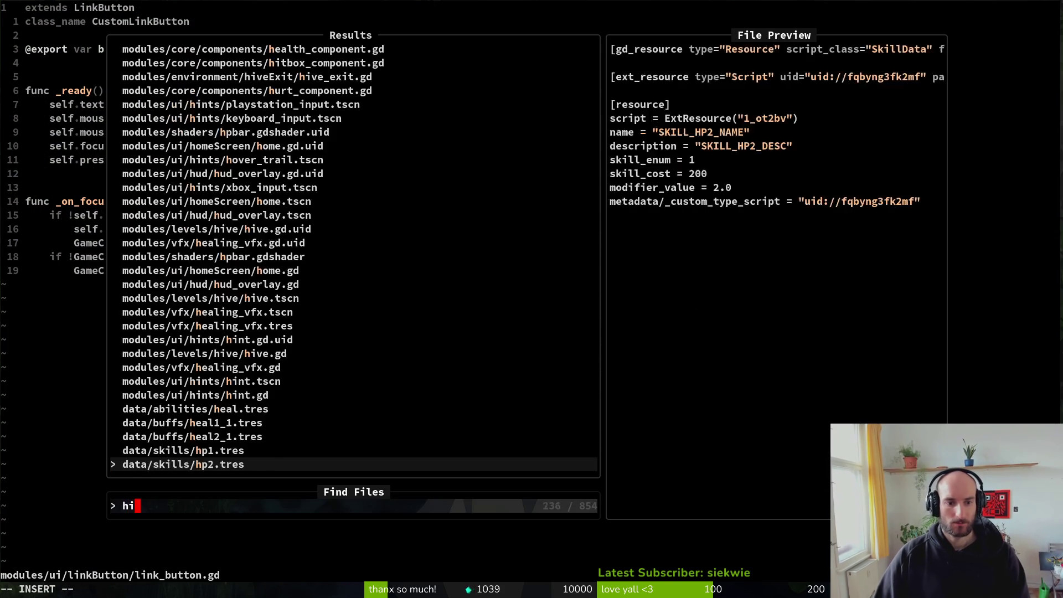
type("closebut")
key("Return")
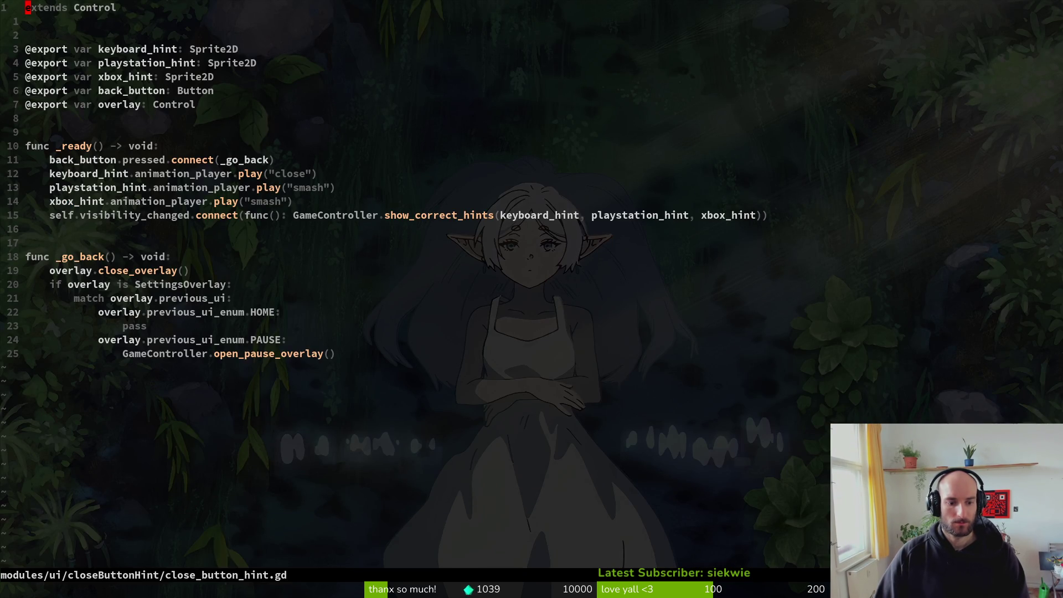
Step: Read through close_button_hint.gd's _go_back function, jump back to link_button.gd, and quit Vim
key("j")
key("j")
key("j")
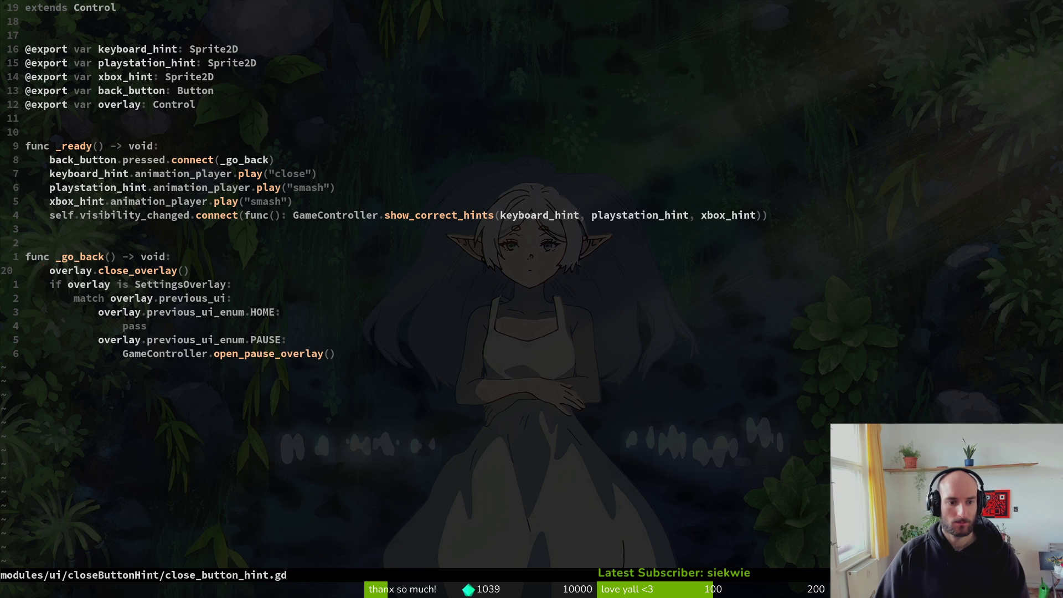
key("j")
key("j")
key("j")
key("j")
key("j")
key("k")
key("k")
key("k")
key("k")
key("ctrl+o")
type(":q")
key("Return")
Step: Commit the staged changes with the message "fixed sfx getting muted"
type("qgit commit -m \"fixed wr")
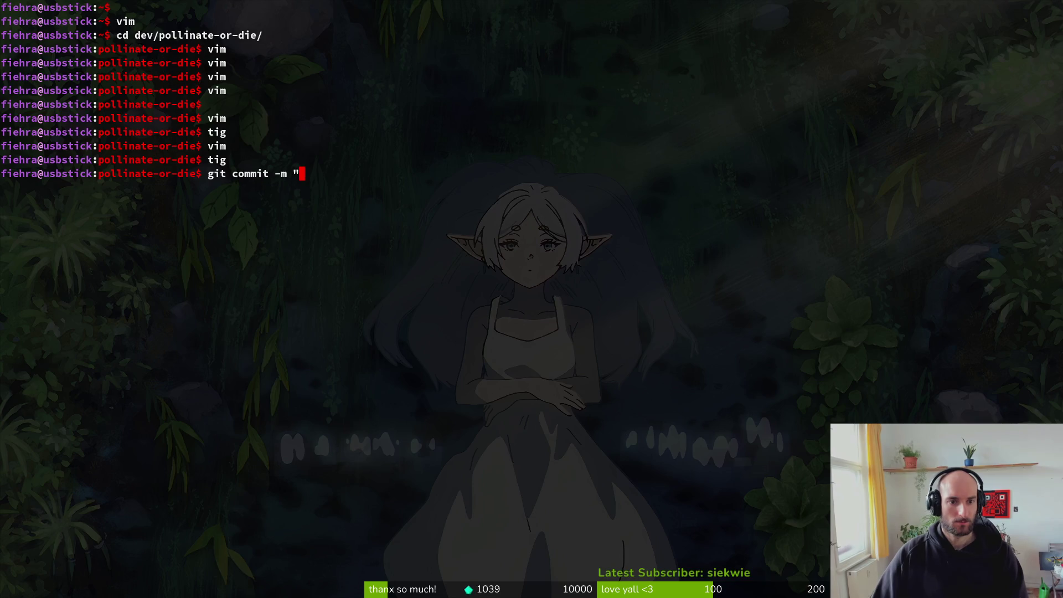
key("BackSpace")
key("BackSpace")
type("sfx ")
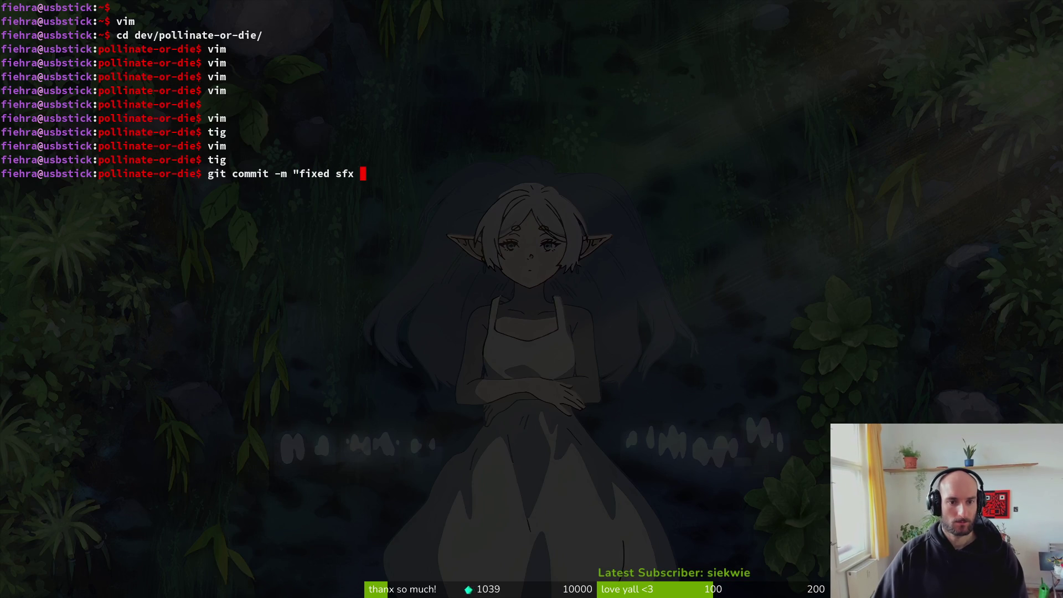
type("gett")
key("BackSpace")
key("BackSpace")
type("tting muted\"")
key("Return")
Step: Reopen tig status, preview link_button.gd.uid, and show the demo_over.gd diff
type("tig")
key("Return")
key("Down")
key("Down")
key("Down")
key("Down")
key("Down")
key("Return")
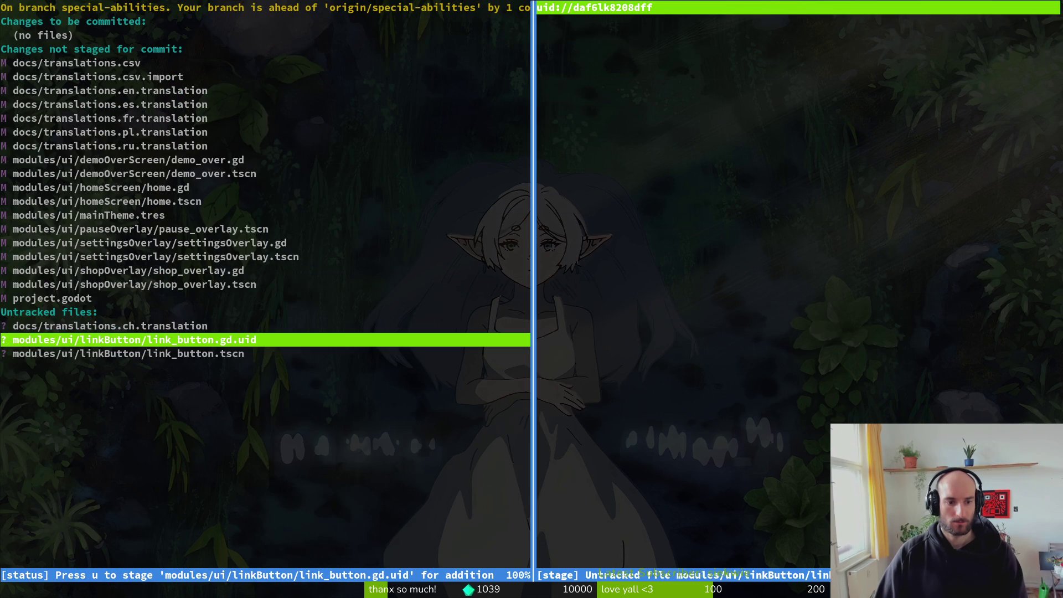
key("q")
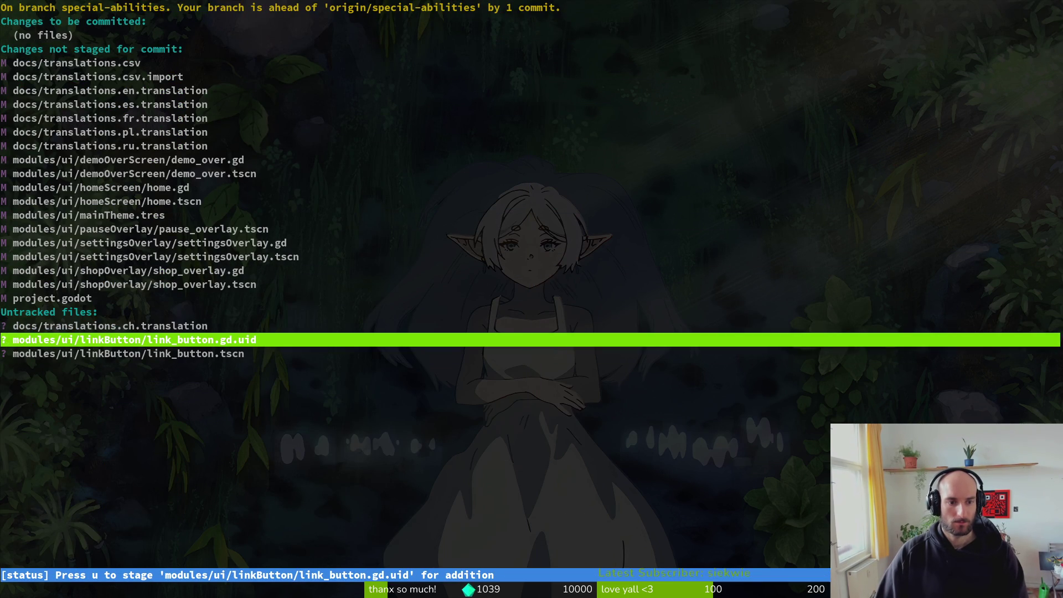
key("Up")
key("Up")
key("Up")
key("Down")
key("Up")
key("Down")
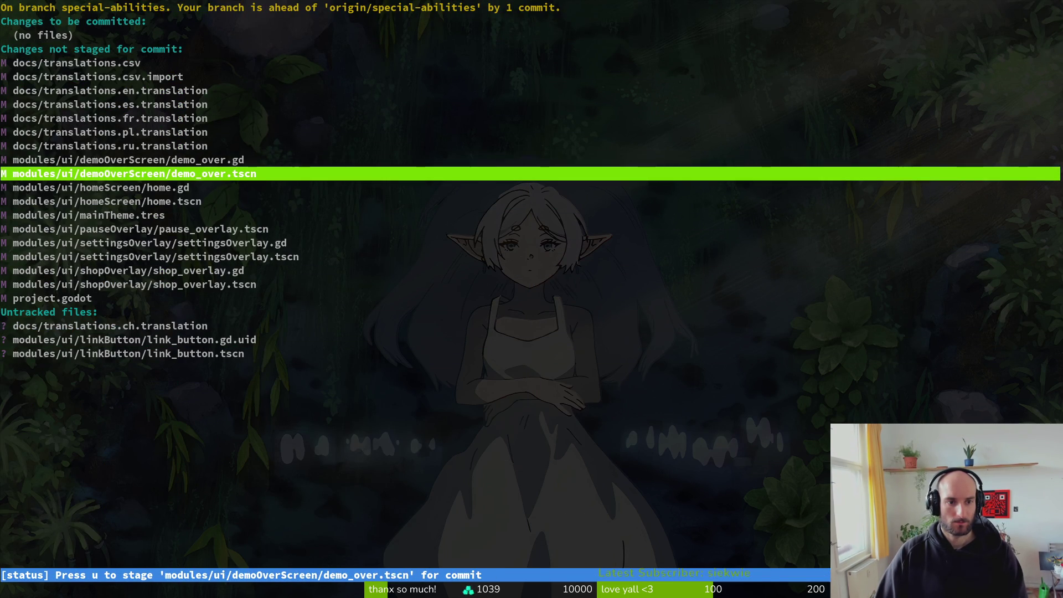
key("Up")
key("Return")
Step: Stage demo_over.gd, demo_over.tscn, home.gd and home.tscn
key("u")
key("Down")
key("Up")
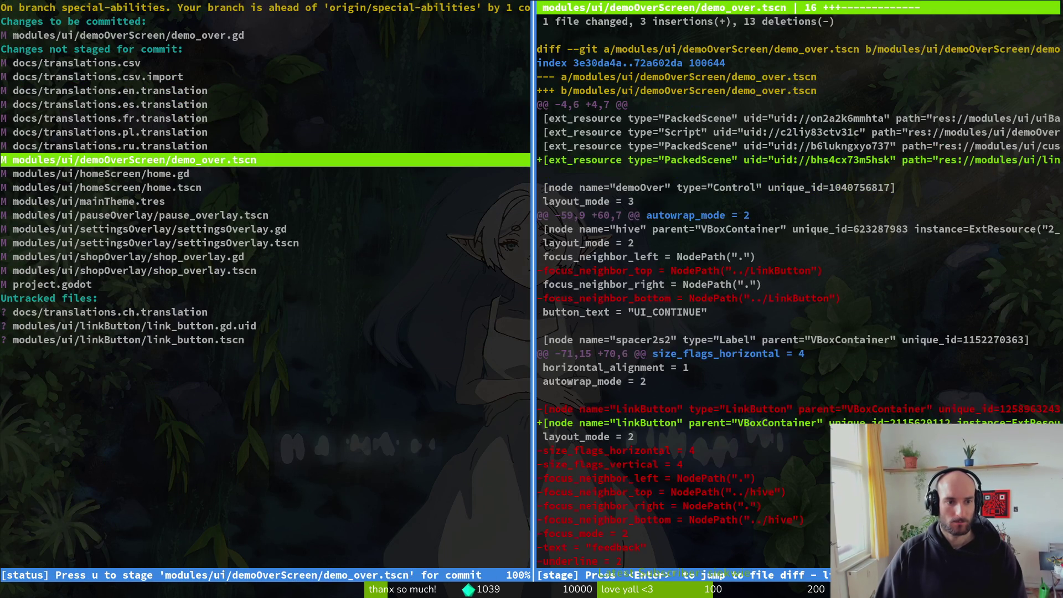
key("u")
key("Down")
key("Down")
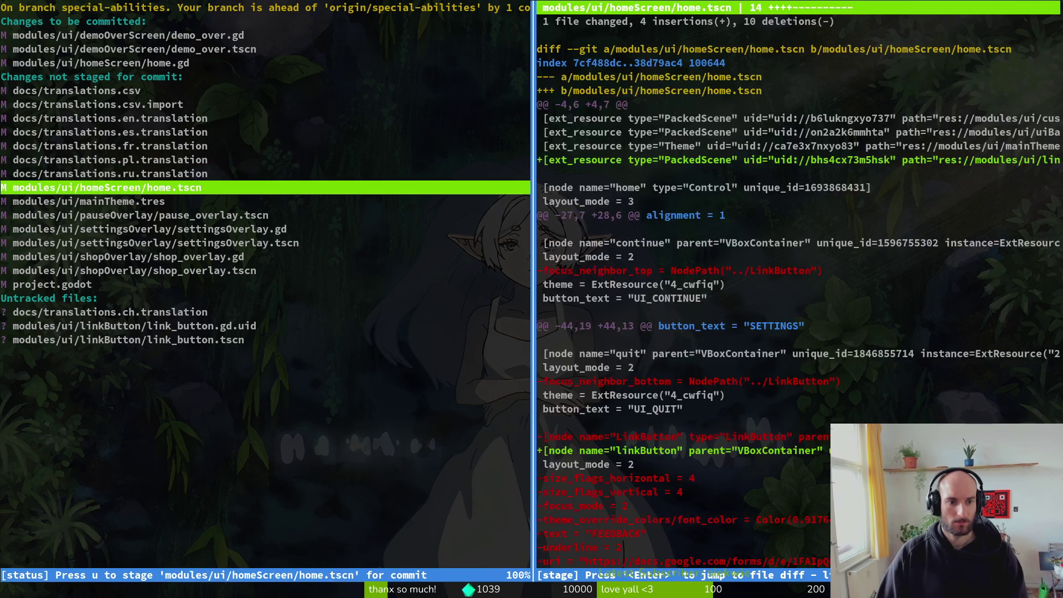
key("u")
key("Up")
key("u")
key("Down")
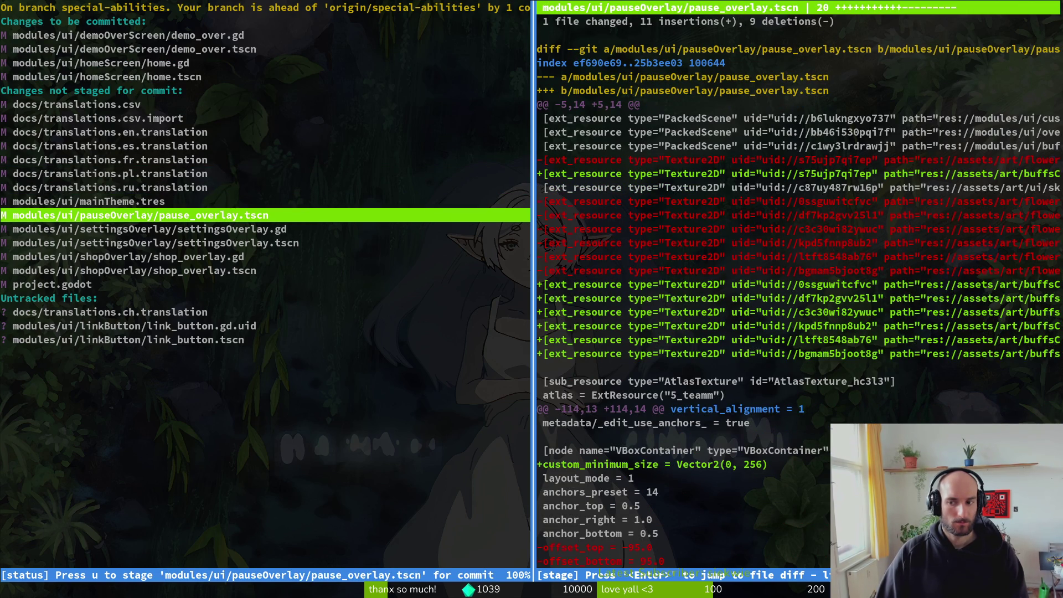
Step: Review the settingsOverlay.gd, shop_overlay.gd and translation diffs, then start the "improved link button" commit
key("Down")
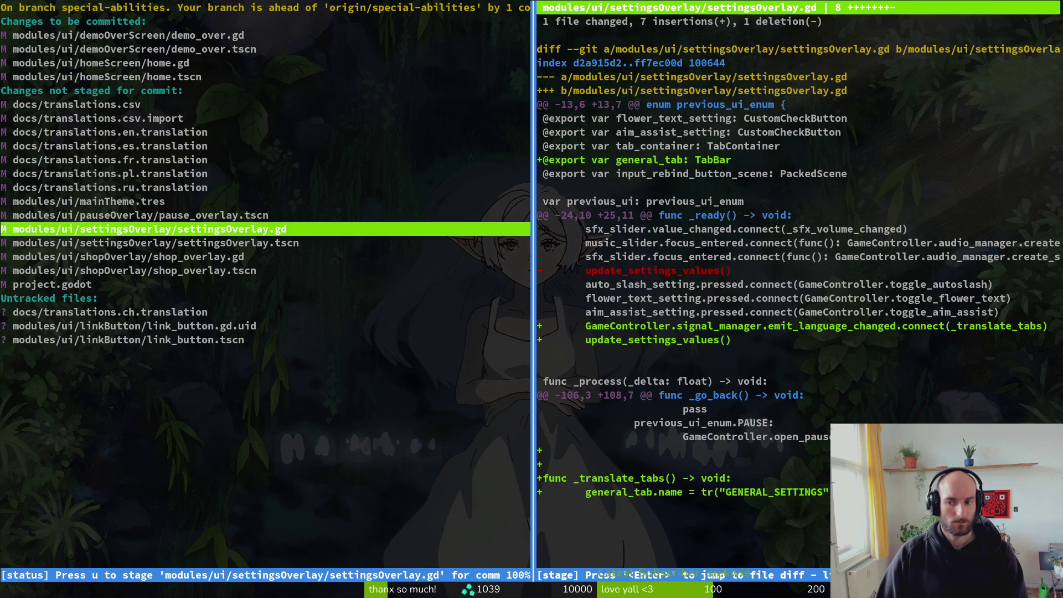
key("Down")
key("Down")
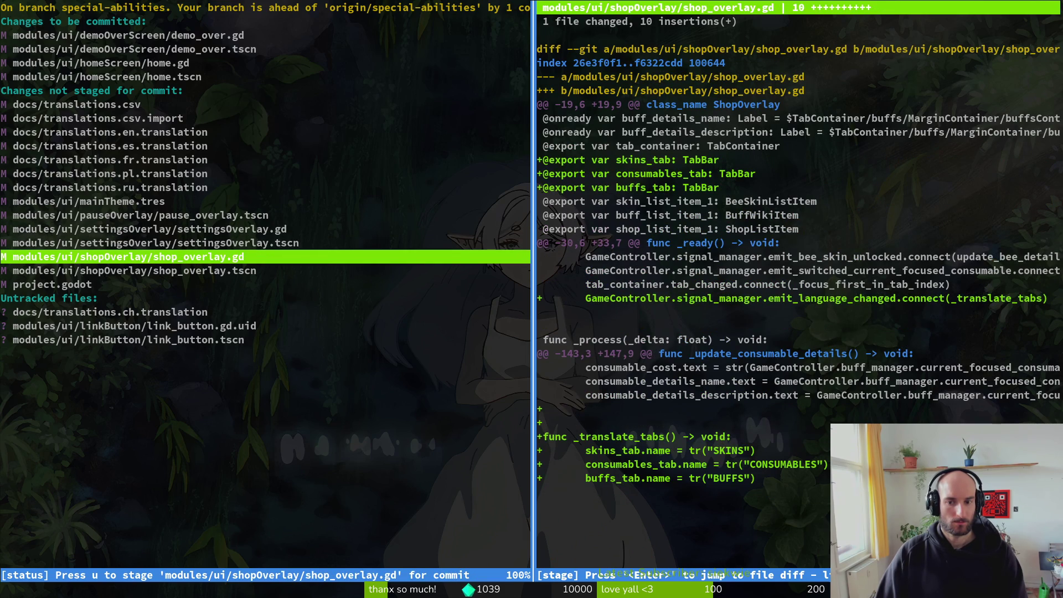
key("Down")
key("Down")
key("Down")
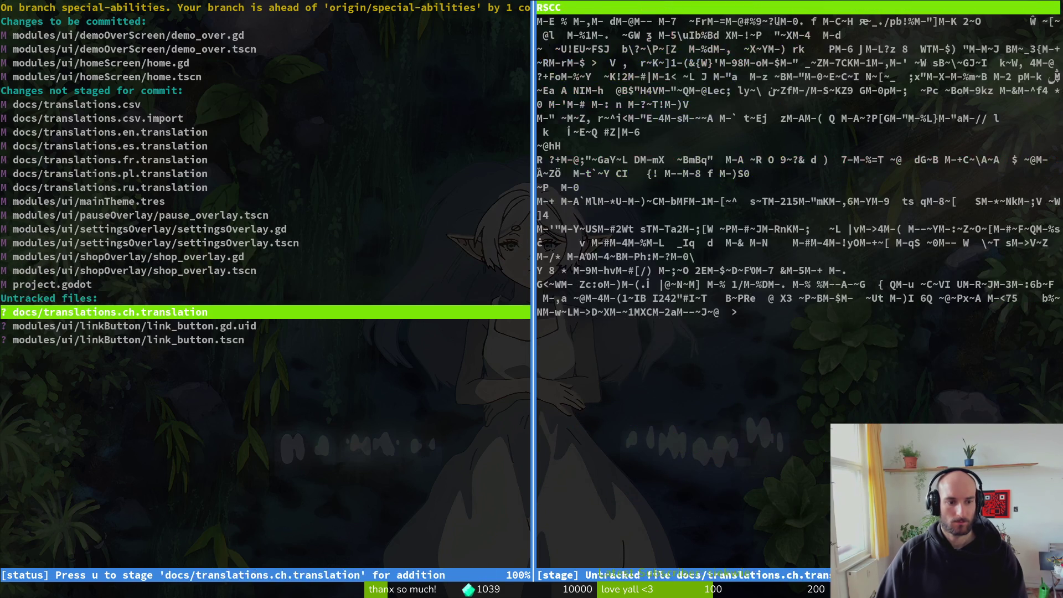
key("u")
type("Qgit commit -m improved link ")
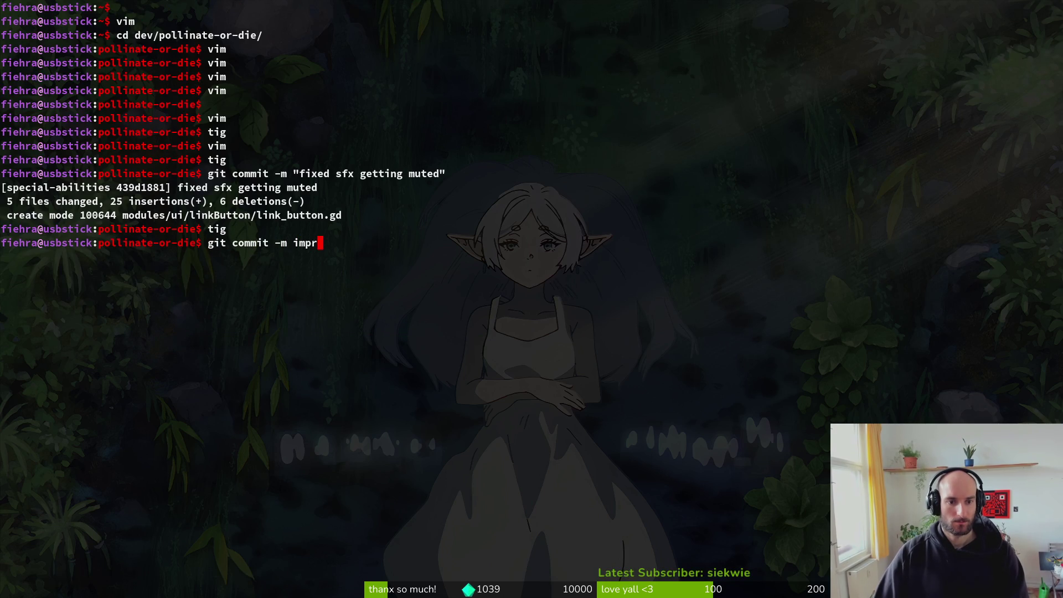
type("button")
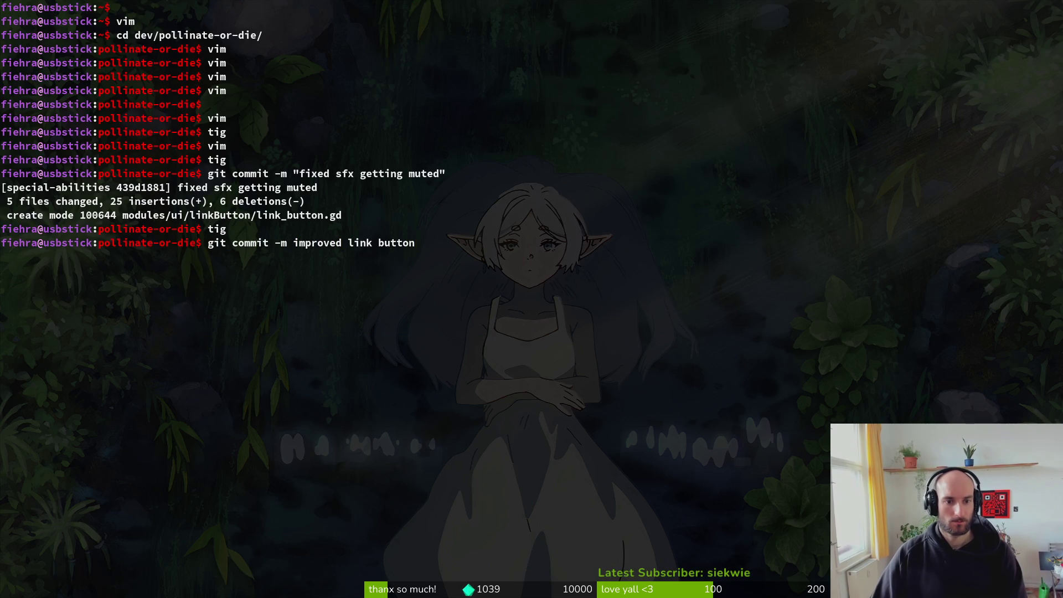
Step: Try the commit, fix the missing quote, then cancel and clear the broken command line
key("Return")
key("Up")
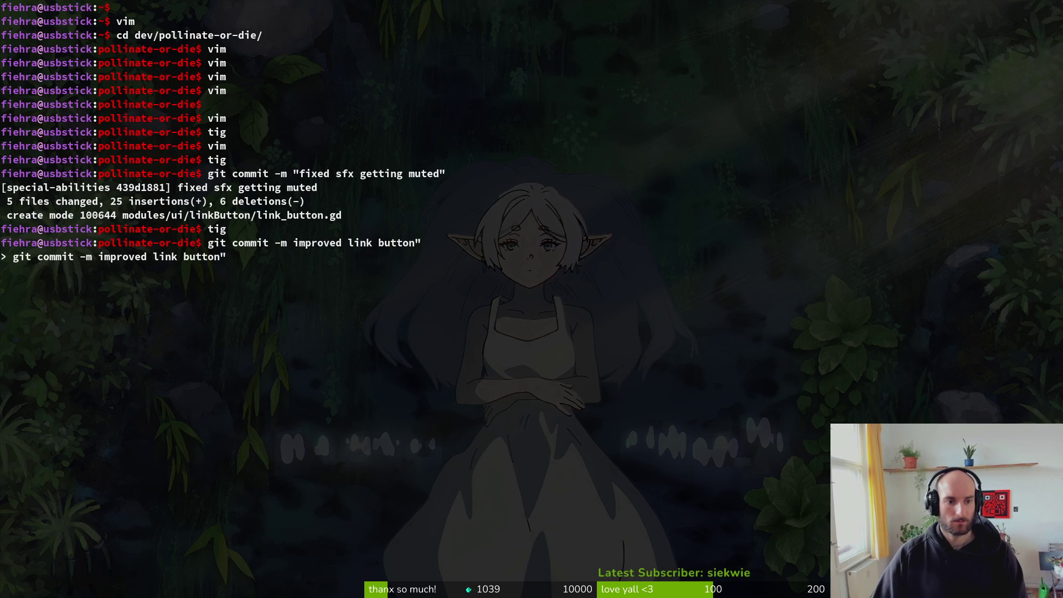
key("ctrl+Left")
key("ctrl+Left")
key("ctrl+Left")
type("\"")
key("Return")
key("ctrl+c")
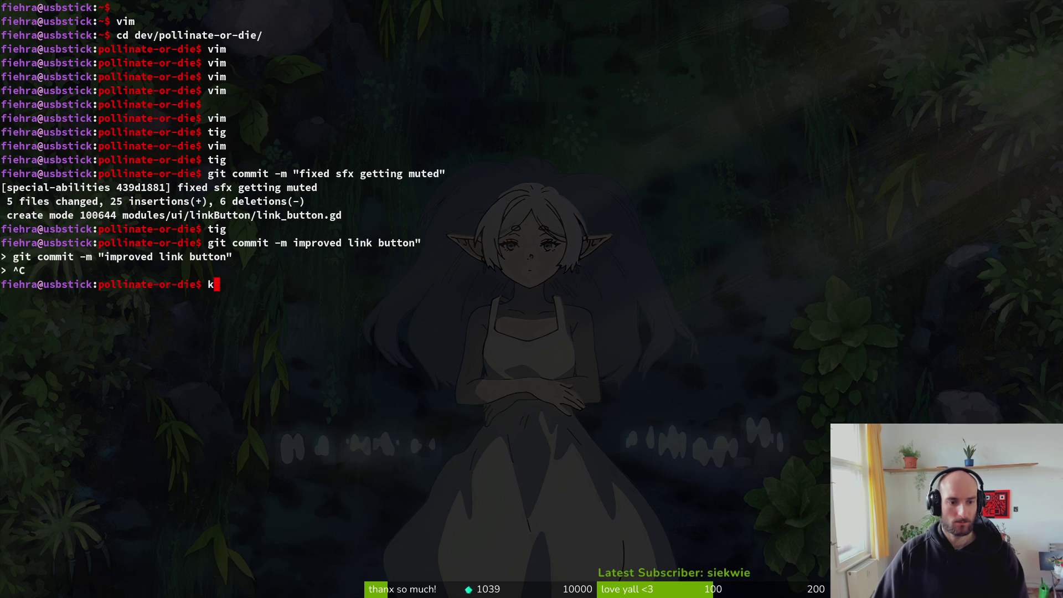
key("Up")
key("Left")
key("Left")
key("Left")
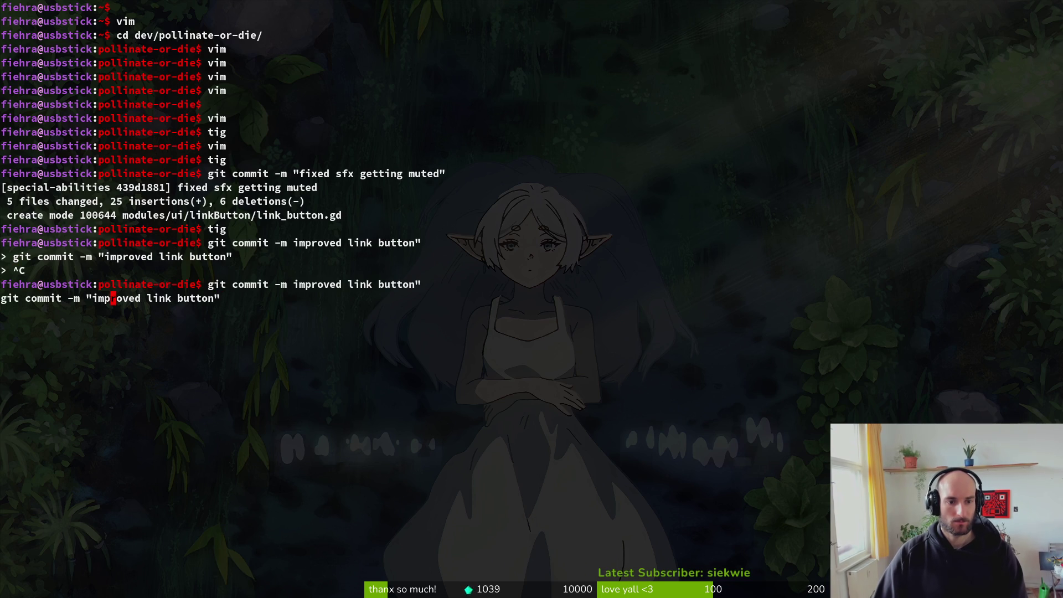
key("Left")
key("Left")
key("Left")
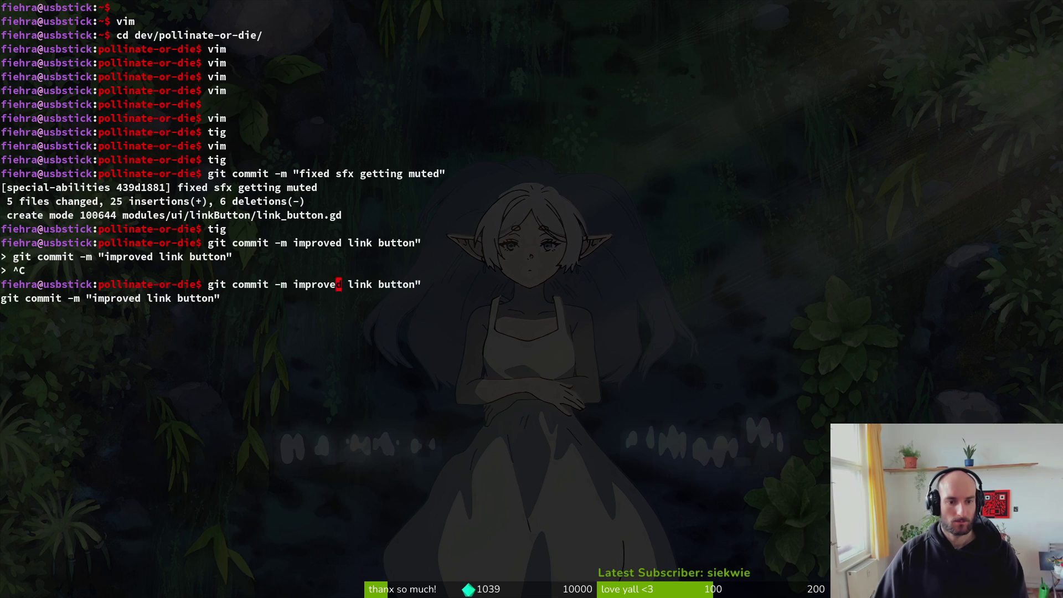
key("ctrl+l")
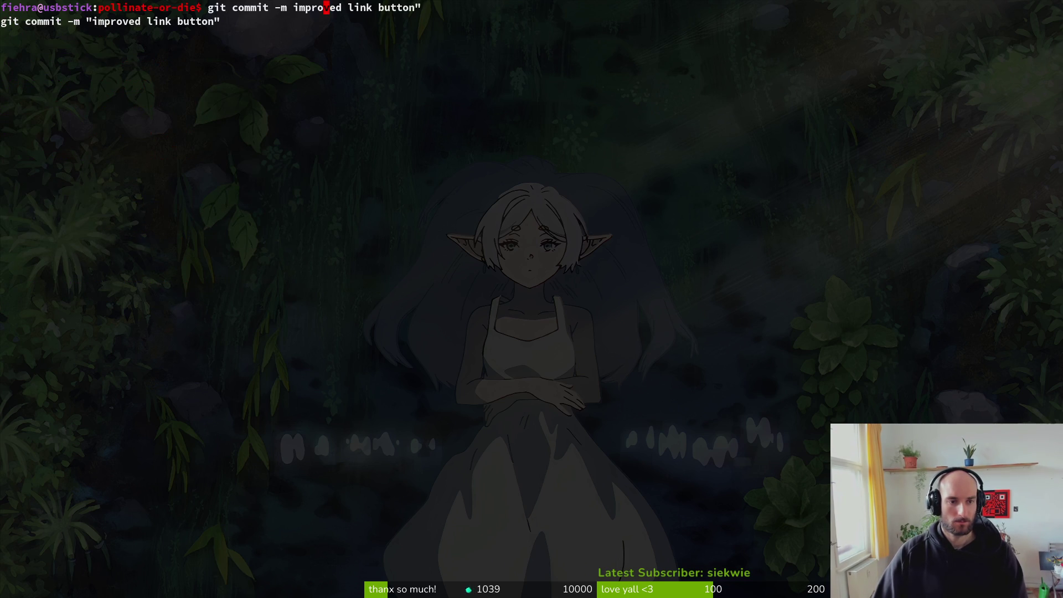
key("ctrl+u")
key("ctrl+e")
key("ctrl+u")
Step: Commit with message "improved link button" and open tig status to see remaining changes
type("git")
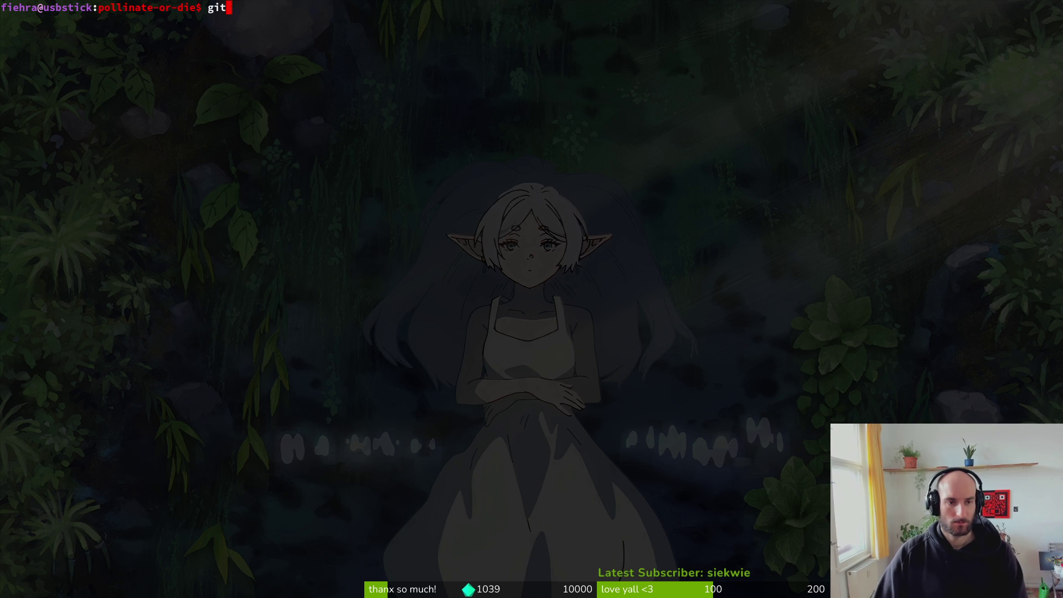
type(" commit -m \"impro")
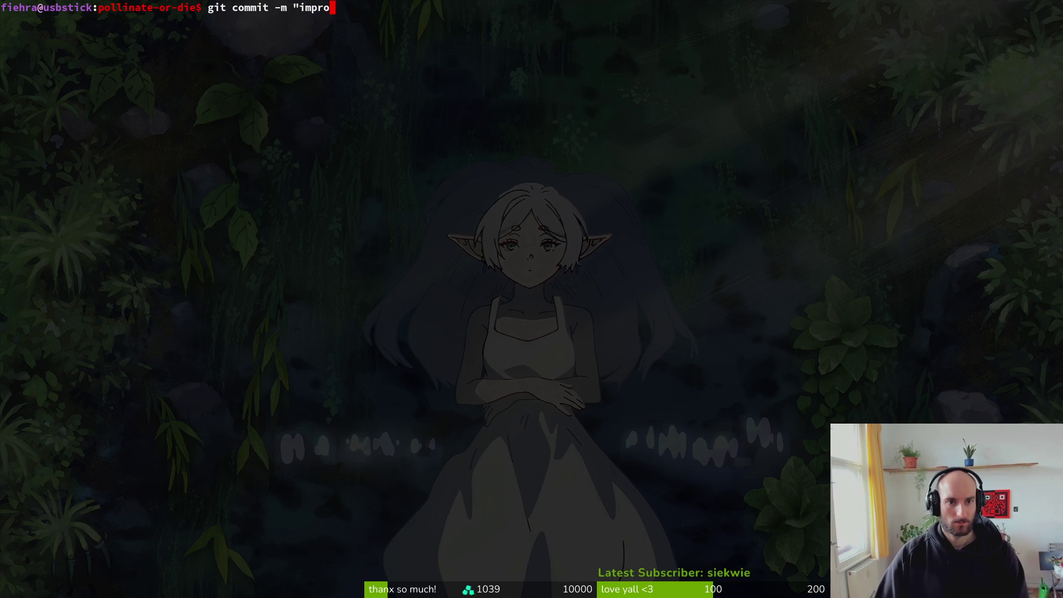
type("ved link button\"")
key("Return")
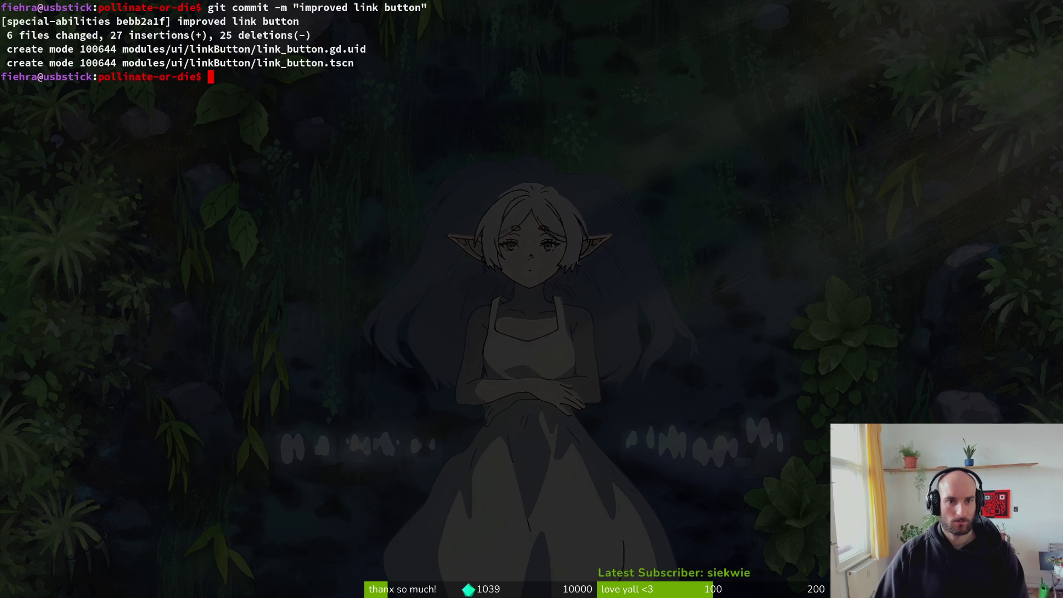
type("tig status")
key("Return")
key("Down")
key("Down")
key("Down")
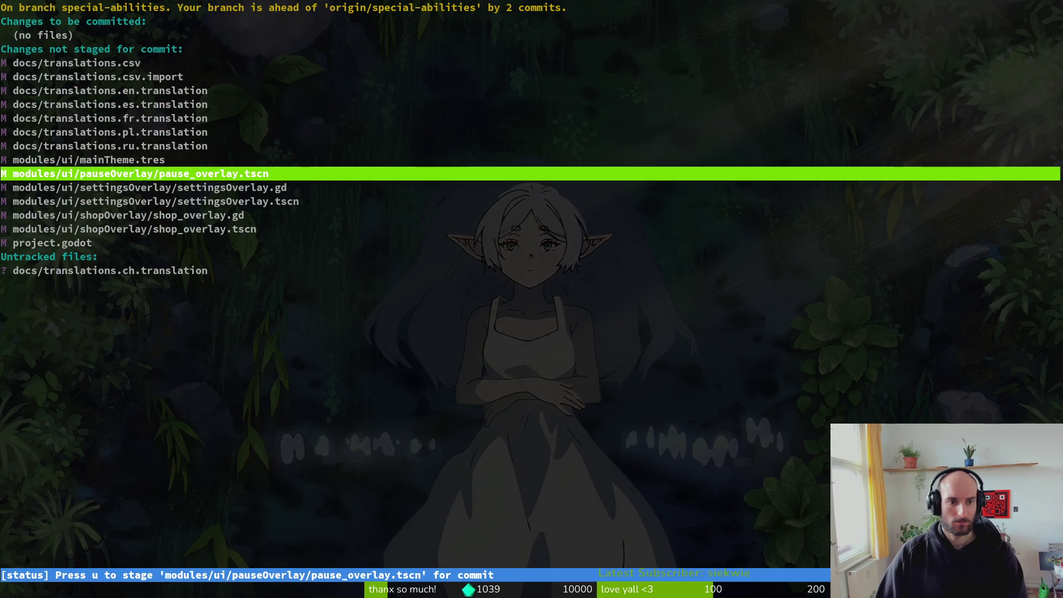
Step: Stage the overlays, translations.csv, remaining translations, main theme and project.godot, then quit tig
key("u")
key("u")
key("u")
key("u")
key("u")
key("Down")
key("Down")
key("Up")
key("Up")
key("Up")
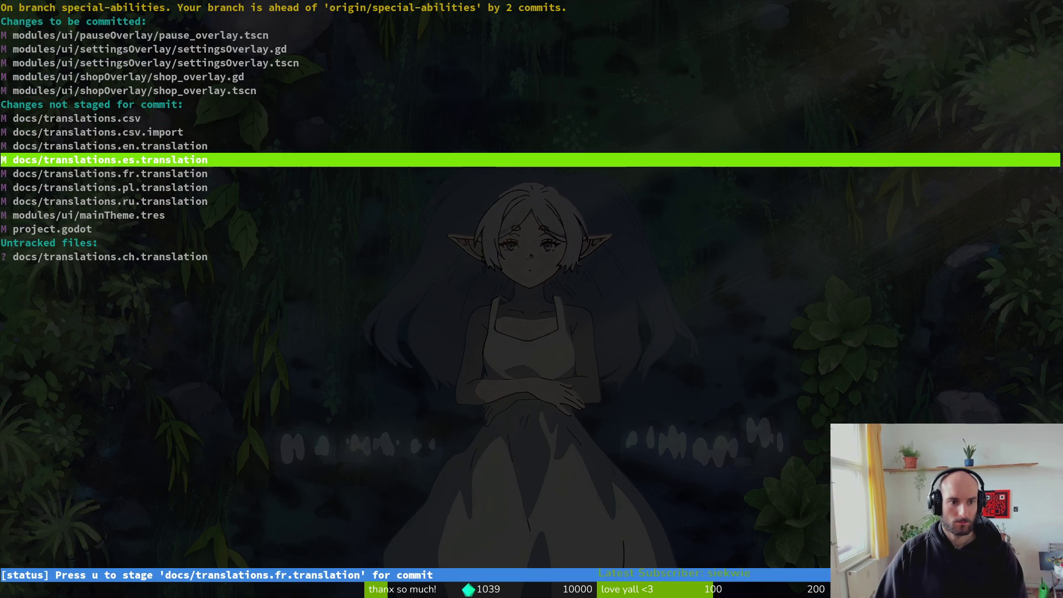
key("u")
key("u")
key("u")
key("u")
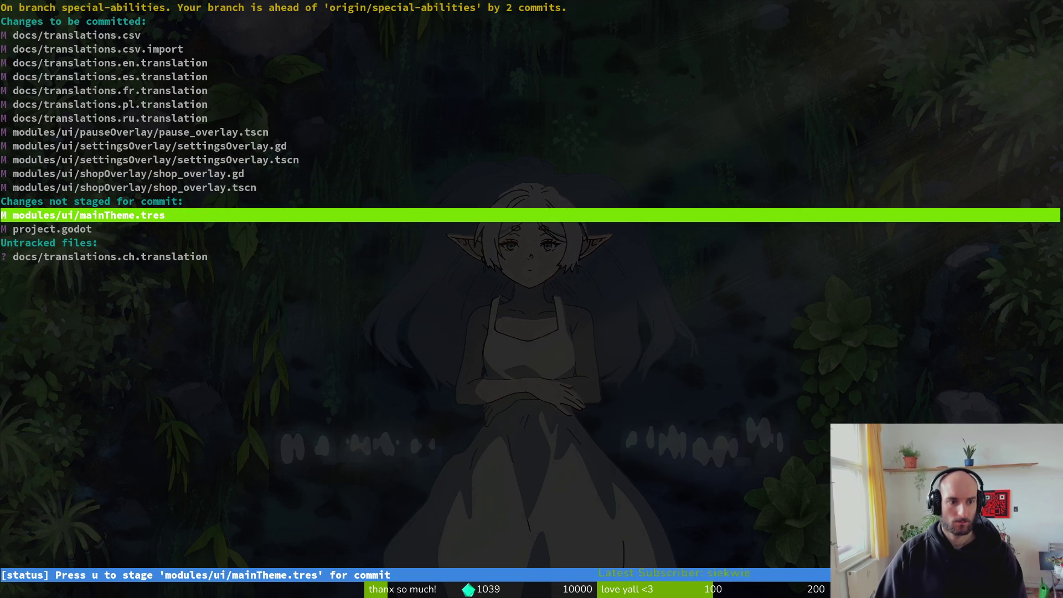
key("Return")
key("u")
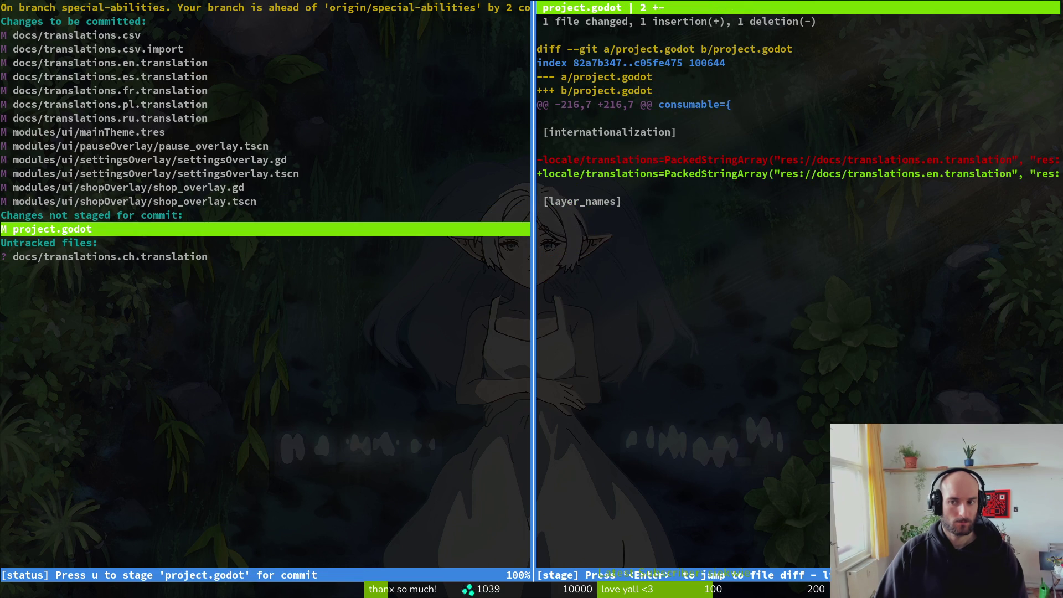
type("u")
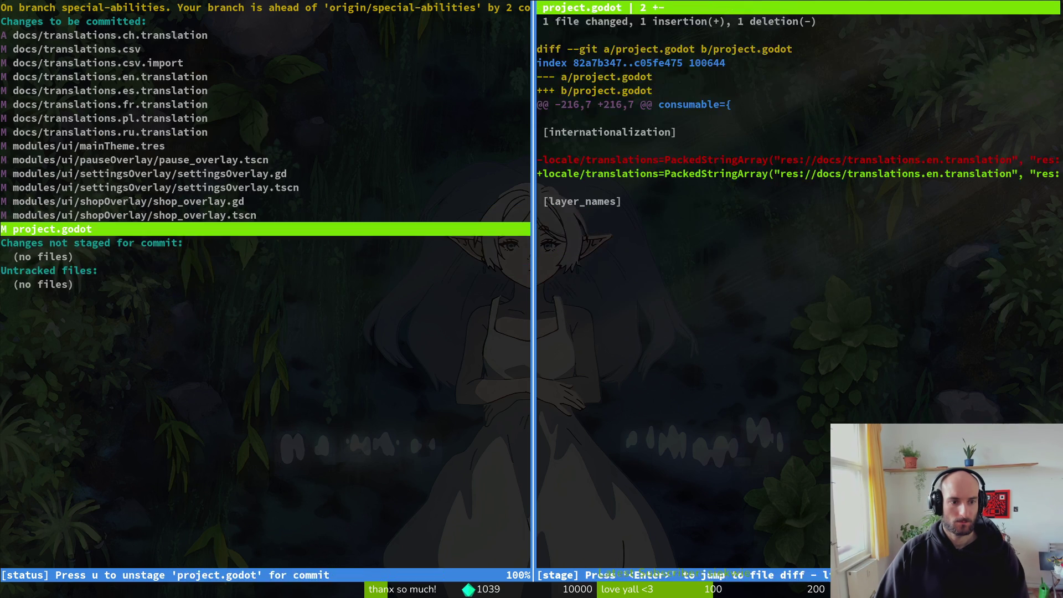
type("qgit commit -m \"fixed transl")
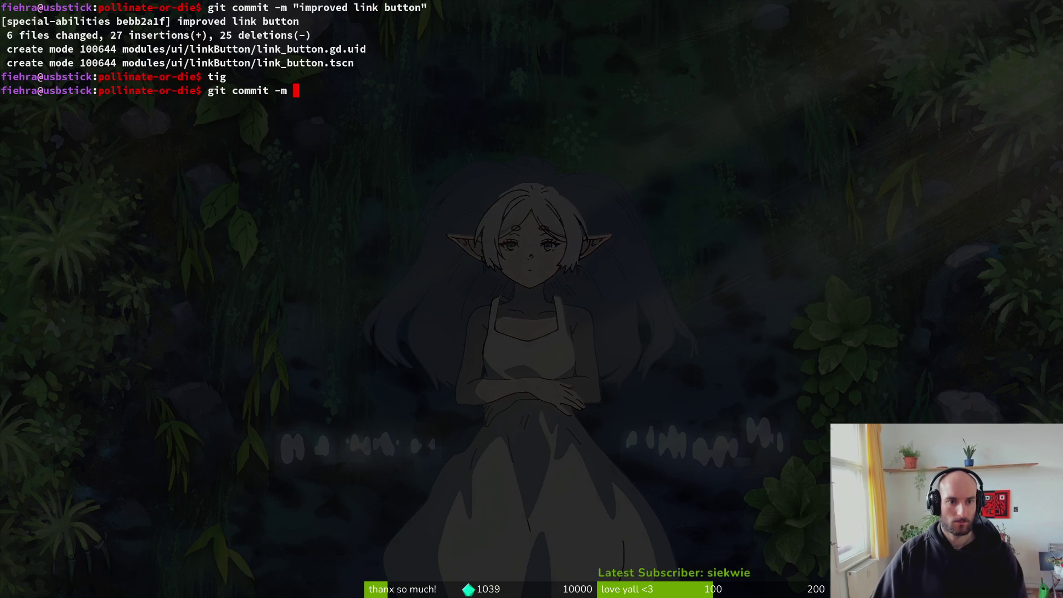
type("ations")
Step: Commit with the message "fixed translations and added chinese", correcting the typos
key("BackSpace")
key("BackSpace")
key("BackSpace")
type("tions and added chinsese")
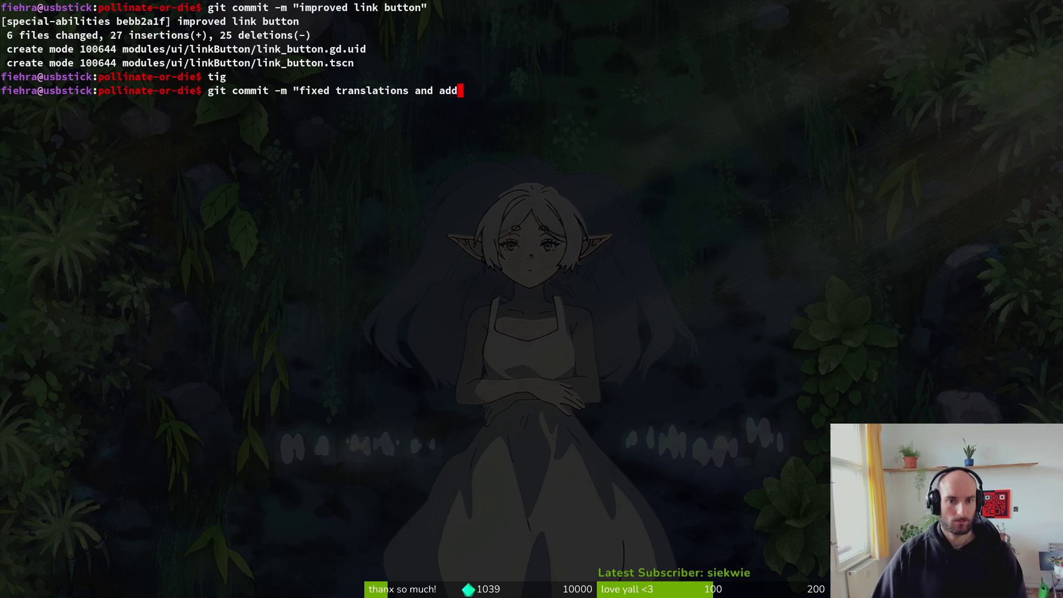
key("BackSpace")
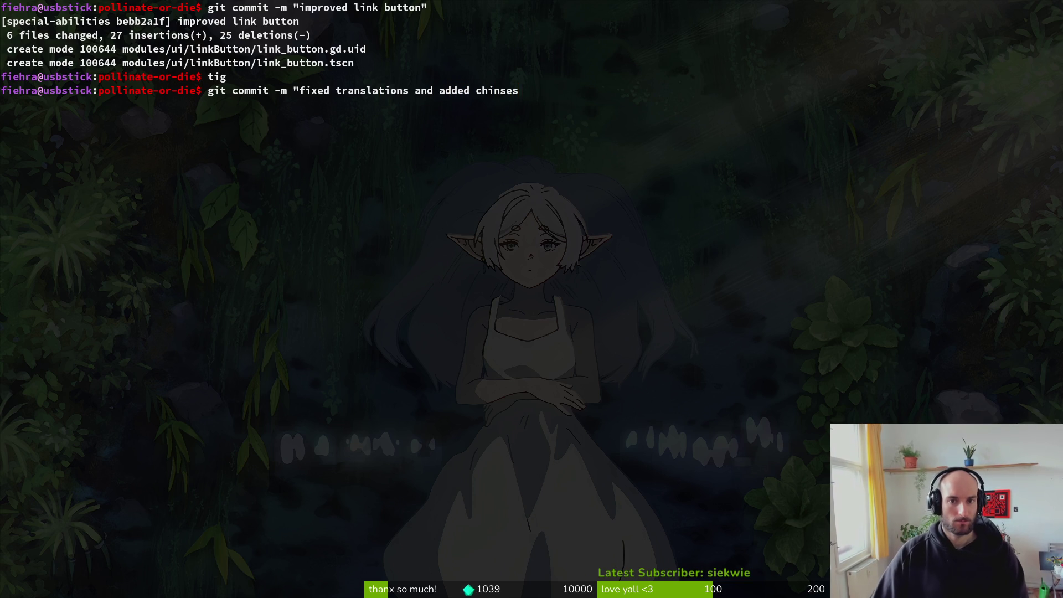
key("BackSpace")
type("ese\"")
key("Return")
Step: Push the new commits to the special-abilities branch and switch to Aseprite
type("git push")
key("Return")
key("alt+Tab")
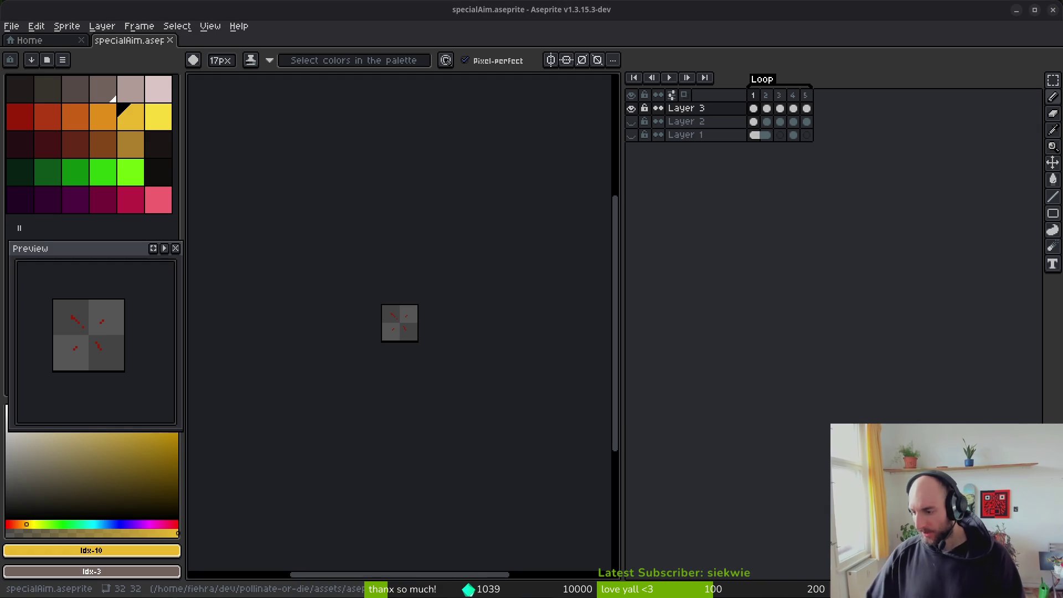
Step: Open capsule1232x706.aseprite from the assets/aseprite folder in Aseprite
key("alt+Tab")
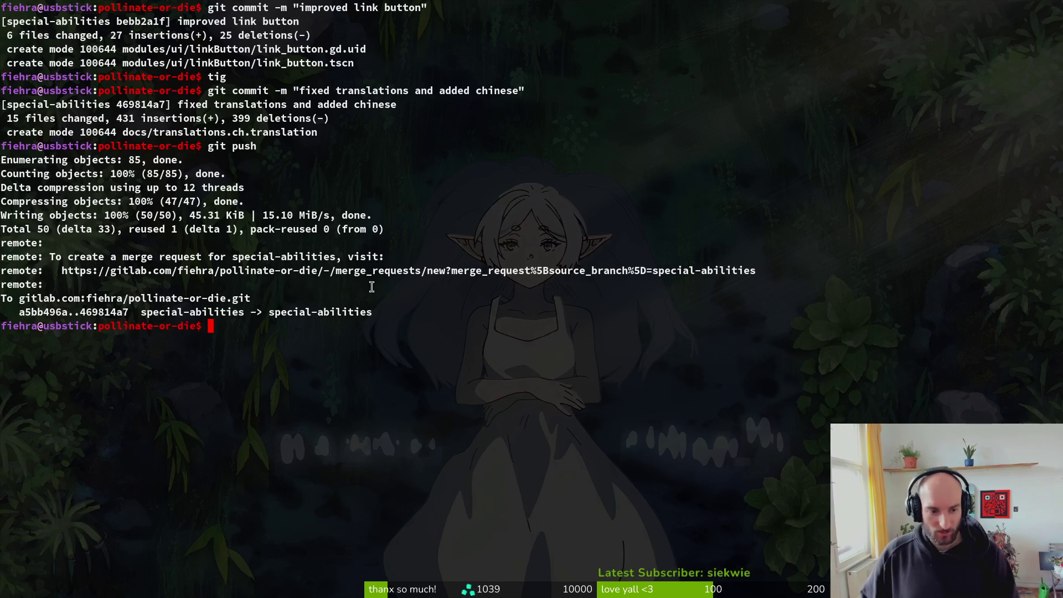
key("alt+Tab")
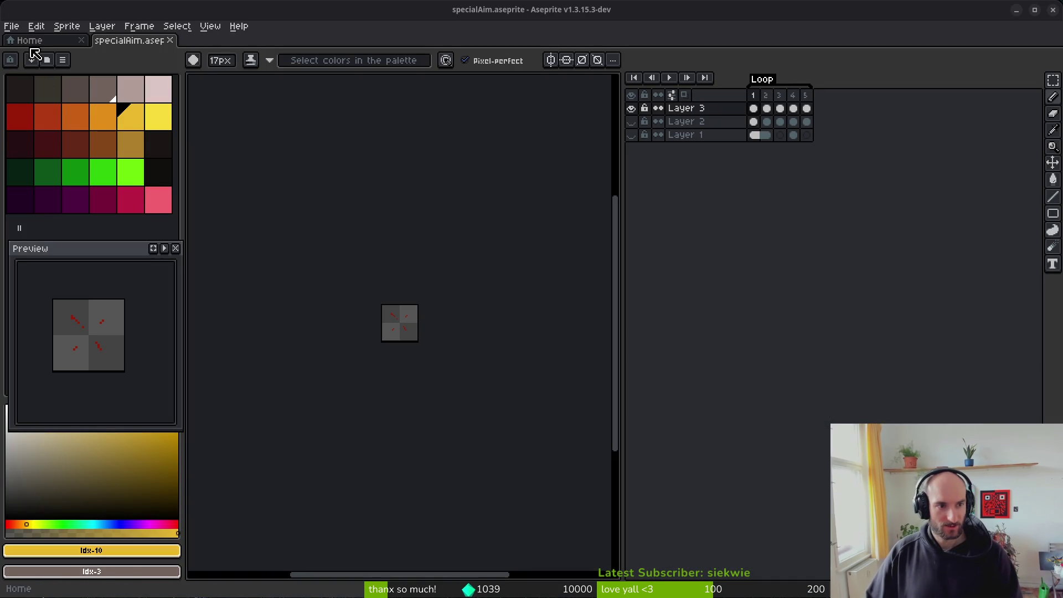
left_click(14, 26)
left_click(25, 54)
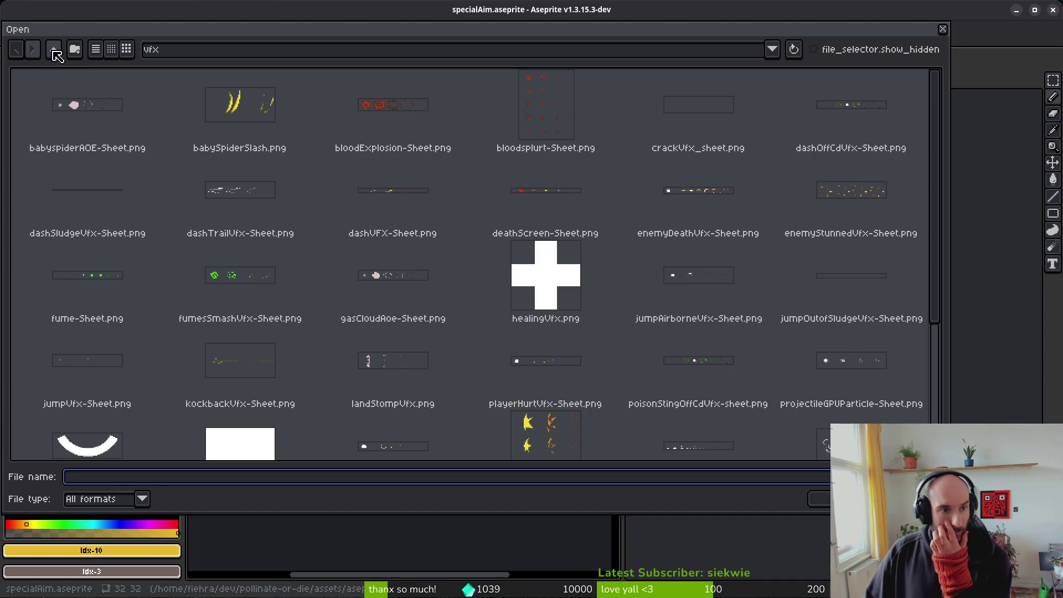
left_click(53, 49)
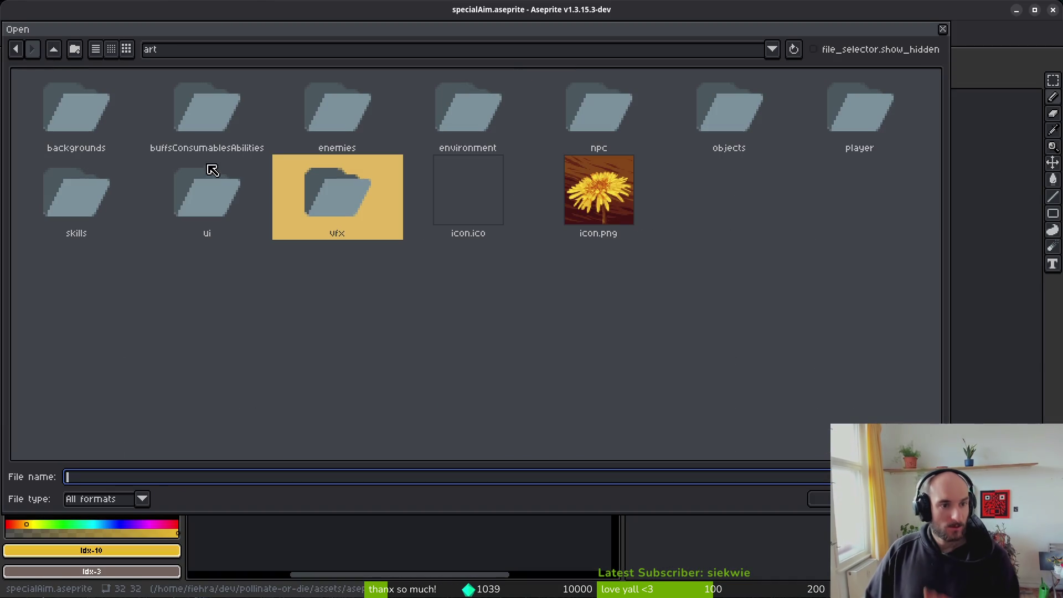
left_click(54, 49)
double_click(149, 118)
scroll(539, 310, "down", 4)
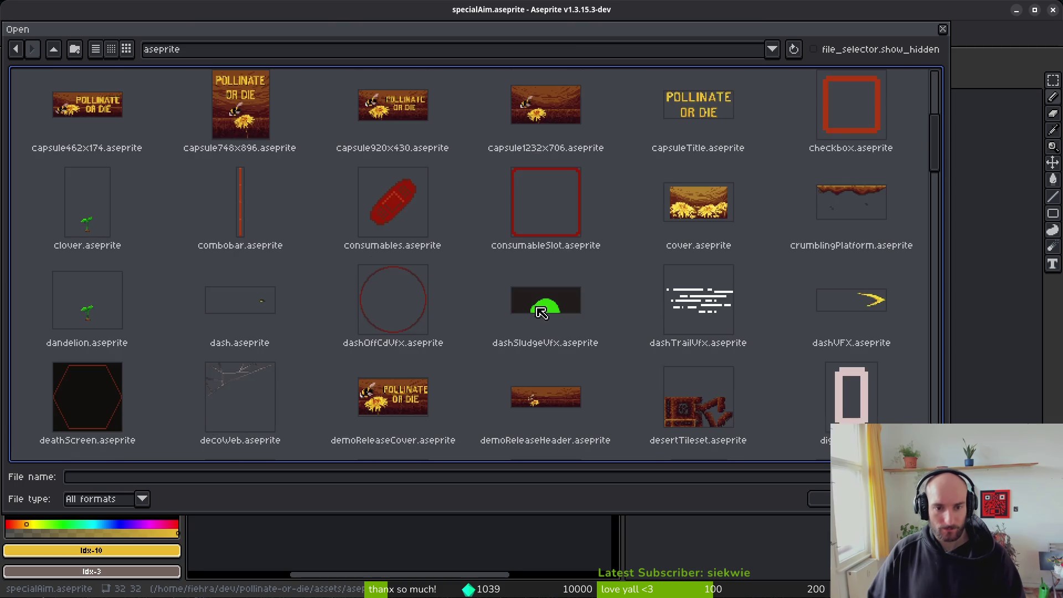
scroll(540, 312, "up", 2)
left_click(535, 258)
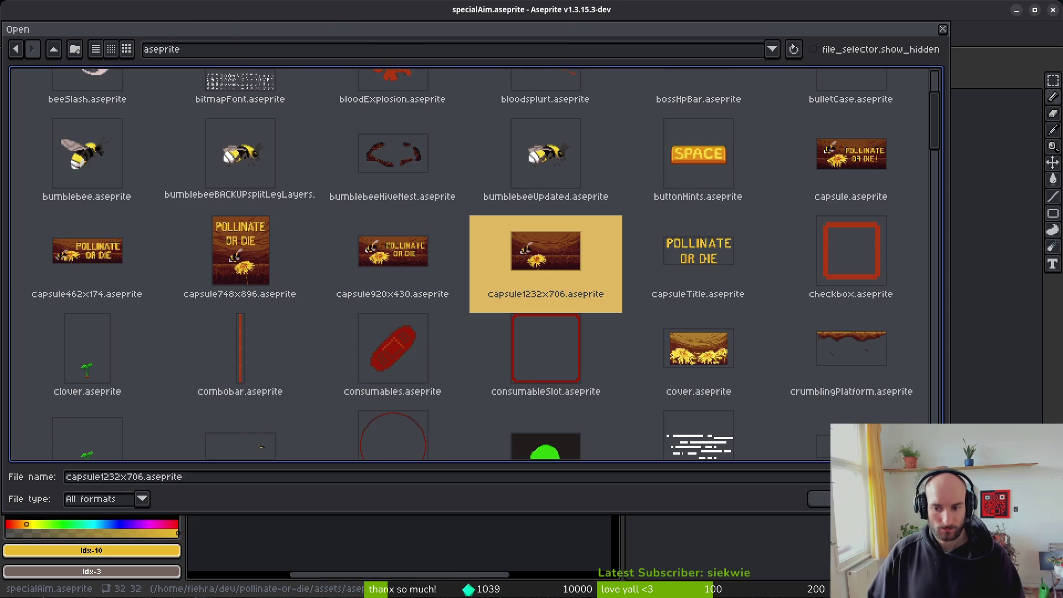
left_click(817, 498)
Step: Pan around the bee artwork and marquee-select a rectangle around the whole image
scroll(469, 335, "down", 5)
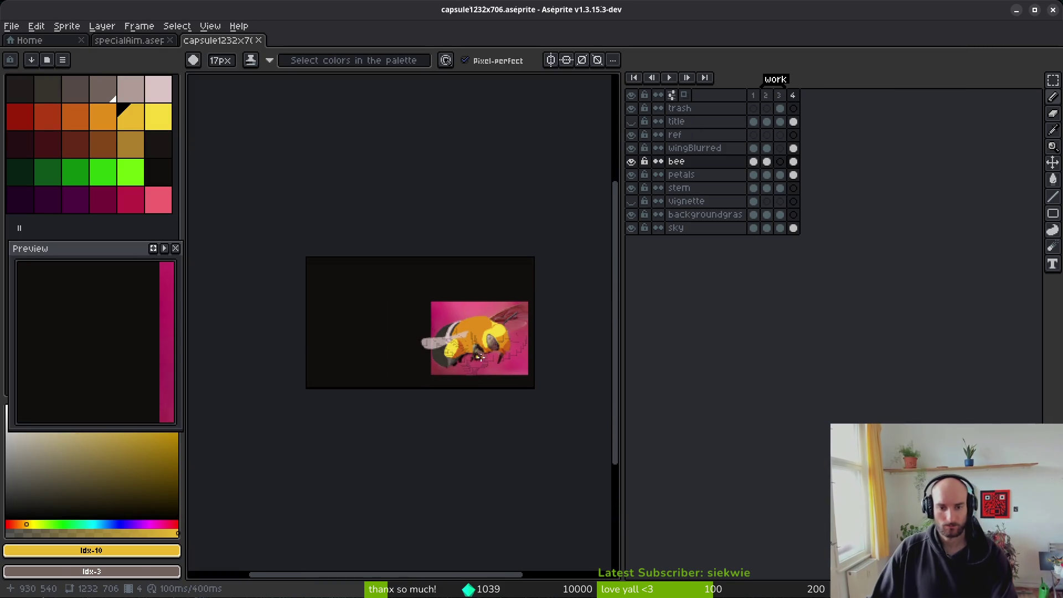
scroll(450, 383, "right", 1)
scroll(450, 384, "up", 1)
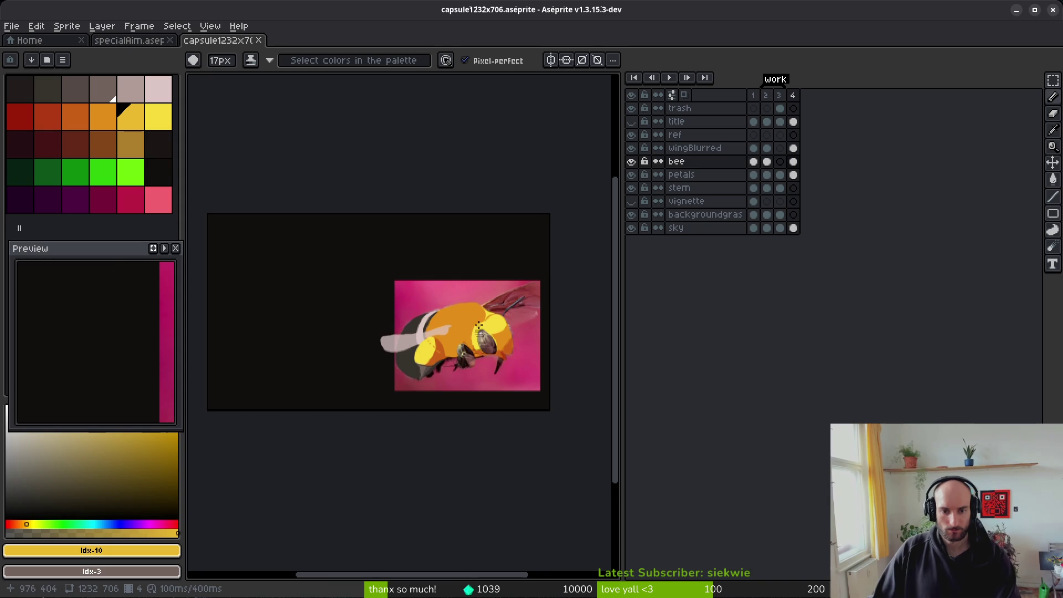
scroll(491, 367, "up", 1)
scroll(501, 376, "left", 1)
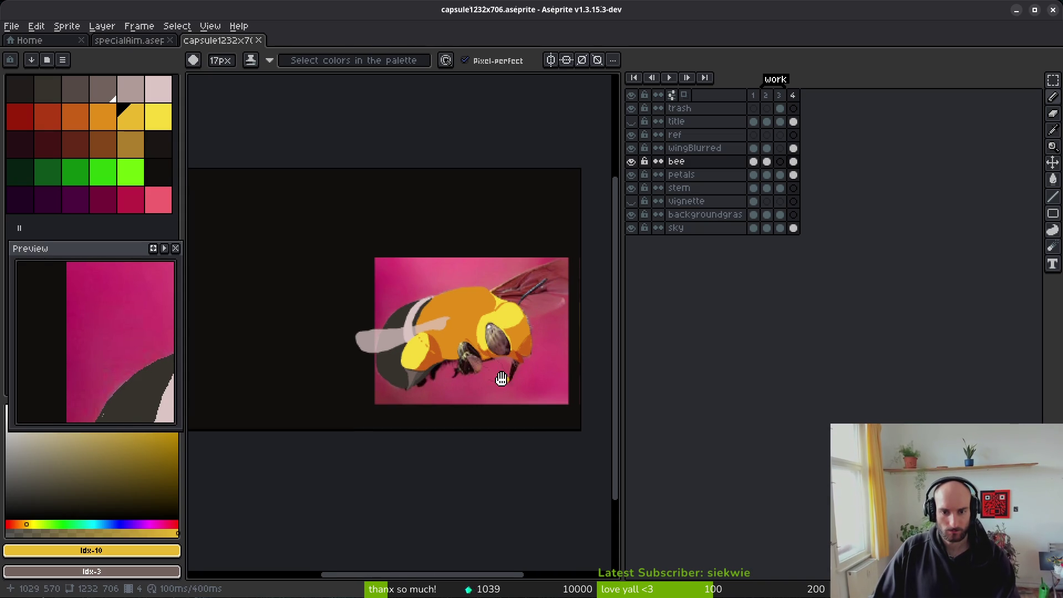
scroll(508, 380, "right", 1)
key("m")
left_click_drag(279, 241, 572, 430)
Step: Deselect, eyedrop the leg's grey, and select frame 4 of the bee layer for painting
key("ctrl+d")
scroll(460, 344, "up", 4)
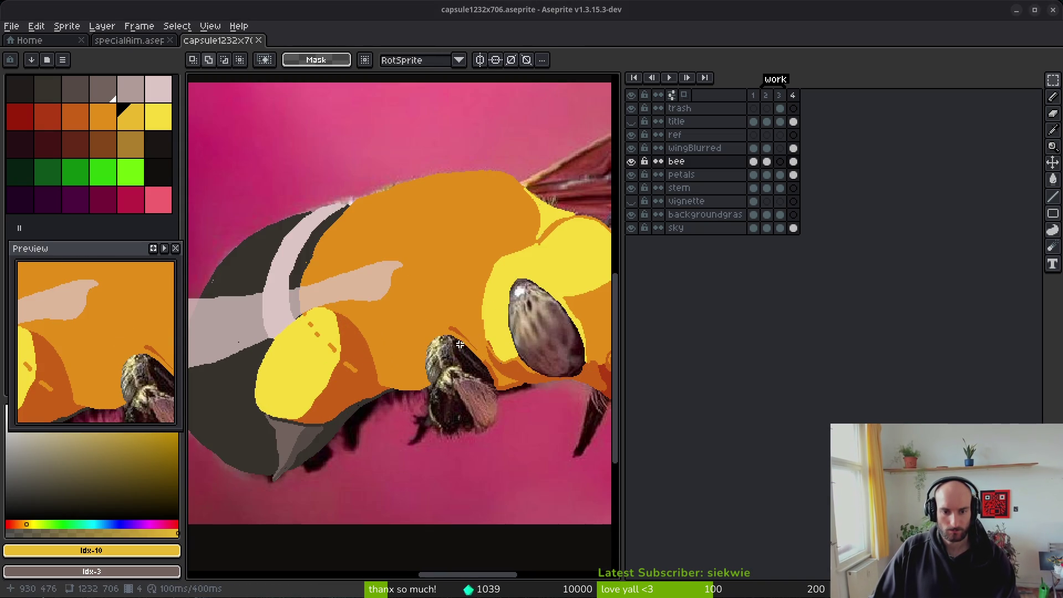
scroll(510, 371, "down", 2)
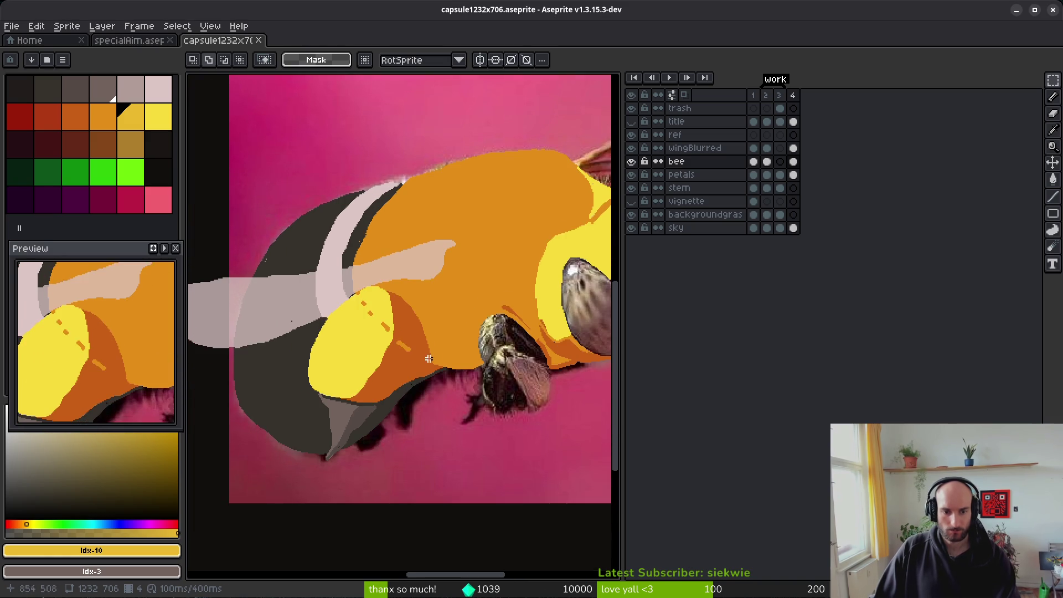
scroll(292, 327, "up", 2)
key("i")
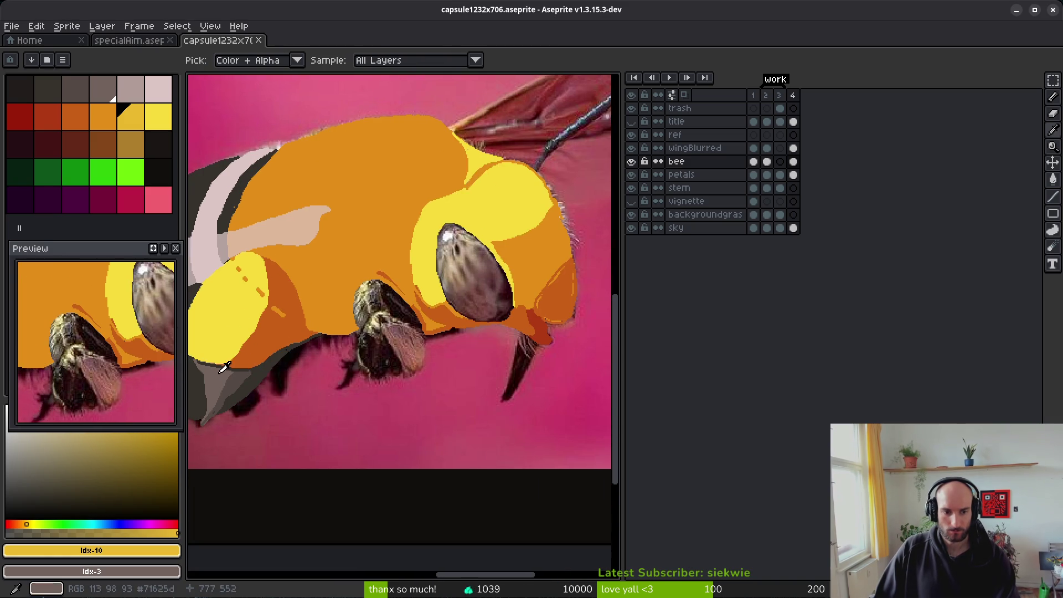
left_click(243, 370)
key("m")
scroll(497, 343, "up", 3)
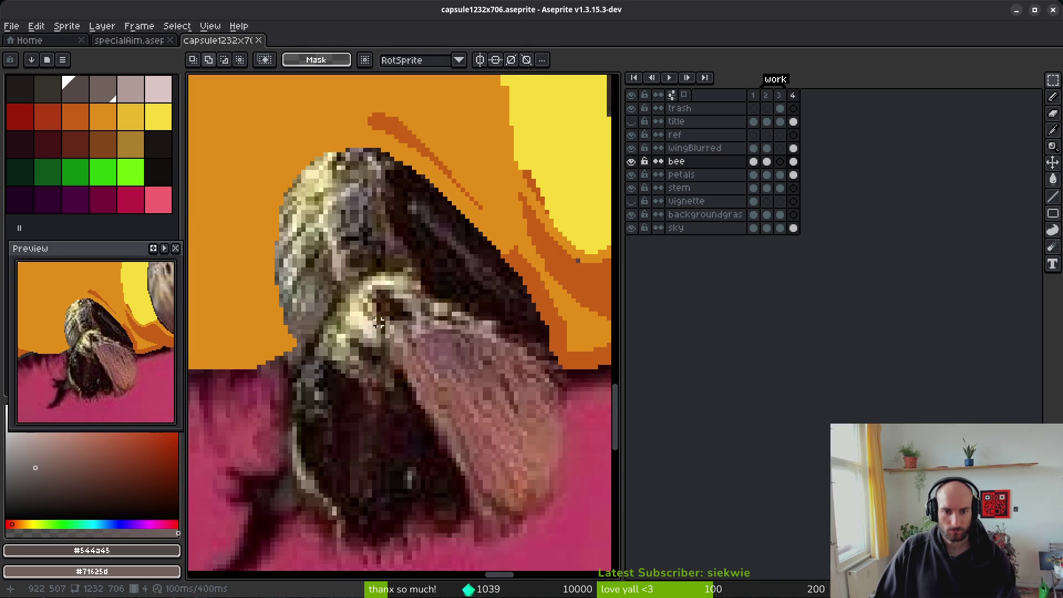
scroll(497, 343, "down", 2)
scroll(297, 434, "up", 2)
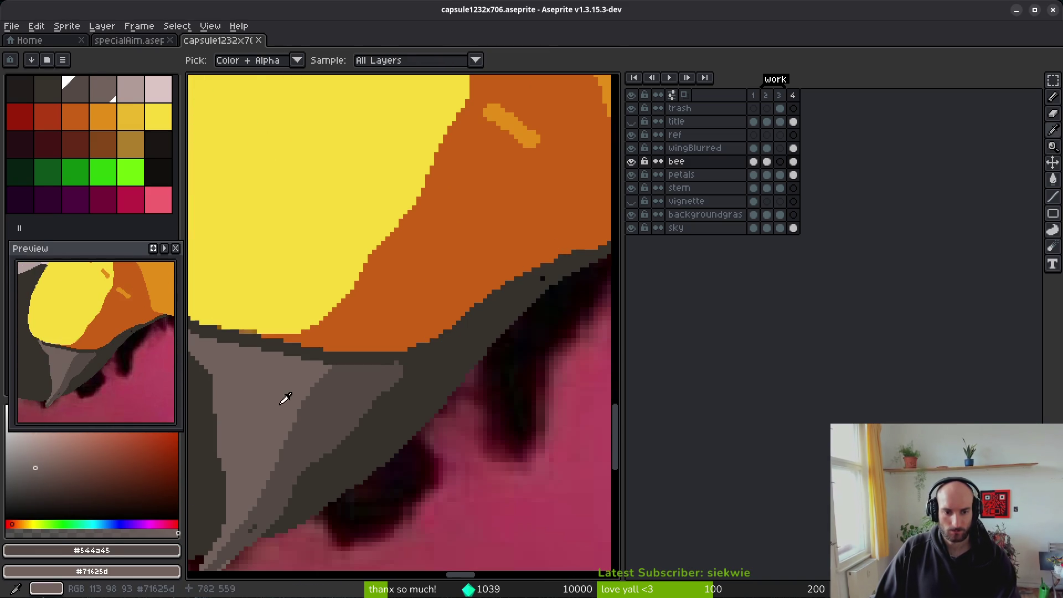
key("x")
key("i")
key("b")
scroll(388, 387, "down", 1)
scroll(437, 384, "up", 1)
left_click(792, 161)
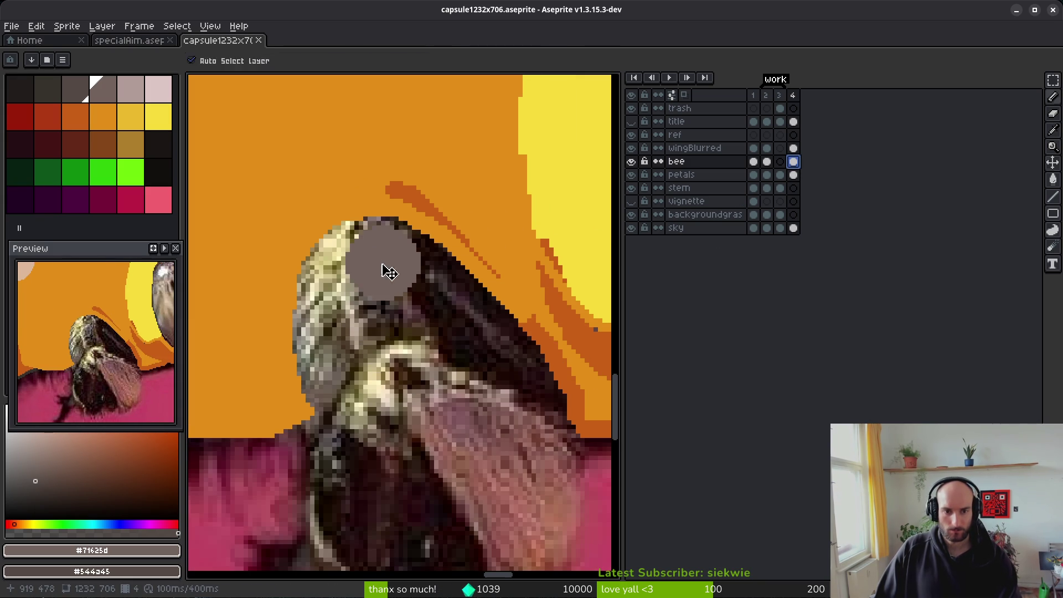
Step: Paint grey over the bee's neck and head edge with a 7px, then 4px pencil
key("minus")
key("minus")
key("minus")
mouse_move(388, 237)
left_mouse_down()
mouse_move(327, 254)
mouse_move(314, 306)
left_mouse_up()
key("ctrl+z")
mouse_move(331, 412)
left_mouse_down()
mouse_move(437, 326)
mouse_move(371, 329)
mouse_move(346, 362)
left_mouse_up()
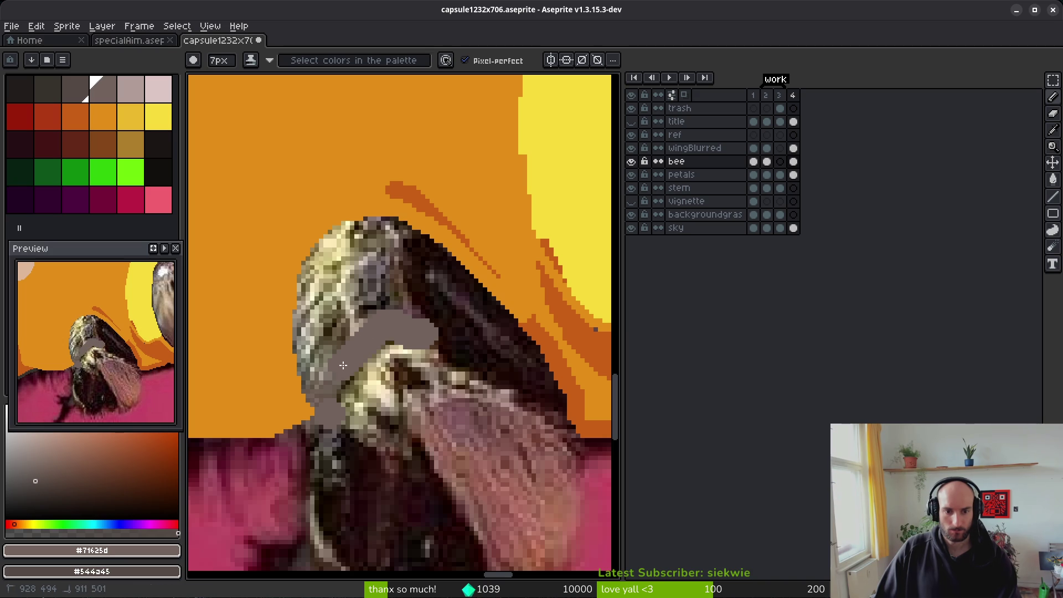
key("minus")
key("minus")
key("minus")
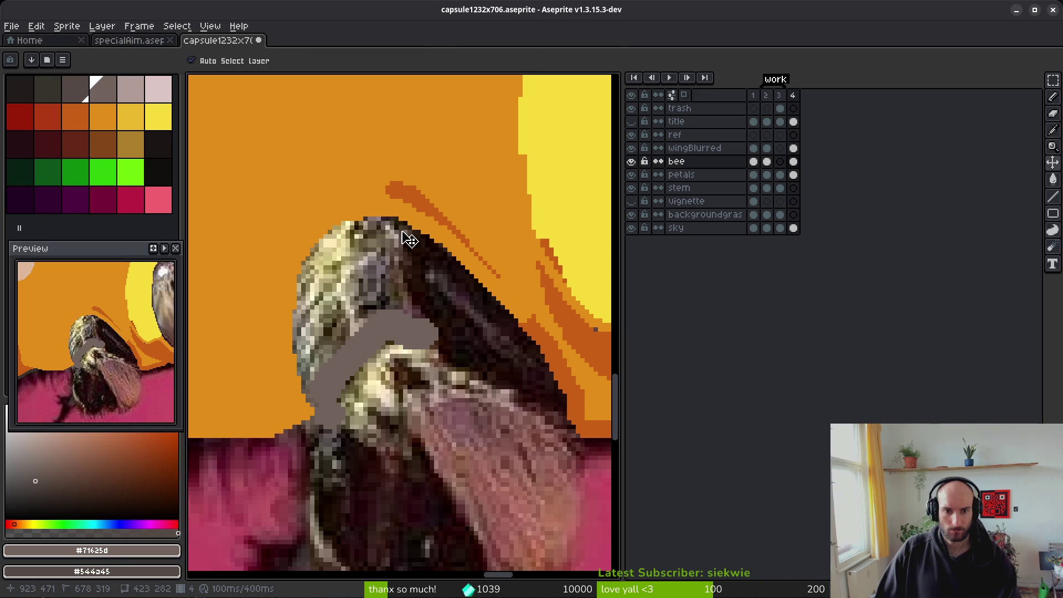
mouse_move(399, 228)
left_mouse_down()
mouse_move(401, 315)
mouse_move(400, 297)
left_mouse_up()
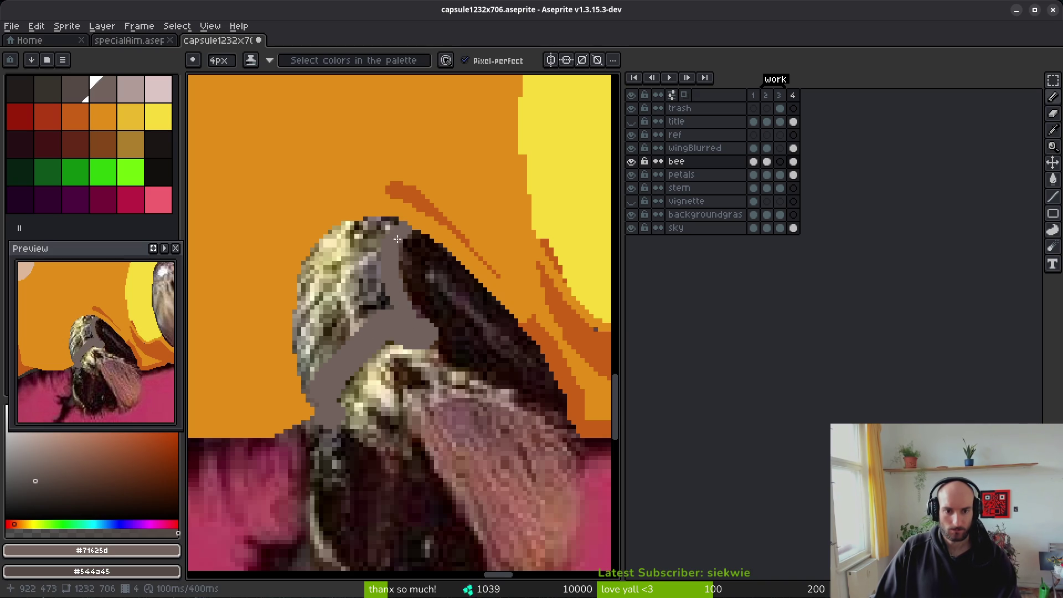
left_click_drag(397, 244, 395, 259)
Step: Bucket-fill the head area grey and cover the dark head edge with grey pixels
key("g")
left_click(362, 299)
key("b")
left_click_drag(390, 270, 395, 285)
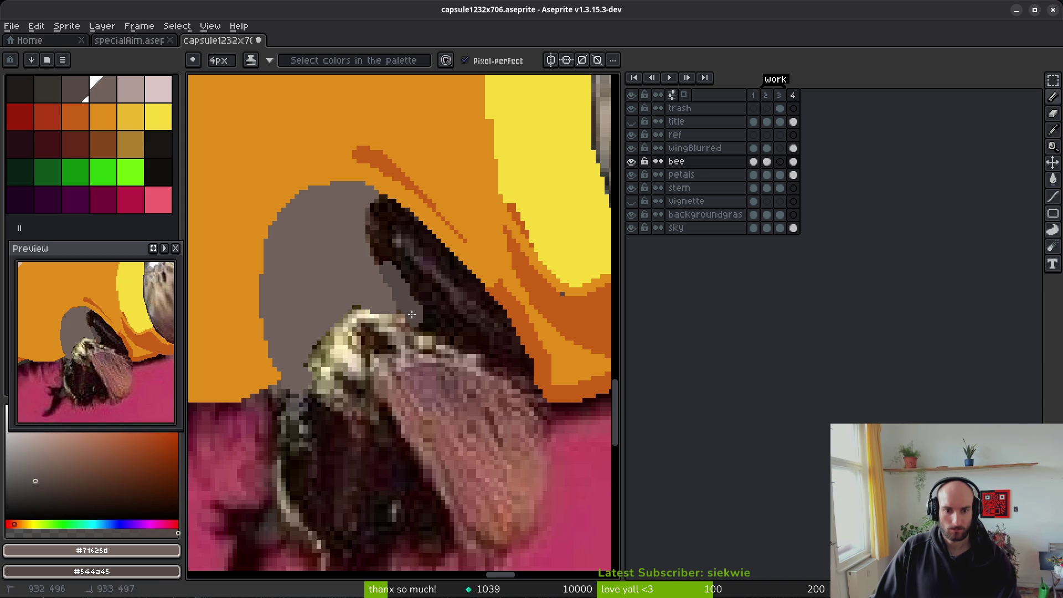
mouse_move(441, 336)
left_mouse_down()
mouse_move(530, 380)
mouse_move(498, 372)
left_mouse_up()
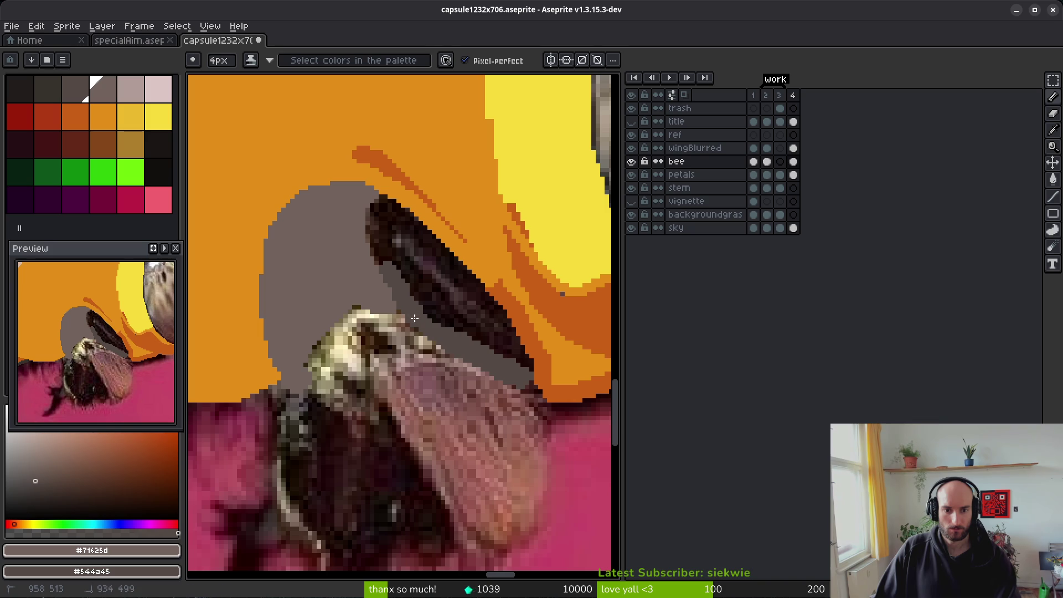
Step: Outline the lower leg's edges in grey and touch up leftover dark pixels
left_click_drag(415, 320, 429, 288)
mouse_move(401, 375)
left_mouse_down()
mouse_move(432, 291)
mouse_move(492, 286)
left_mouse_up()
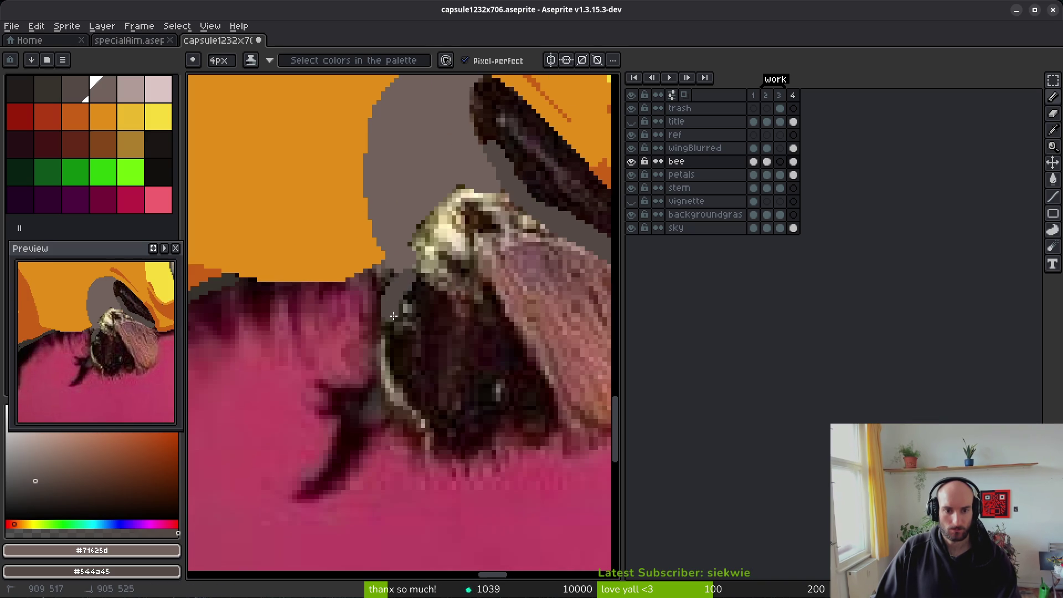
mouse_move(390, 365)
left_mouse_down()
mouse_move(403, 408)
mouse_move(389, 377)
left_mouse_up()
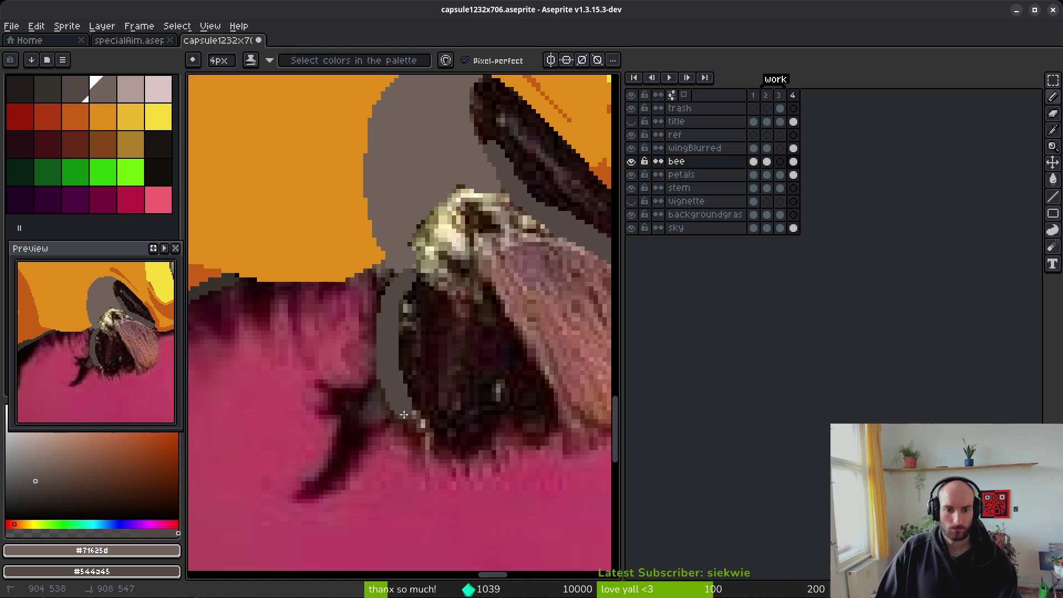
left_click_drag(485, 436, 487, 439)
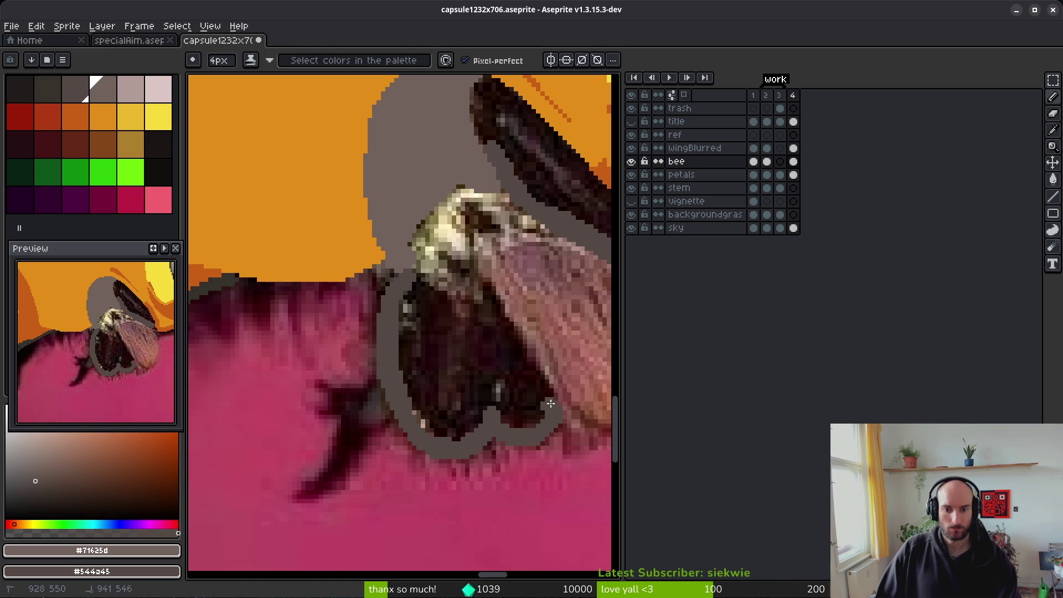
mouse_move(496, 332)
left_mouse_down()
mouse_move(487, 299)
mouse_move(497, 309)
left_mouse_up()
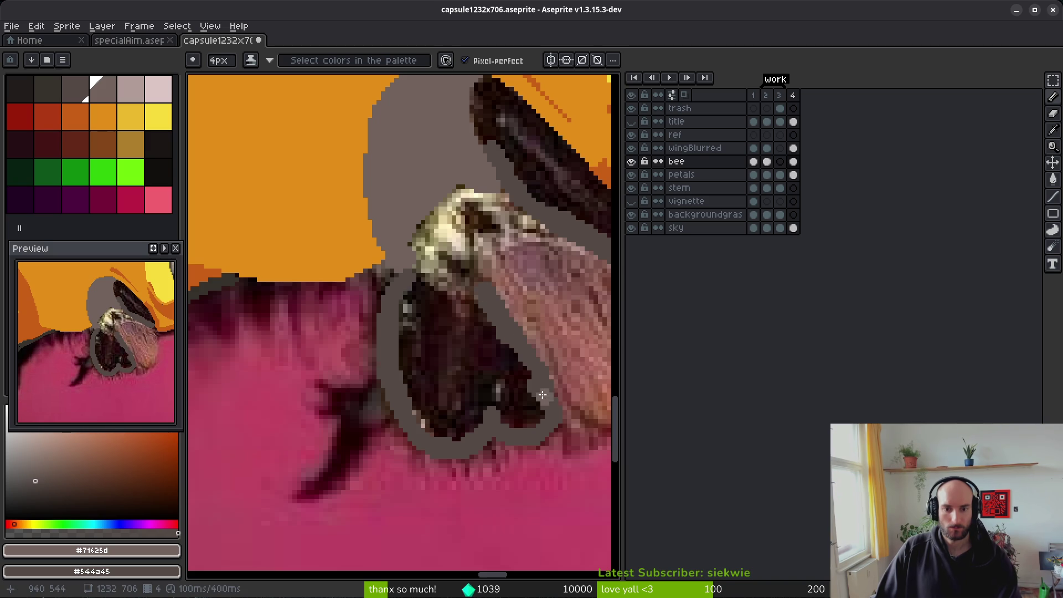
left_click_drag(415, 291, 417, 287)
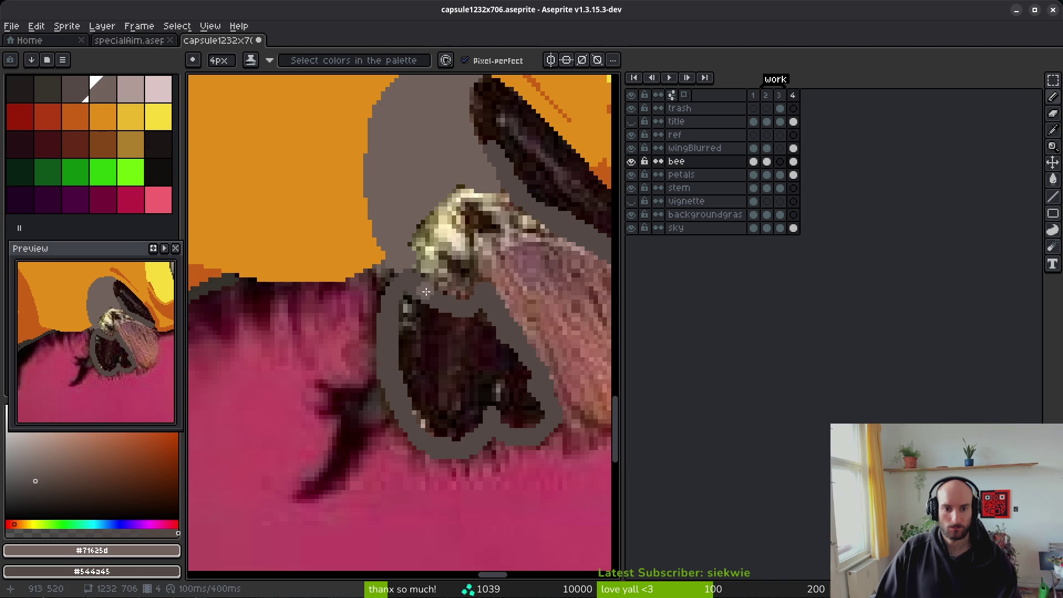
Step: Bucket-fill the dark leg area grey
key("g")
left_click(467, 372)
scroll(480, 354, "right", 3)
key("b")
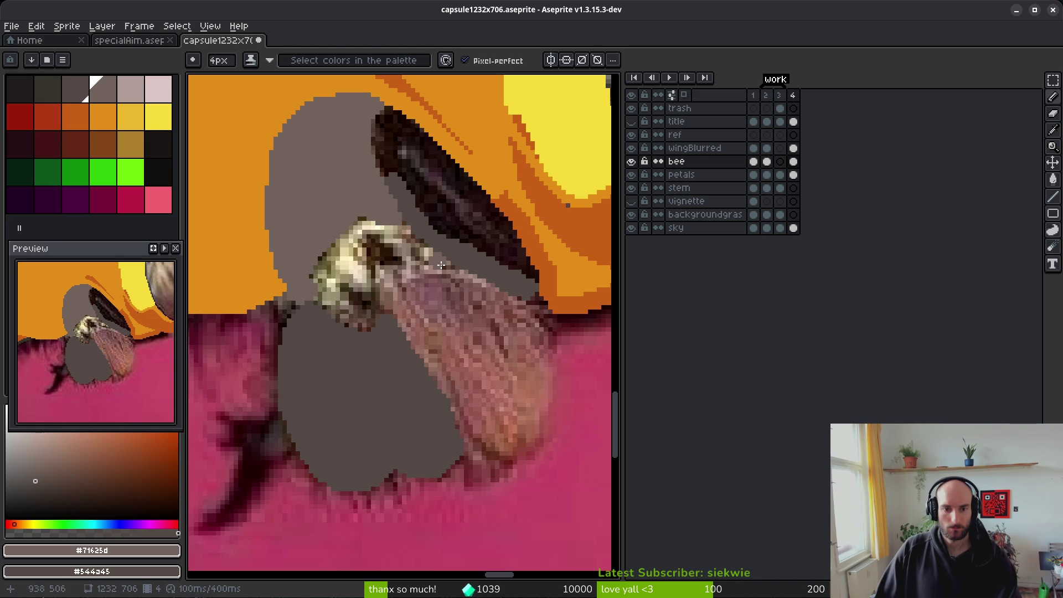
Step: Pick the darkest palette grey and fill the dark wing region and lower leg blob
left_click(436, 288, "alt")
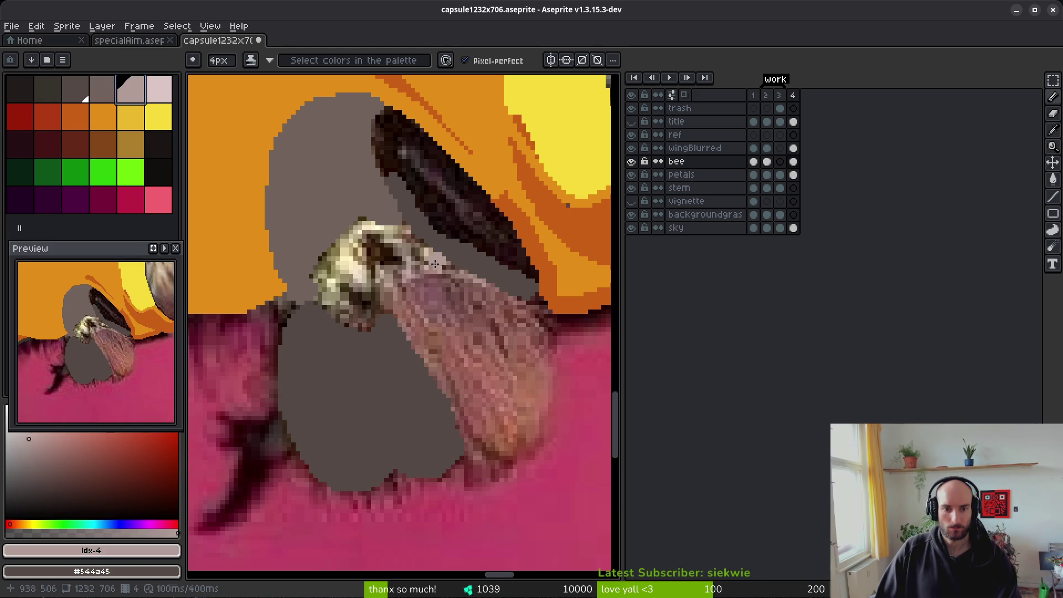
left_click(75, 91)
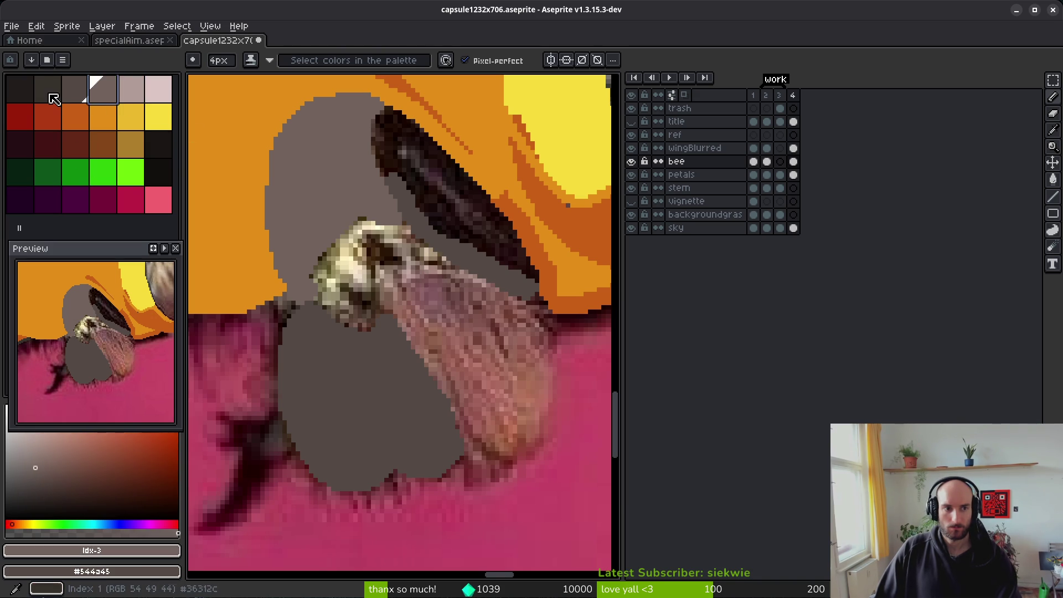
left_click(47, 90)
left_click(429, 318)
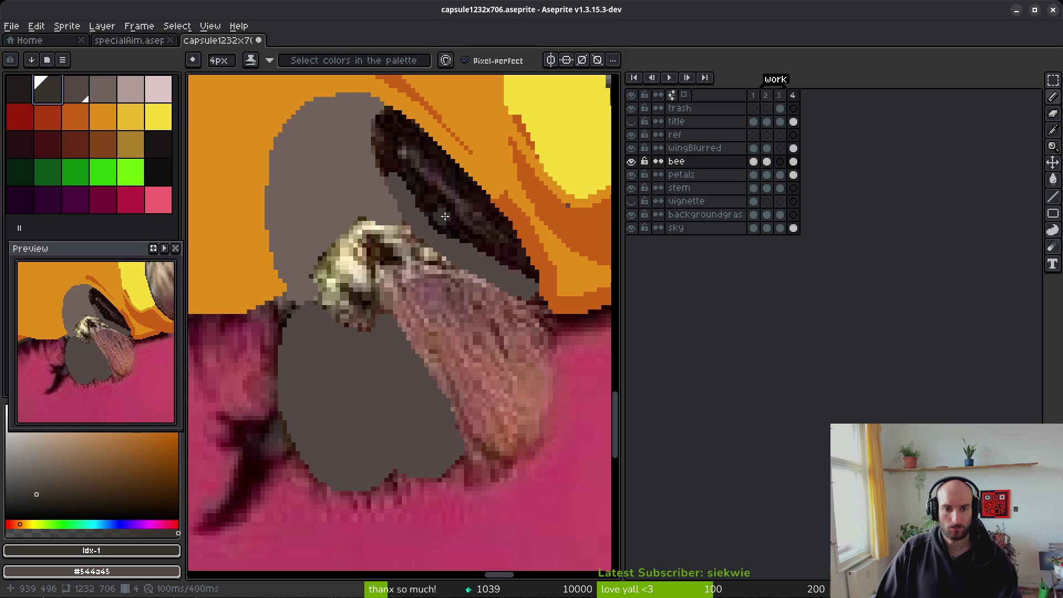
key("g")
left_click(472, 229)
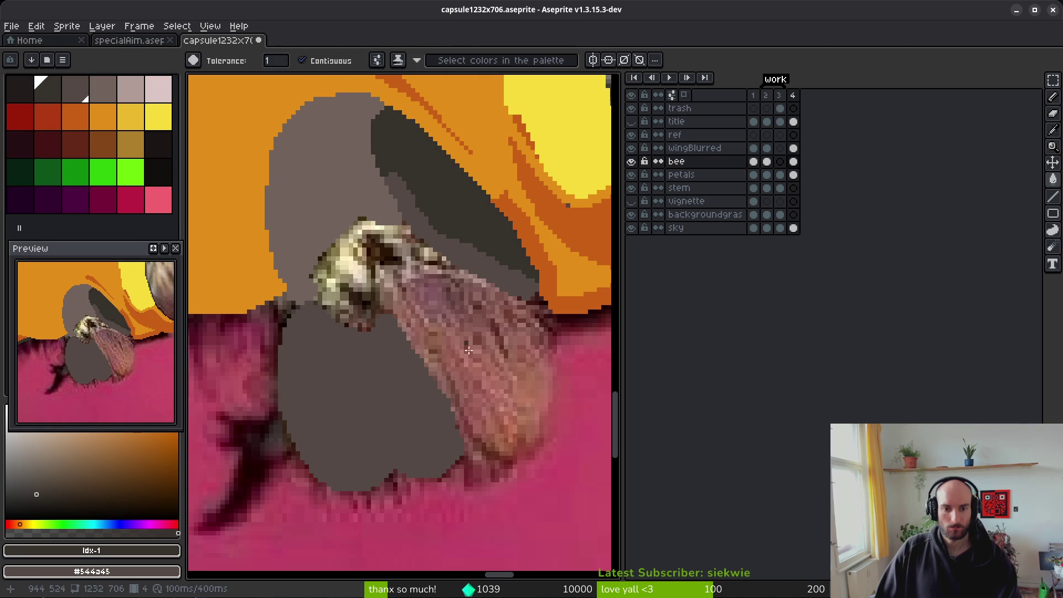
left_click(386, 404)
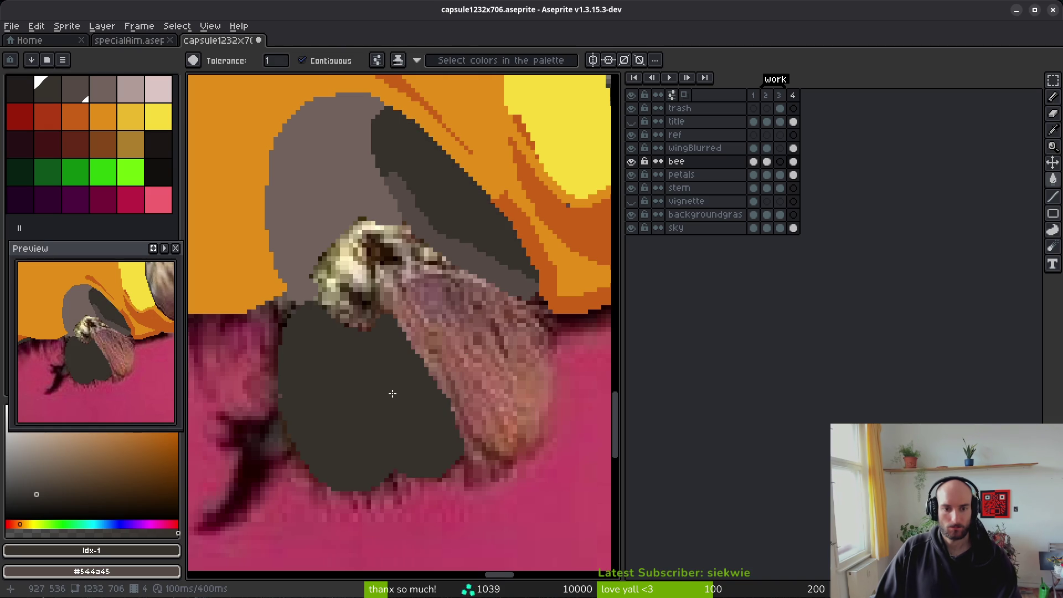
Step: Draw dark grey pencil strokes and a straight line along the wing edge near the head
left_click(455, 257)
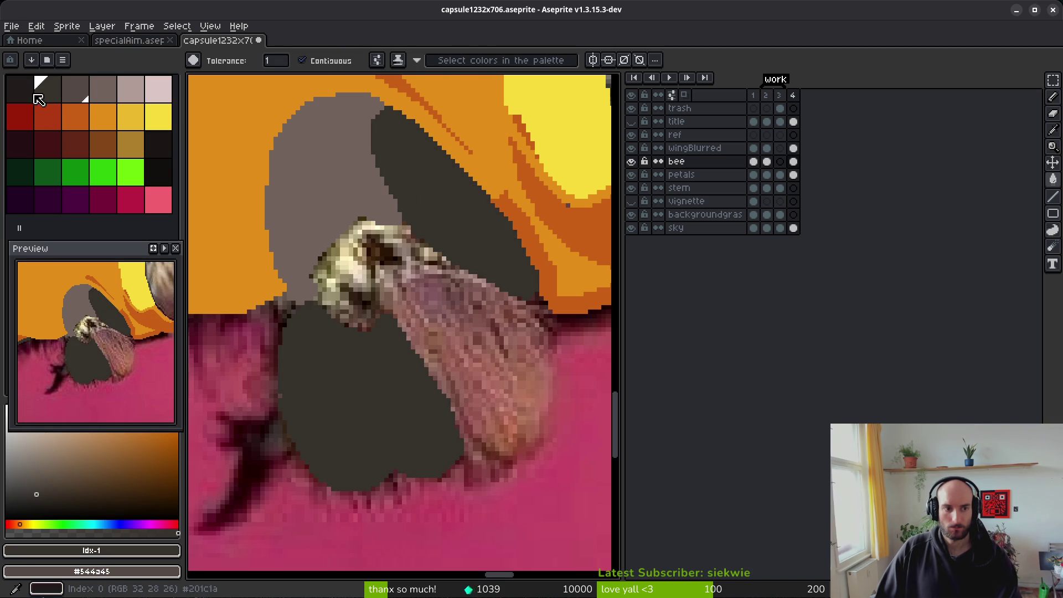
left_click(75, 88)
key("b")
left_click_drag(431, 252, 451, 277)
left_click(437, 277, "shift")
left_click(399, 312, "shift")
key("g")
key("b")
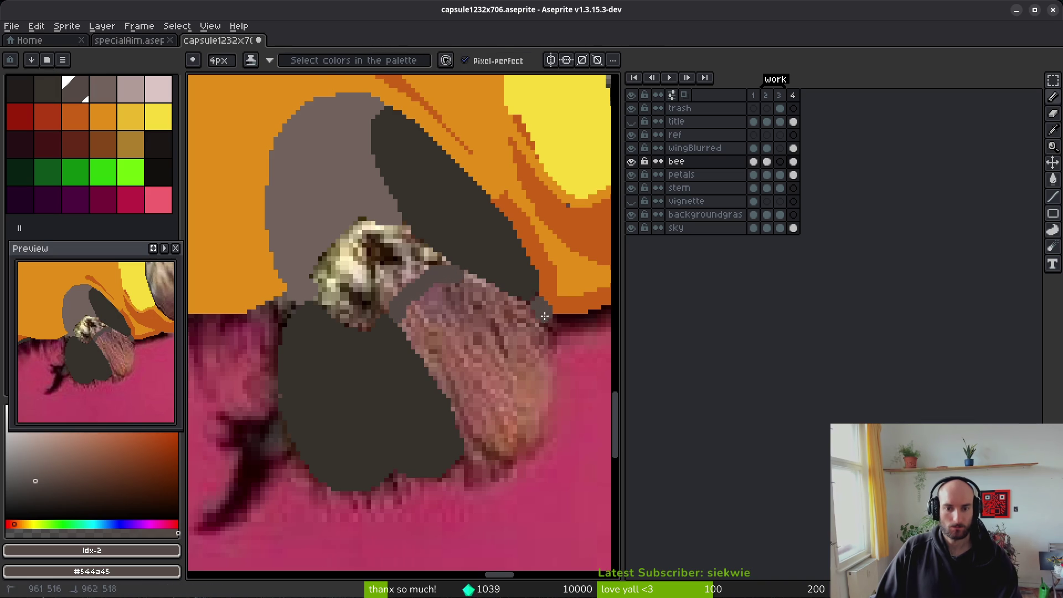
left_click_drag(546, 348, 548, 329)
left_click_drag(543, 410, 509, 449)
Step: Add grey strokes along the wing edge and fill areas with darker and lighter grey
scroll(474, 452, "up", 3)
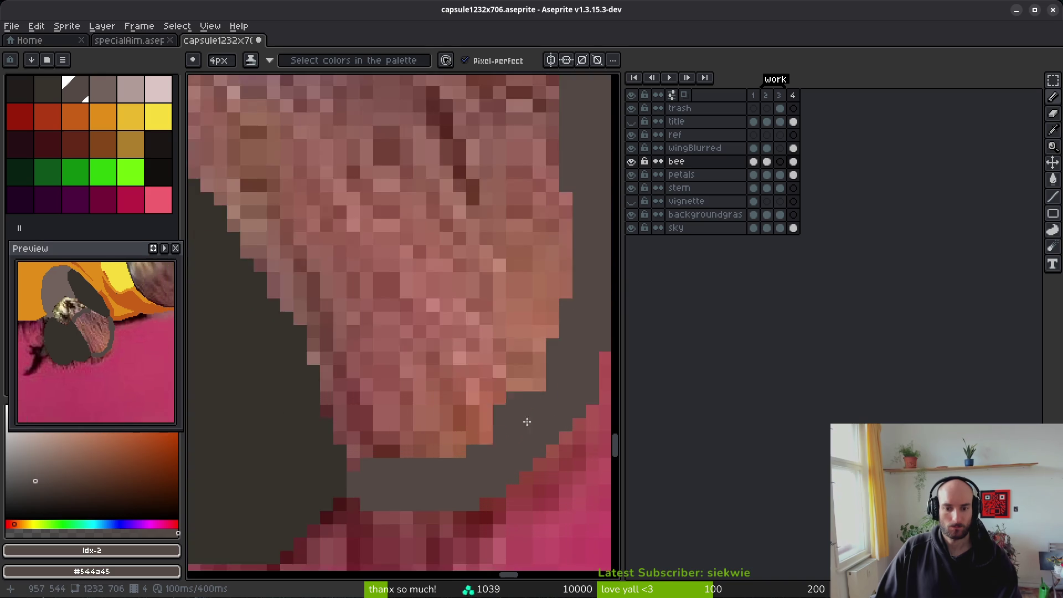
left_click_drag(467, 346, 386, 427)
left_click(368, 311)
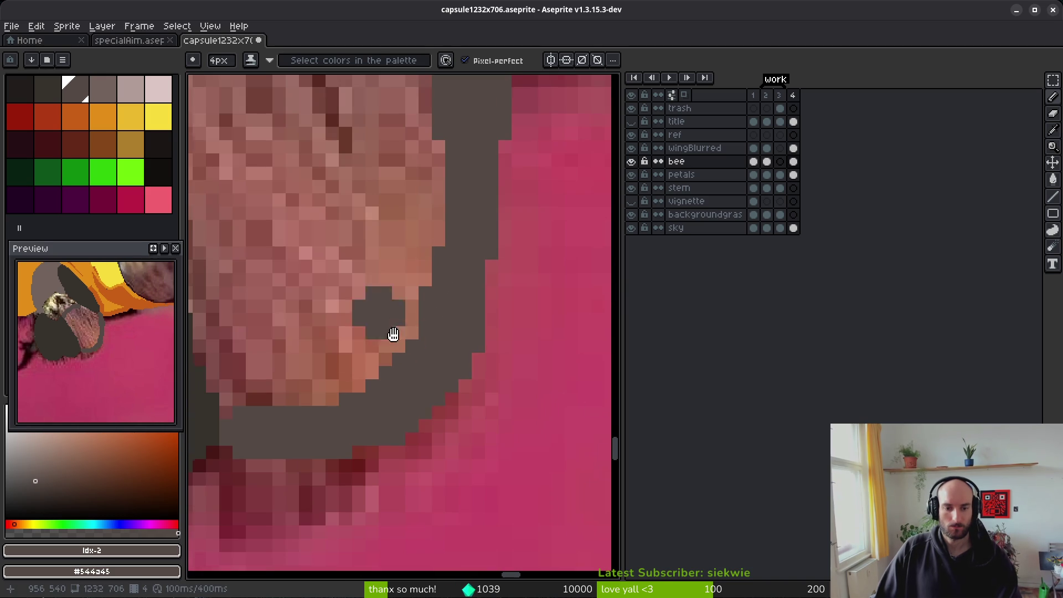
scroll(377, 311, "down", 3)
key("g")
left_click_drag(481, 377, 556, 432)
left_click(455, 336)
right_click(459, 346)
left_click(430, 339, "alt")
left_click(429, 339)
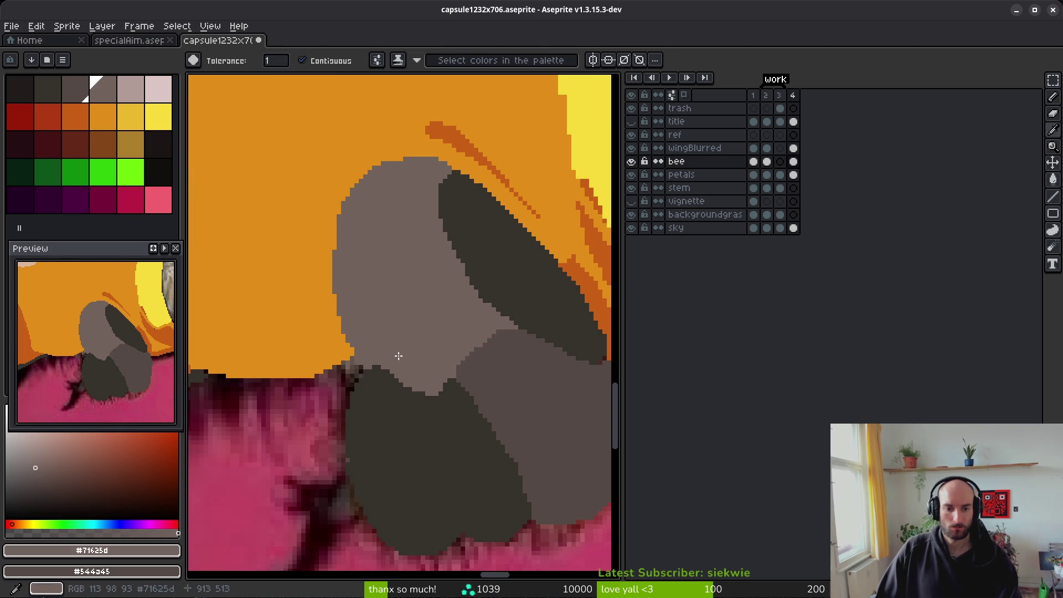
Step: Undo and redo the last strokes, then hide the bee layer to reveal the photo
scroll(404, 346, "down", 5)
scroll(410, 339, "up", 5)
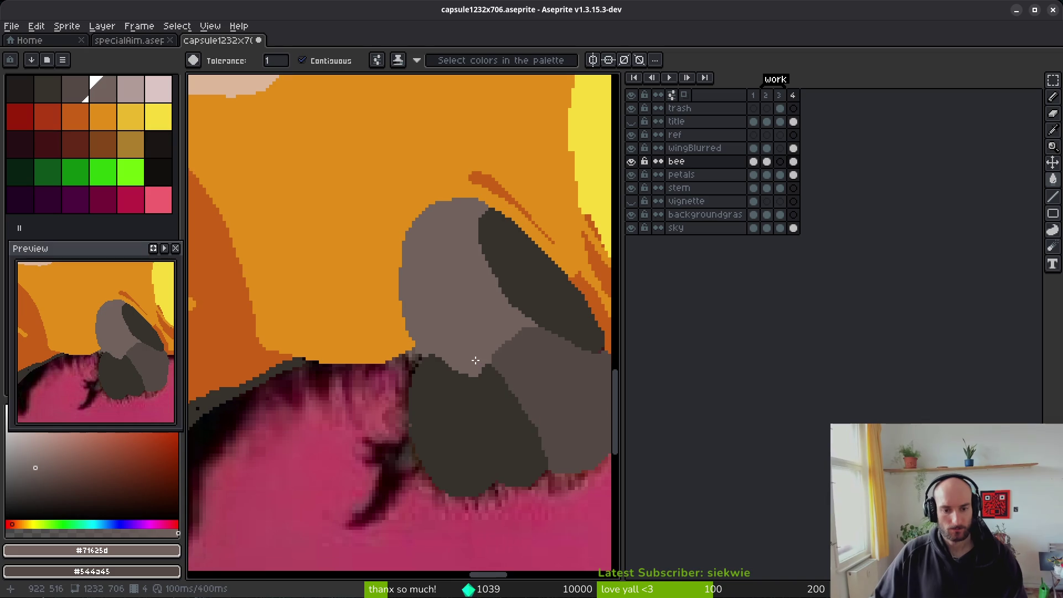
key("ctrl+z")
key("ctrl+z")
key("ctrl+z")
key("ctrl+z")
key("ctrl+z")
key("ctrl+z")
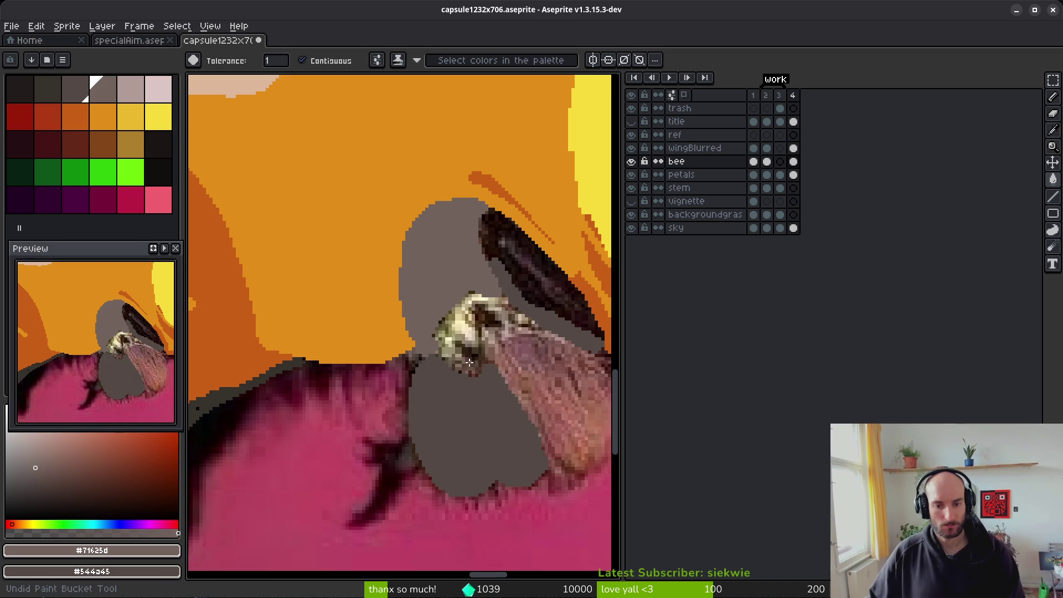
key("ctrl+y")
key("ctrl+y")
key("ctrl+y")
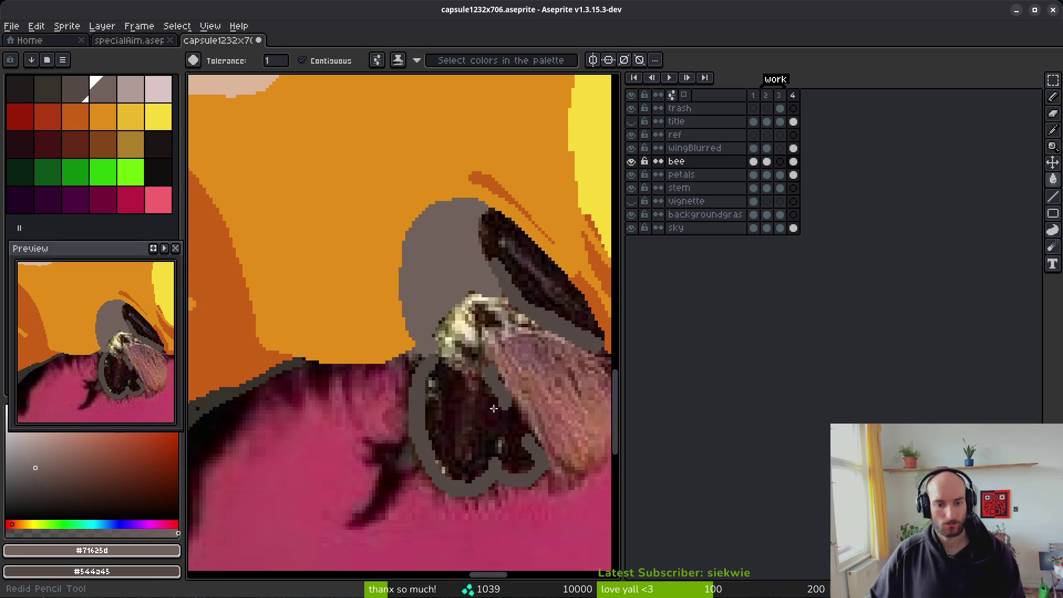
left_click(634, 161)
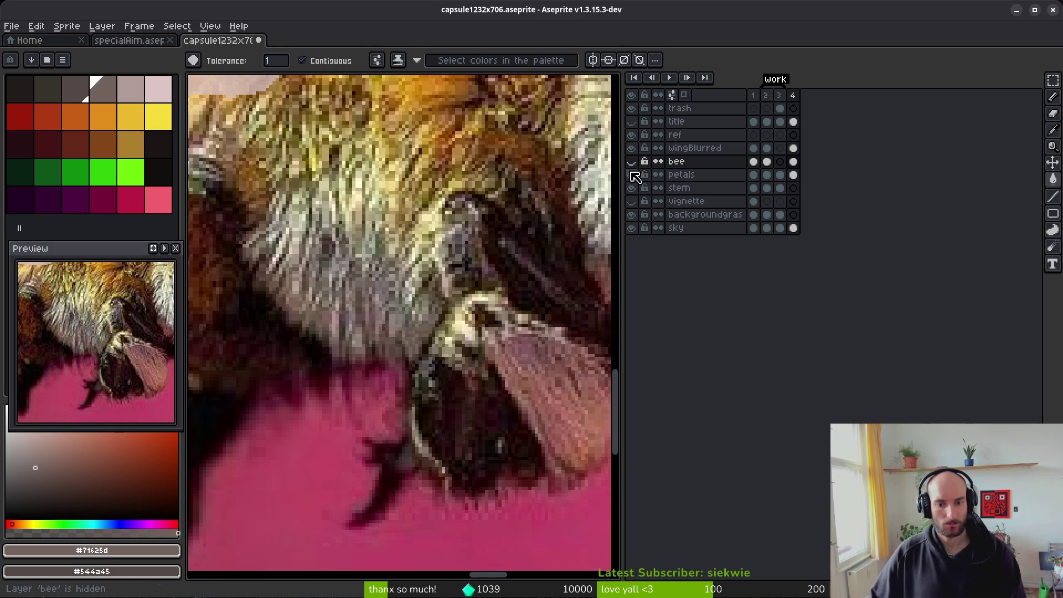
scroll(541, 387, "down", 5)
scroll(540, 375, "up", 5)
Step: Inspect the photo's bee leg and fur, then bring the browser search results forward
left_click_drag(514, 376, 480, 387)
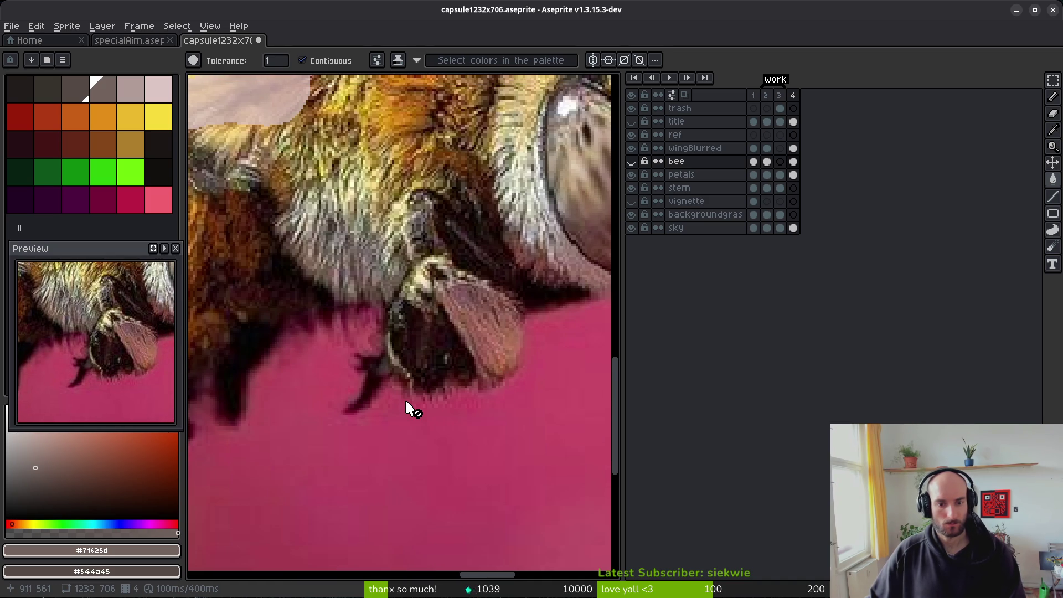
scroll(467, 363, "down", 5)
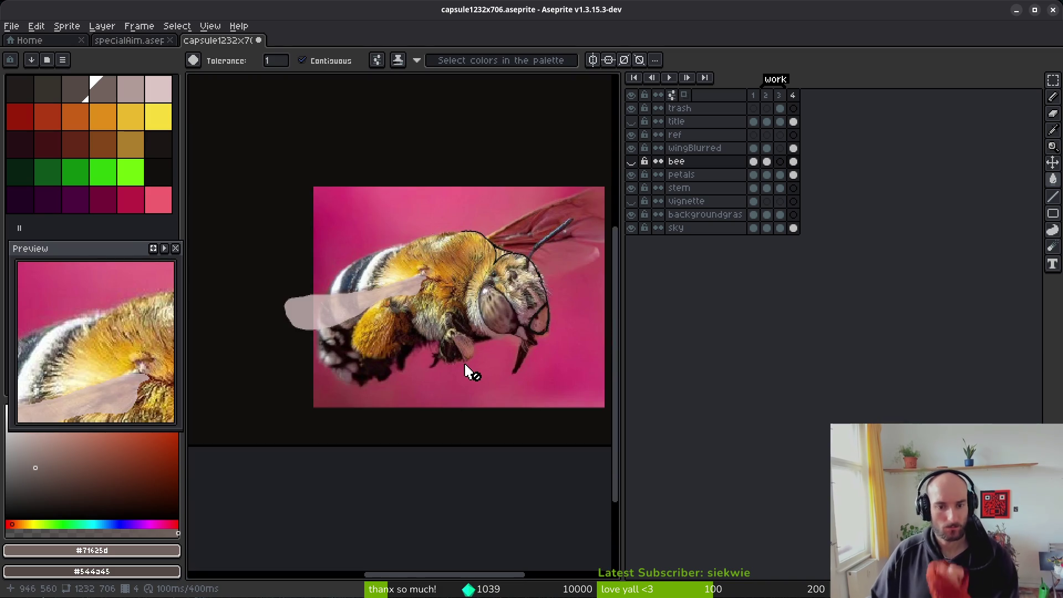
scroll(470, 366, "up", 5)
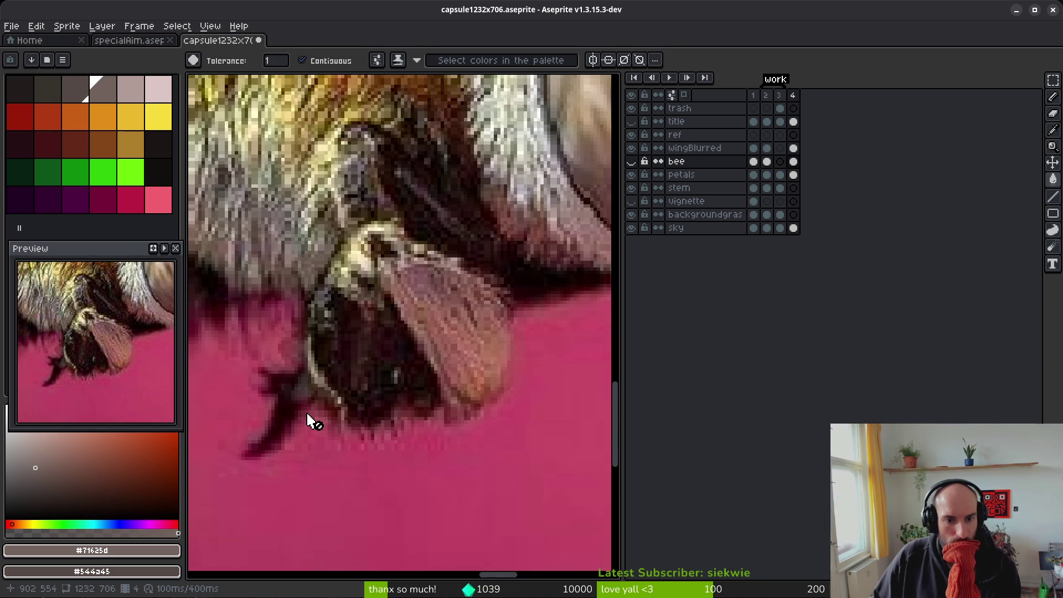
scroll(294, 270, "down", 5)
scroll(295, 269, "up", 5)
left_click_drag(294, 269, 380, 350)
scroll(421, 361, "down", 3)
scroll(421, 360, "up", 5)
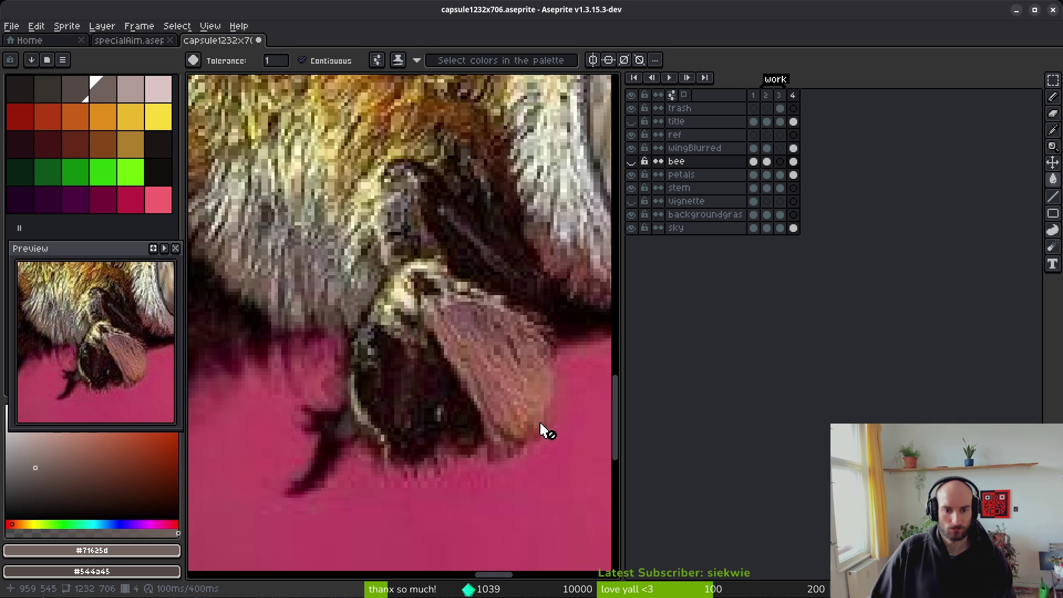
scroll(504, 432, "down", 5)
scroll(504, 432, "down", 1)
scroll(497, 416, "up", 4)
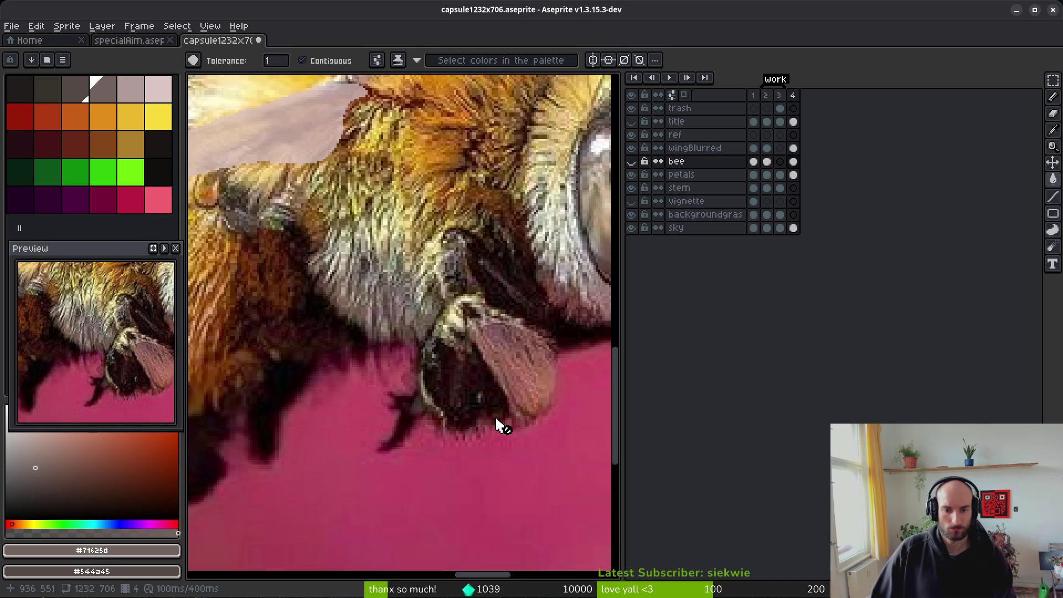
scroll(391, 392, "up", 1)
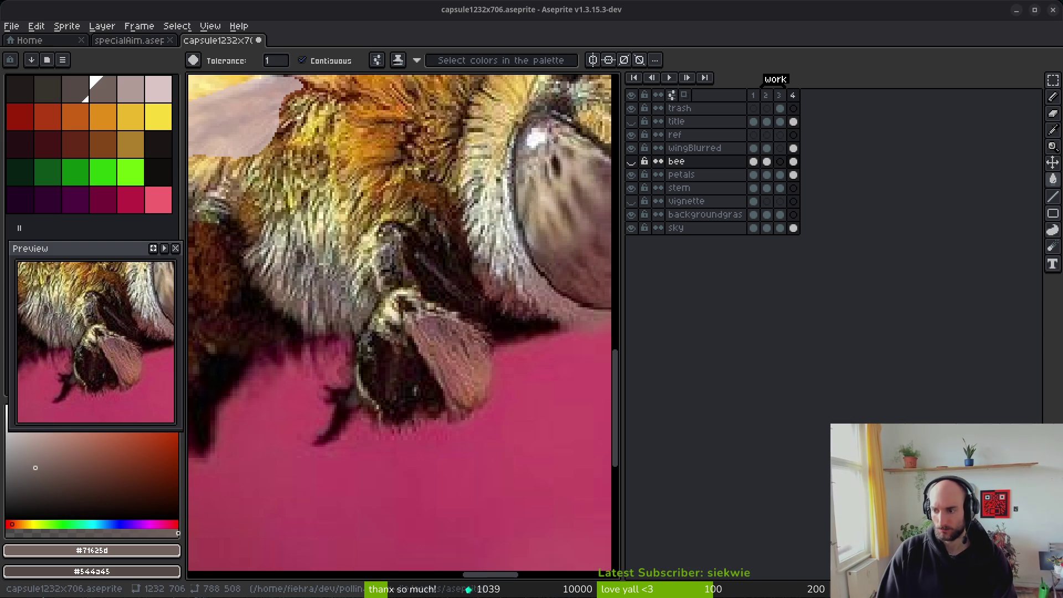
key("alt+Tab")
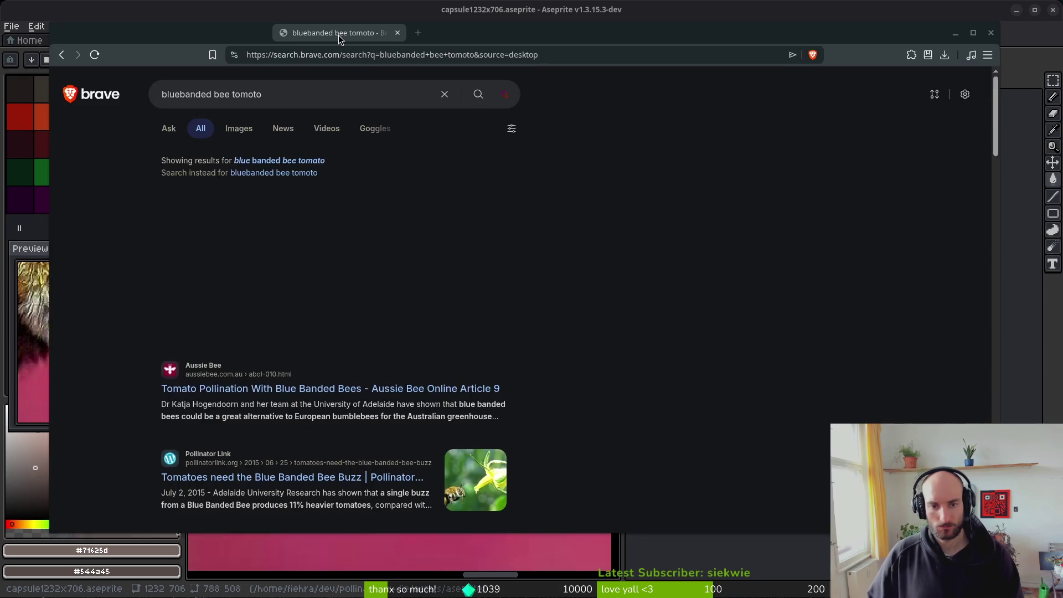
Step: Open the pollinatorlink.org article 'Tomatoes need the Blue Banded Bee Buzz' and skim it
scroll(327, 319, "down", 3)
left_click(475, 381)
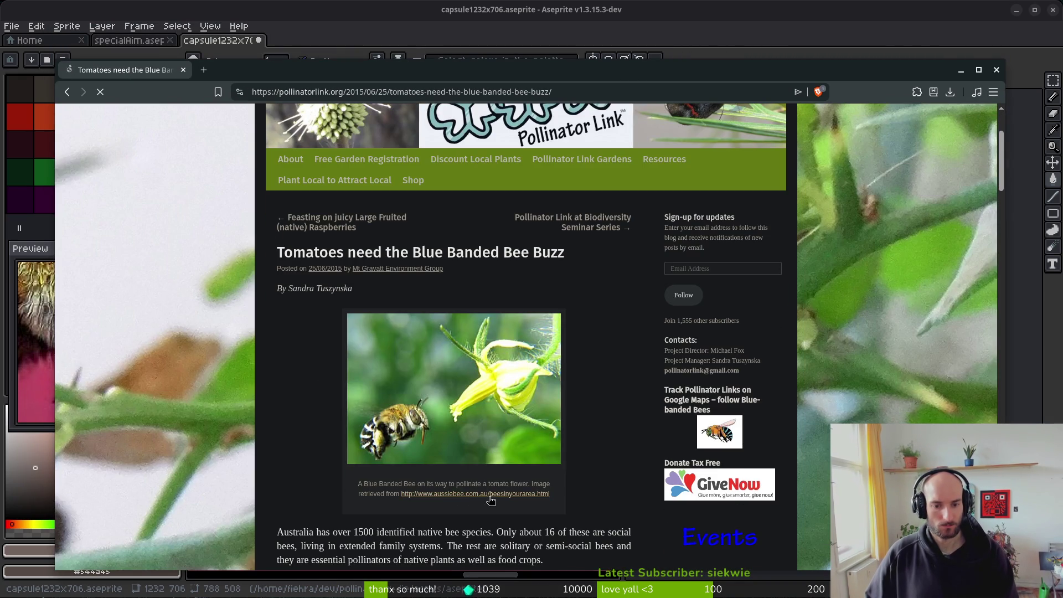
scroll(437, 390, "down", 20)
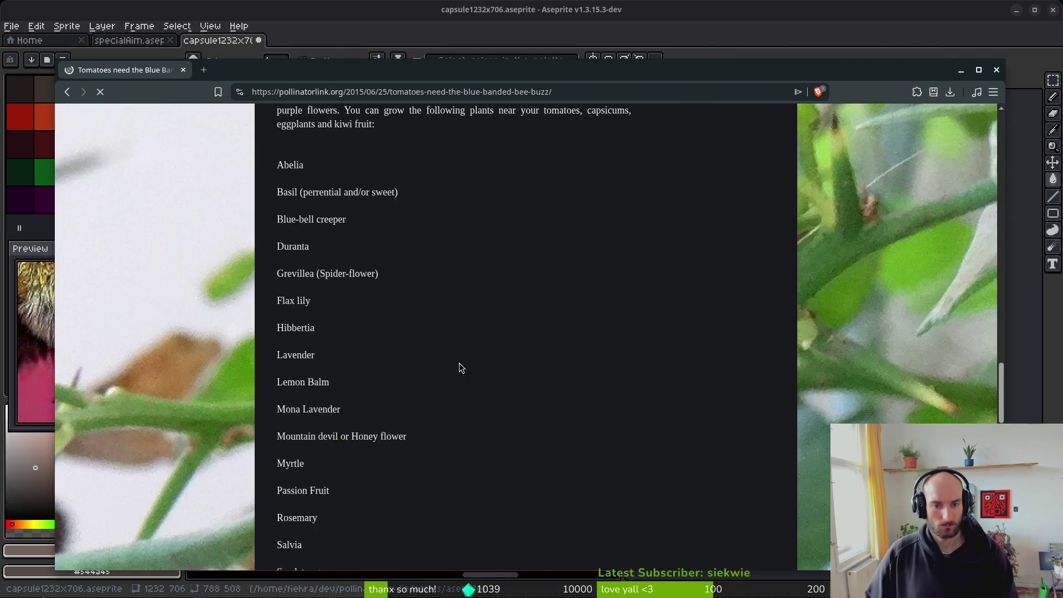
scroll(459, 370, "up", 10)
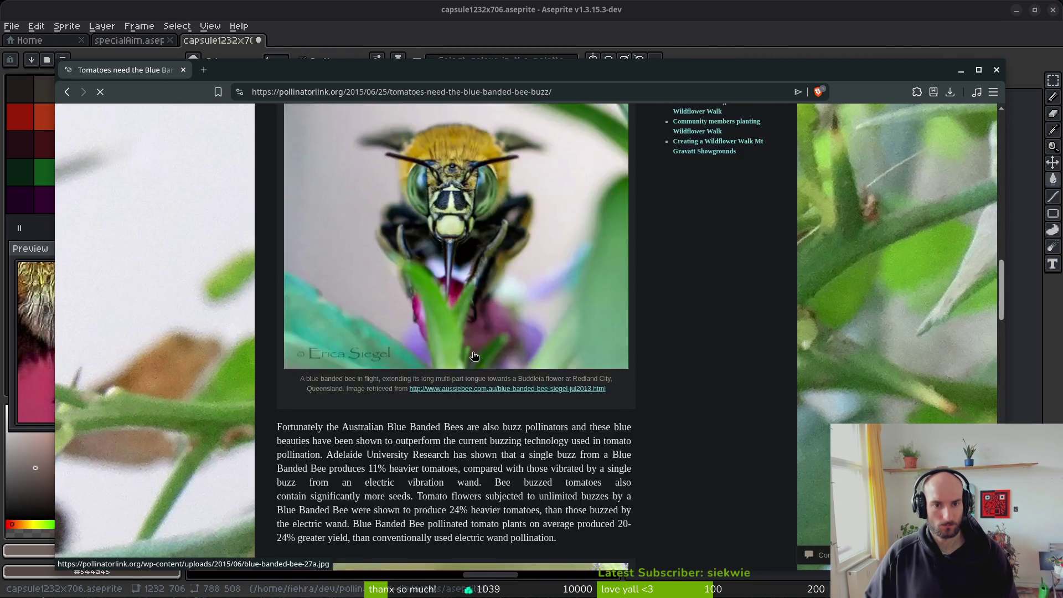
Step: Load YouTube in a new browser tab
key("ctrl+t")
type("yo")
key("Down")
key("Return")
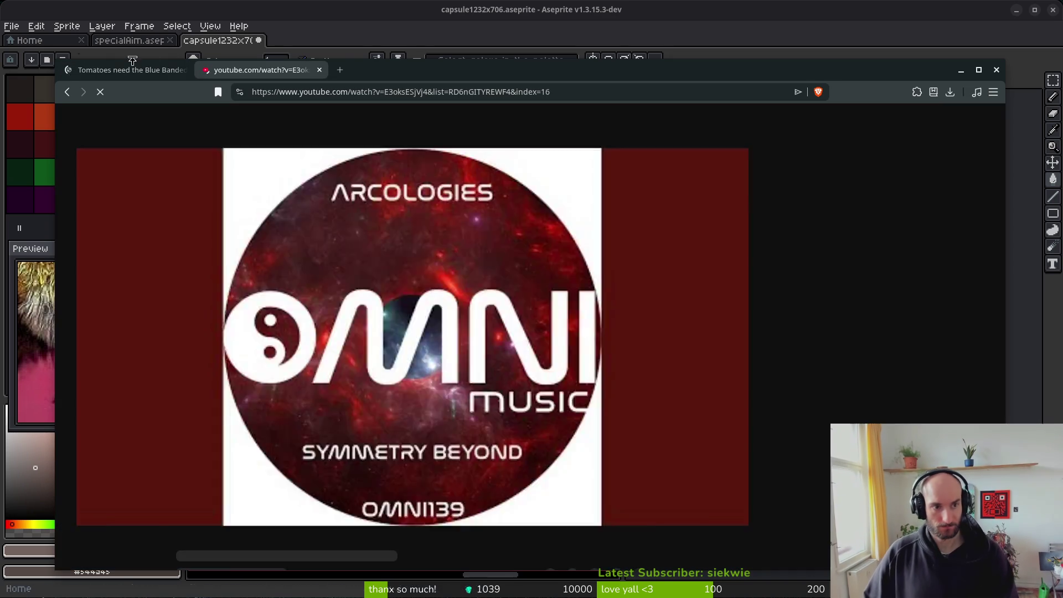
Step: Close the article tab, search YouTube for 'blue banded bee buzz pollination', and play the tomato video full screen
key("ctrl+shift+Tab")
key("ctrl+w")
left_click(382, 124)
type("blu")
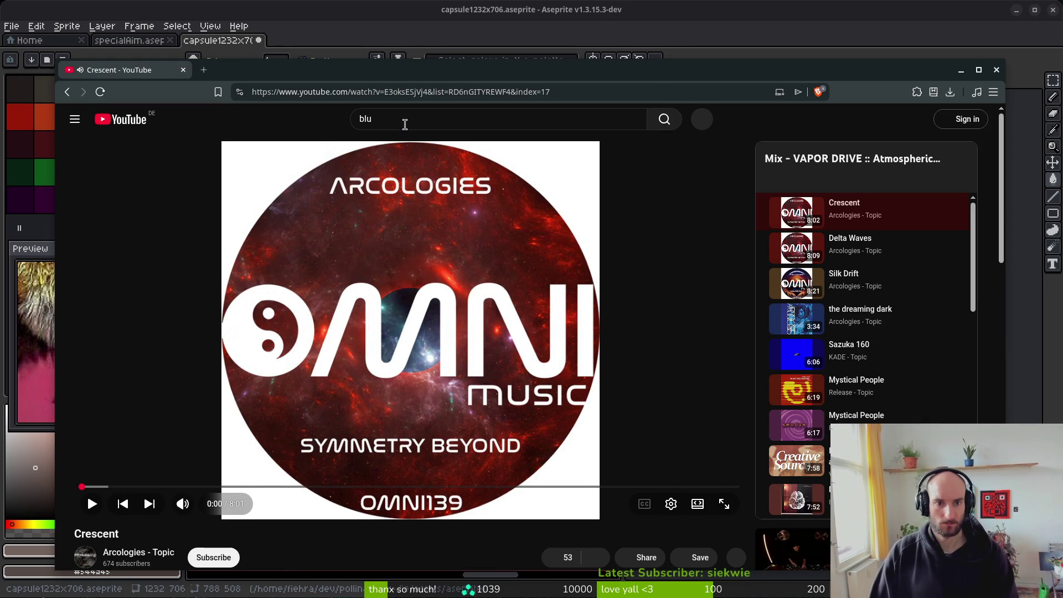
type("e ba")
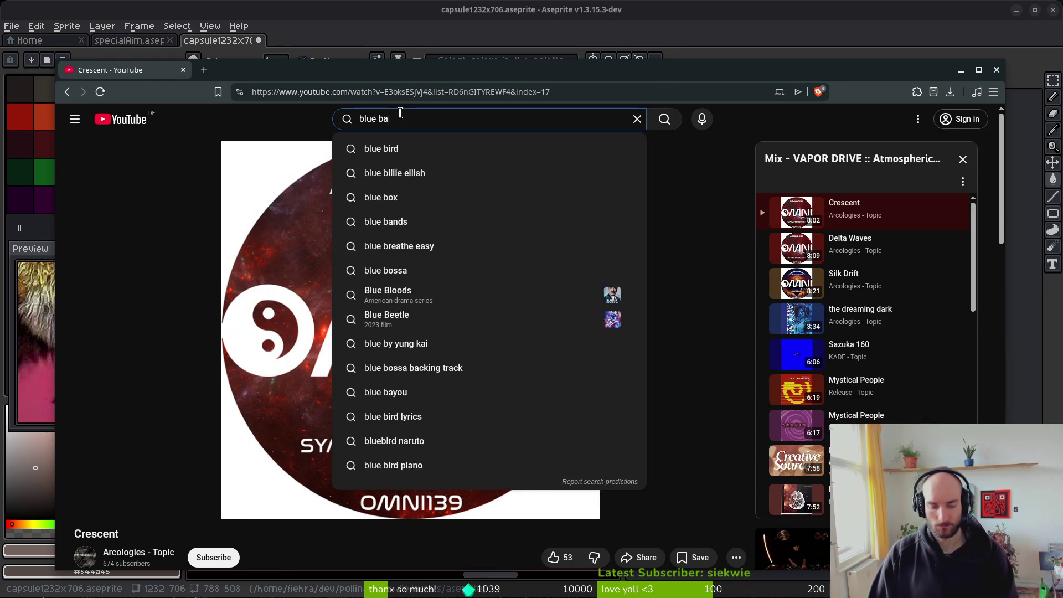
type("nded bee buzz pollination")
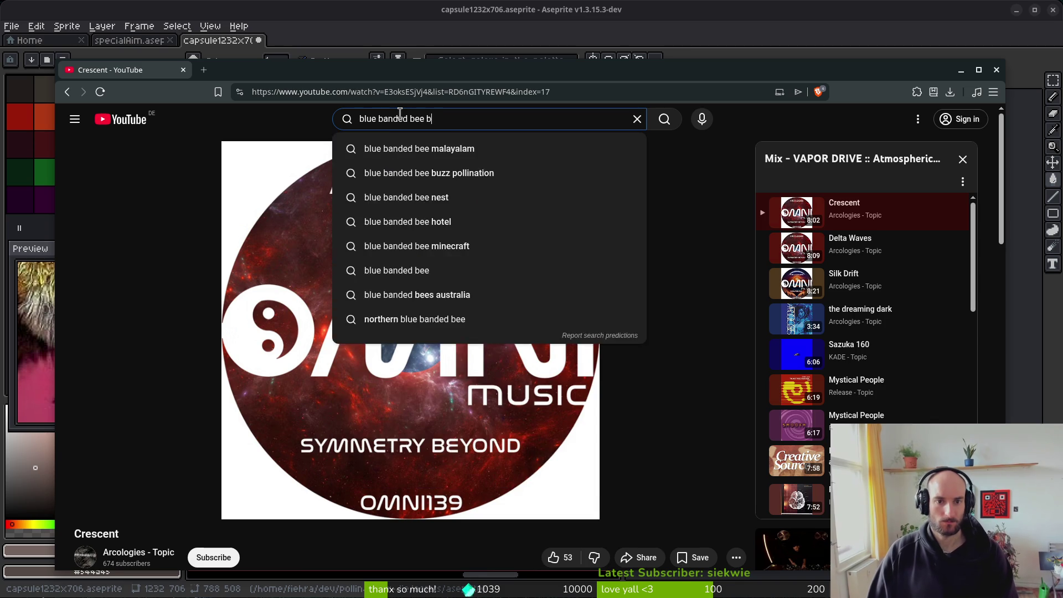
key("Return")
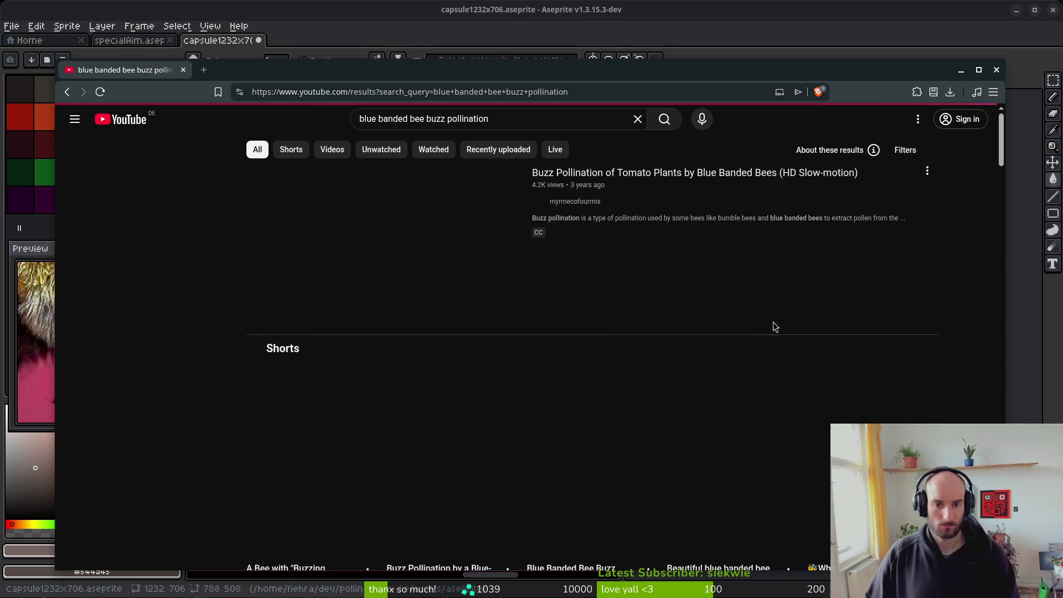
left_click(372, 301)
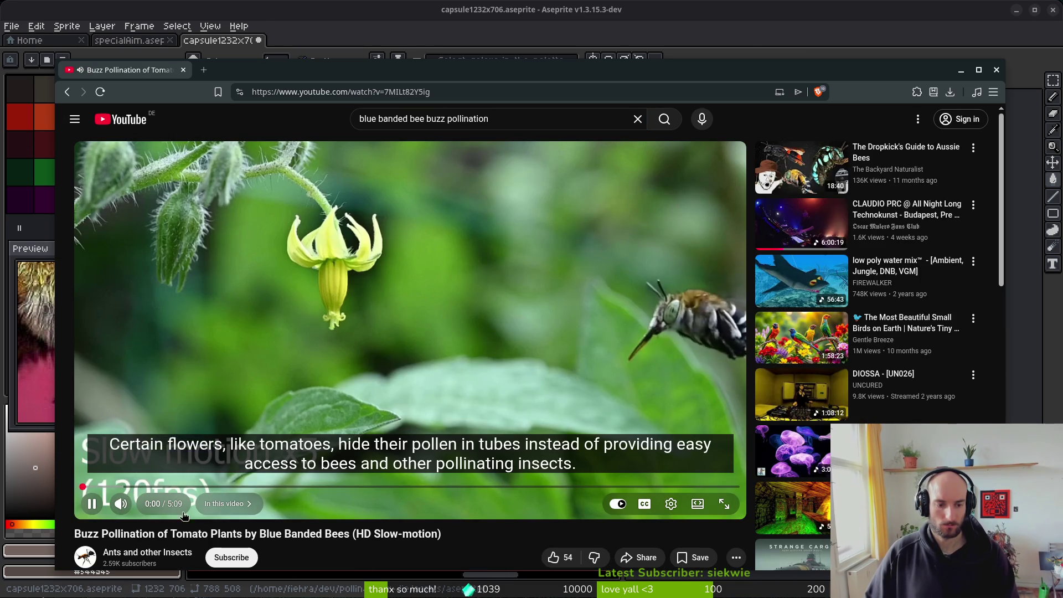
left_click(724, 504)
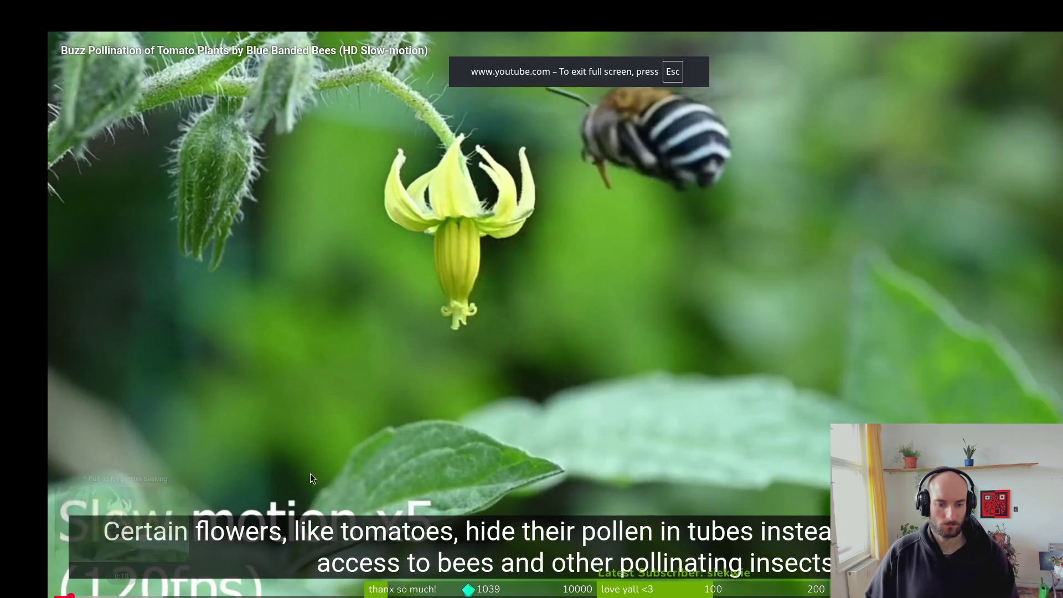
Step: Move the browser window higher and return the video to full screen
double_click(848, 391)
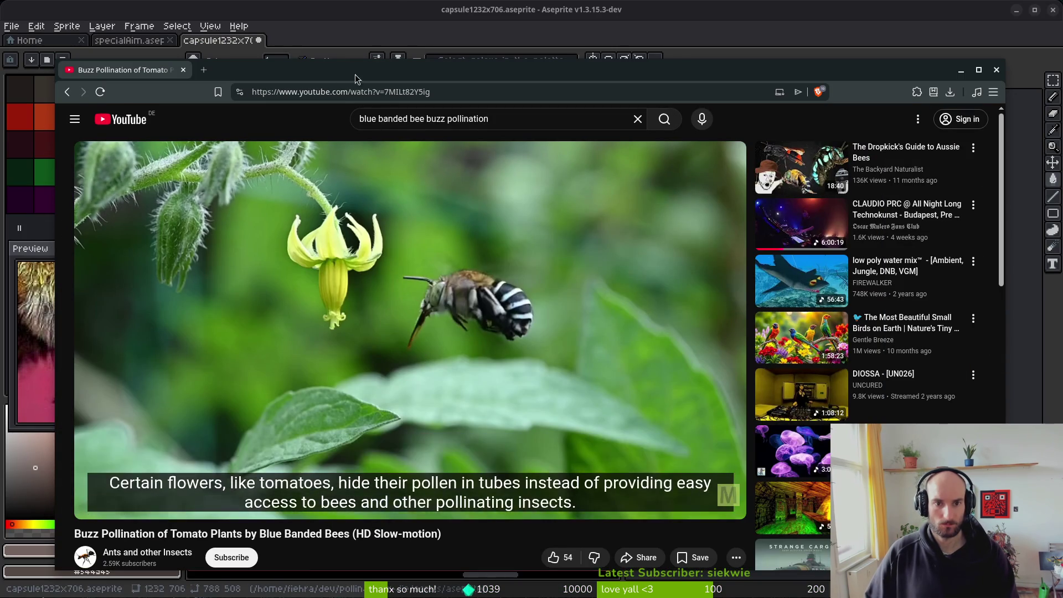
left_click(729, 502)
double_click(454, 367)
mouse_move(459, 53)
left_mouse_down()
mouse_move(443, 20)
mouse_move(448, 27)
left_mouse_up()
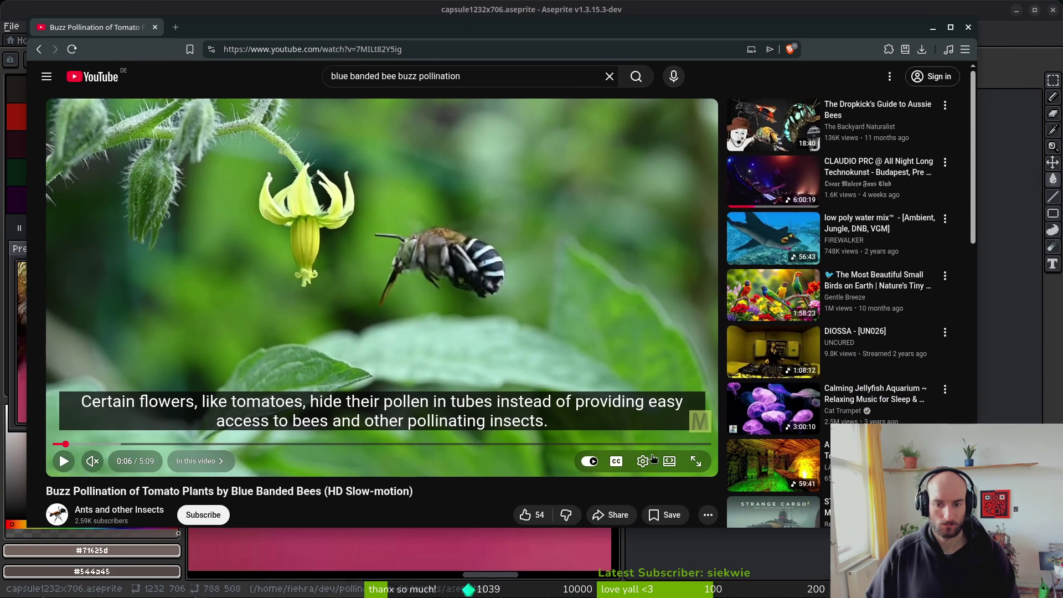
left_click(697, 462)
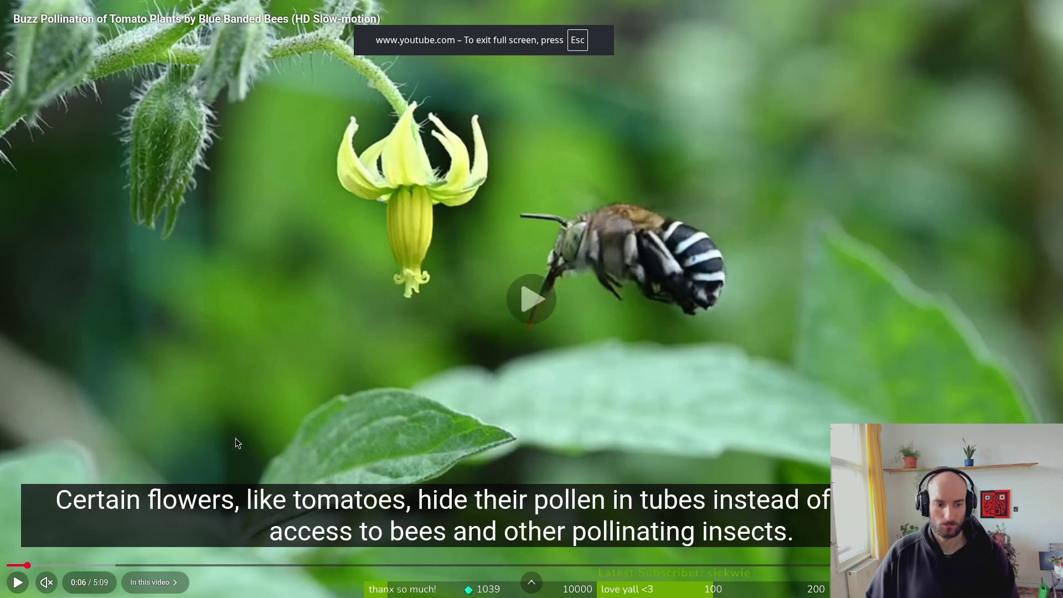
Step: Play the video, jump around near the start, and pause around 0:07
left_click(238, 447)
left_click(65, 564)
left_click(33, 565)
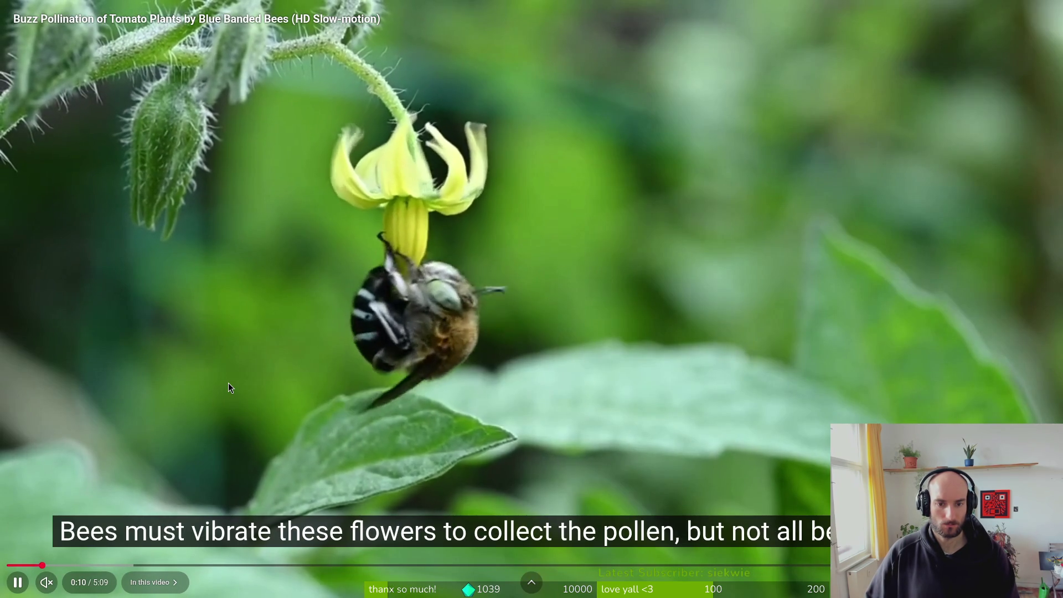
left_click(586, 433)
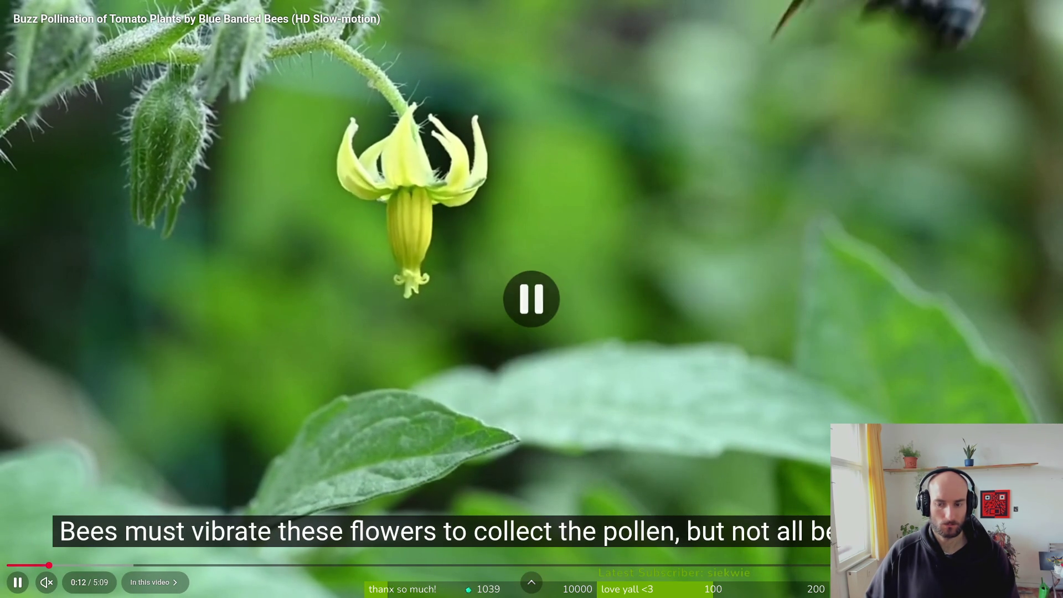
left_click(981, 582)
key("Escape")
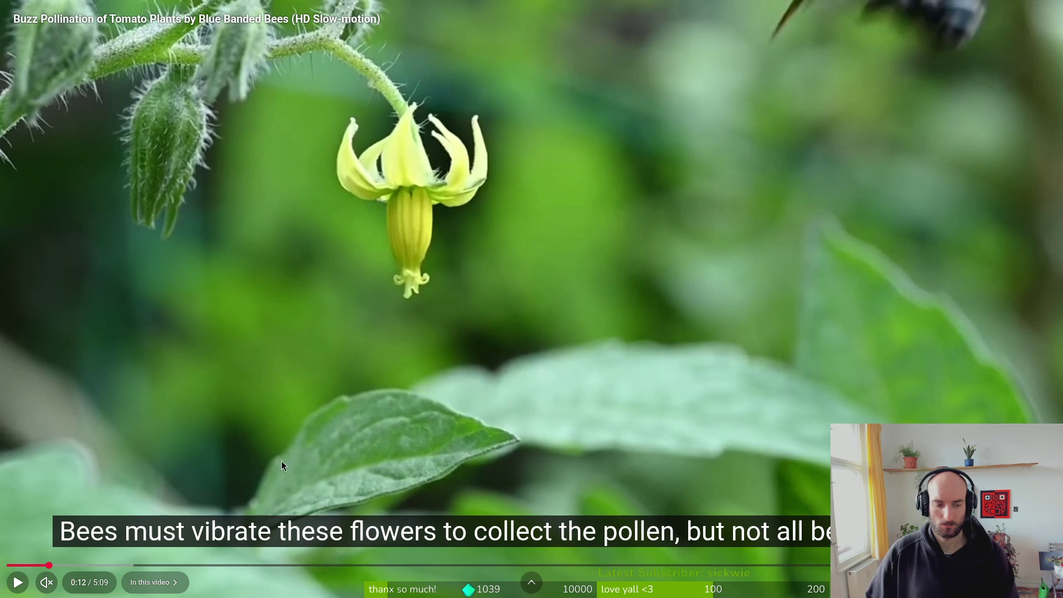
Step: Watch the bee approach the flower around 0:32–0:35, then skip ahead to 1:33
left_click(243, 426)
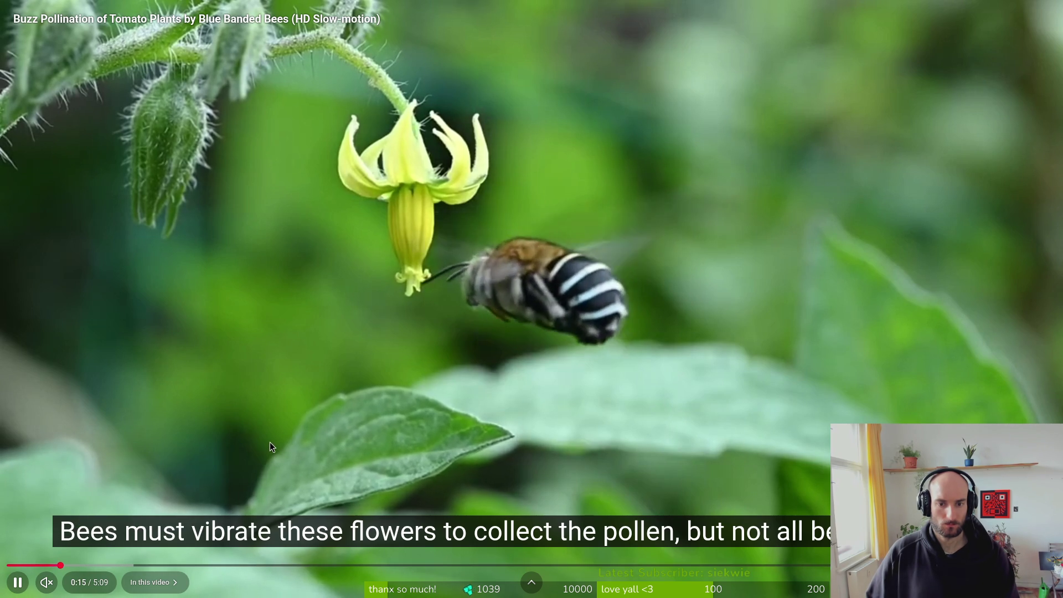
left_click(273, 426)
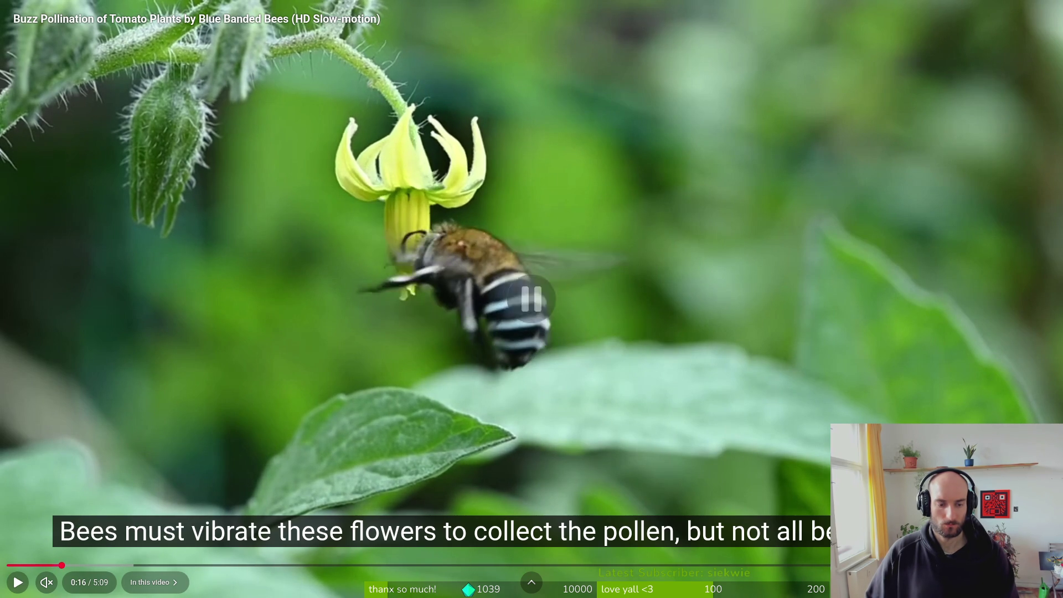
left_click(130, 565)
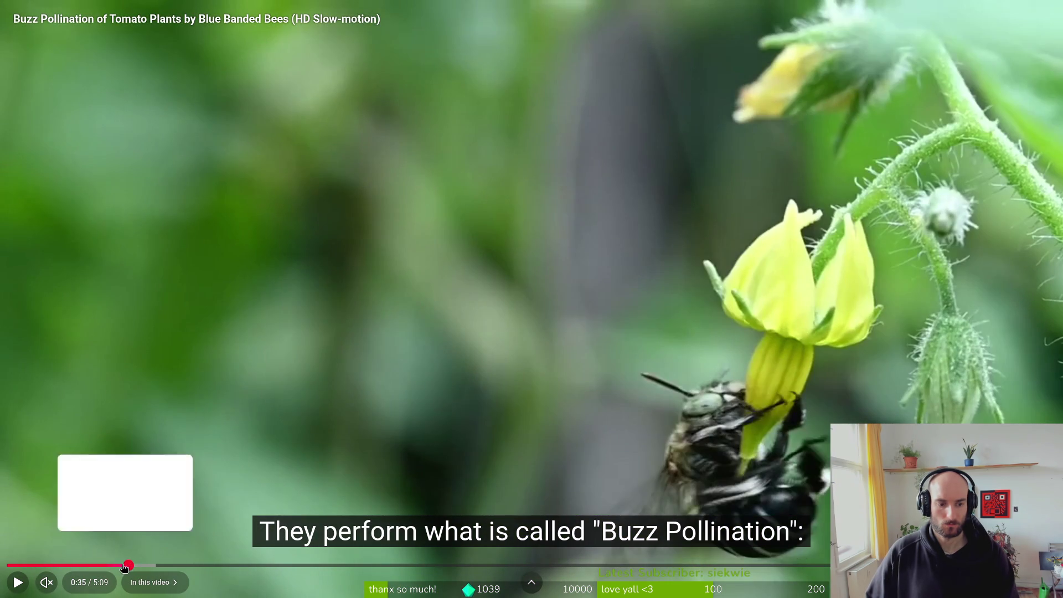
left_click(117, 565)
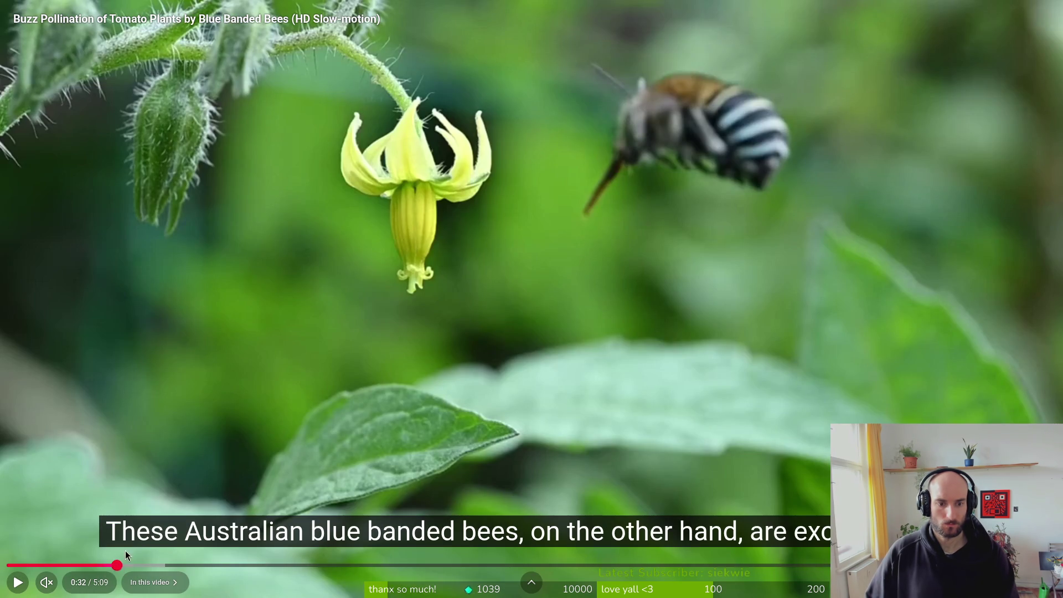
left_click(150, 405)
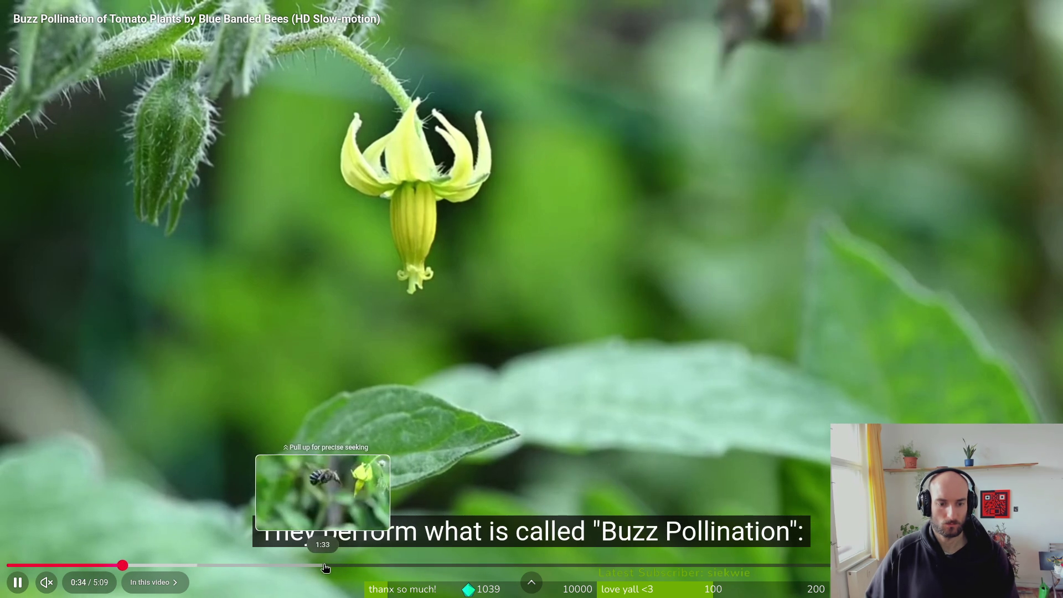
left_click(322, 565)
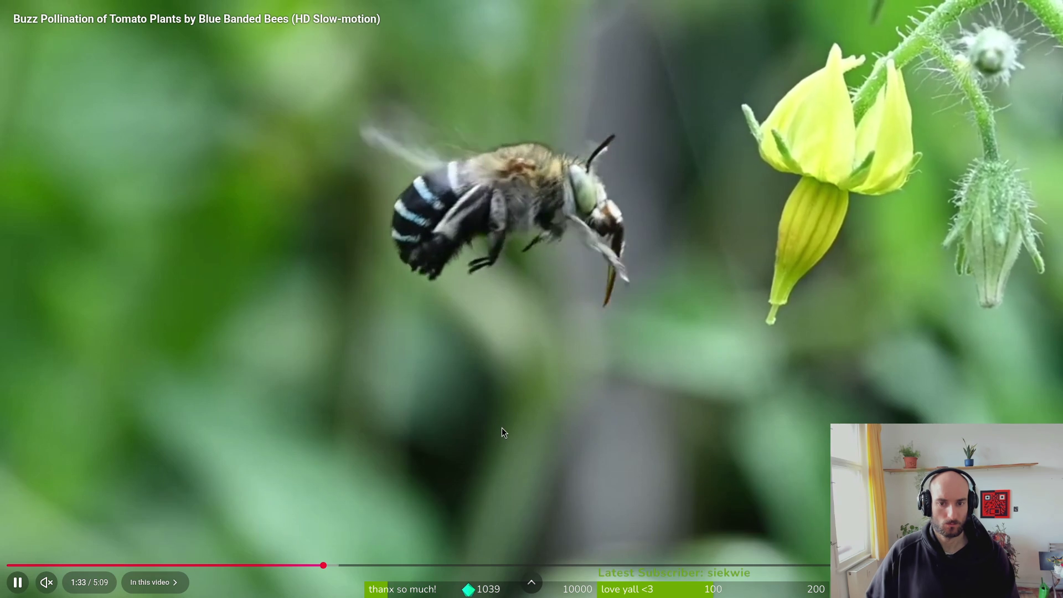
Step: Replay the hovering bee scene from 1:31 and again from about 1:26
left_click(502, 427)
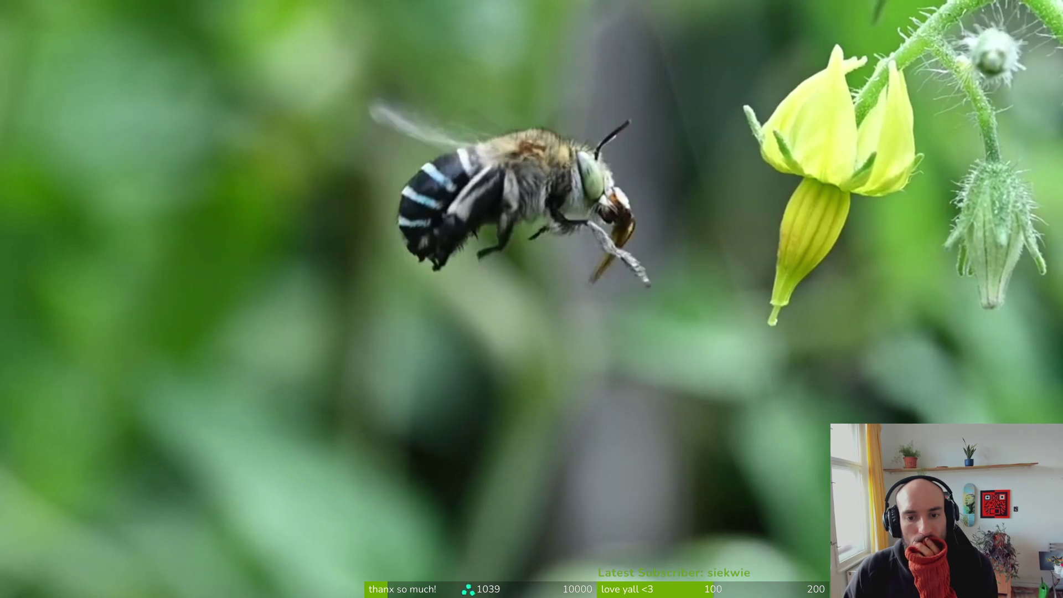
mouse_move(637, 288)
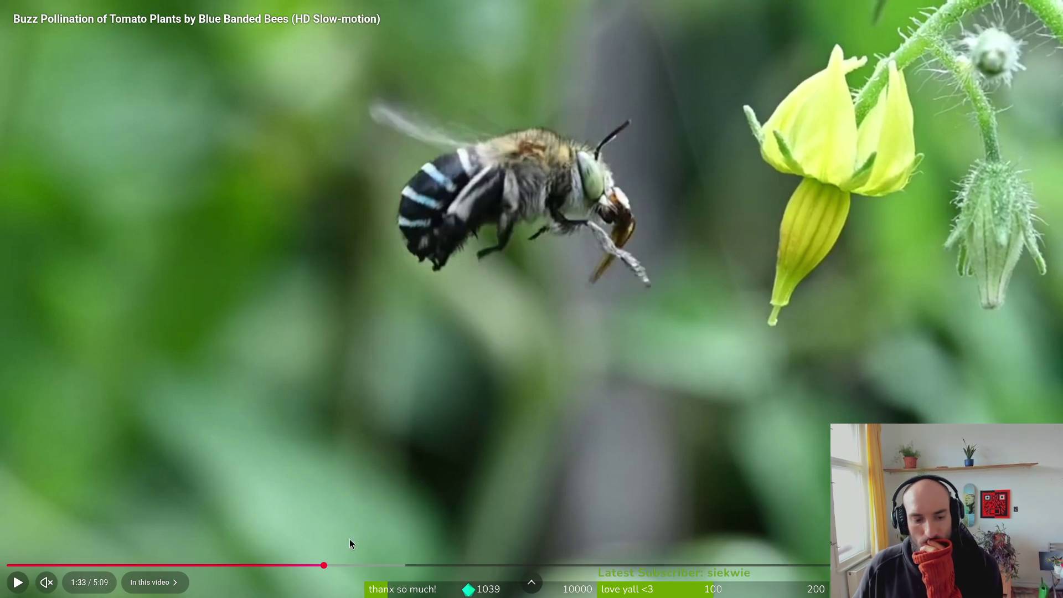
left_click(315, 564)
left_click(277, 333)
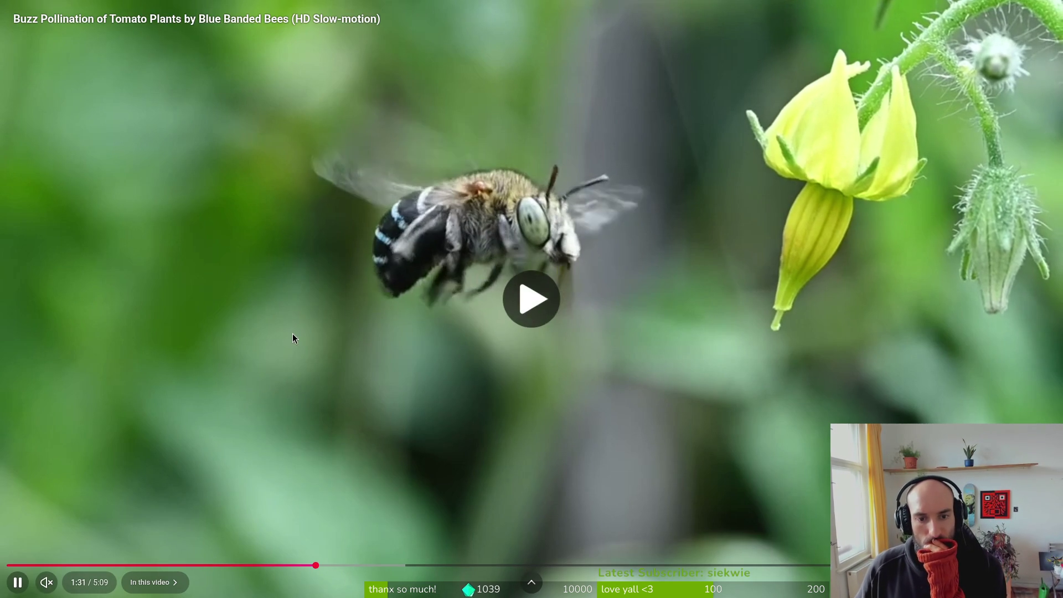
left_click(299, 556)
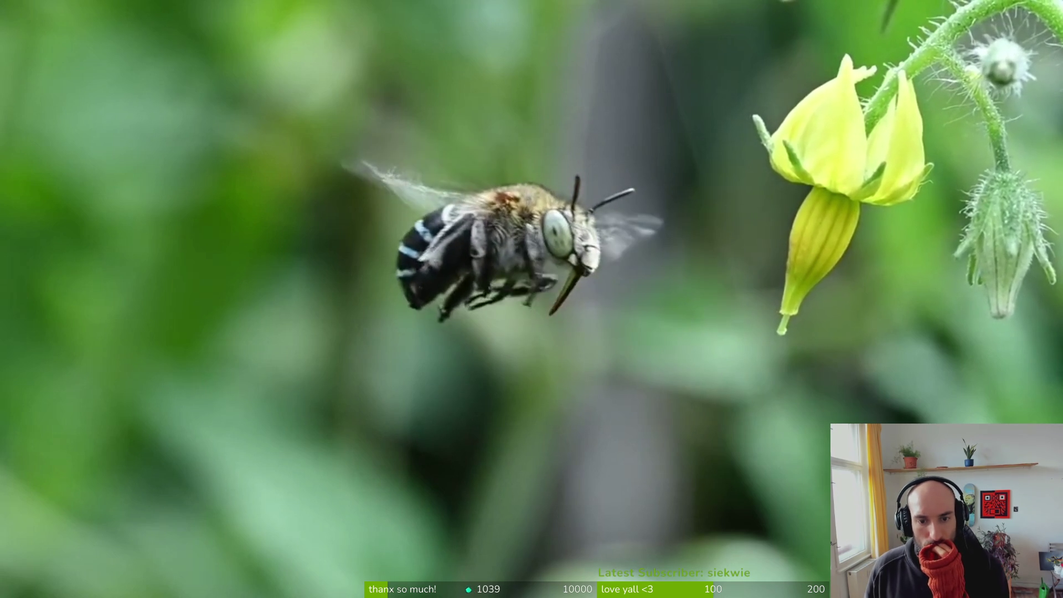
mouse_move(281, 328)
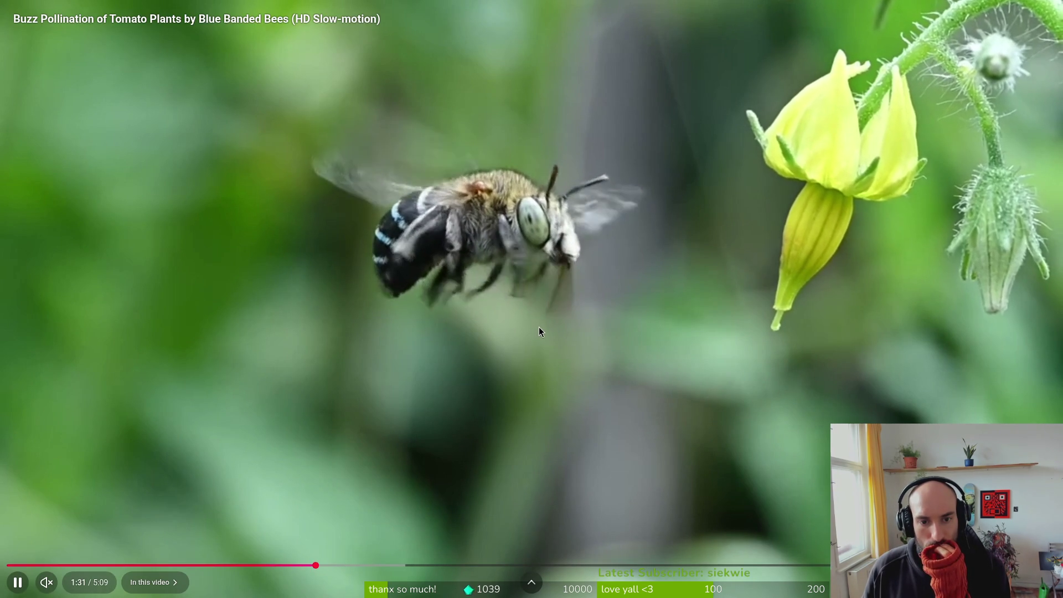
left_click(602, 358)
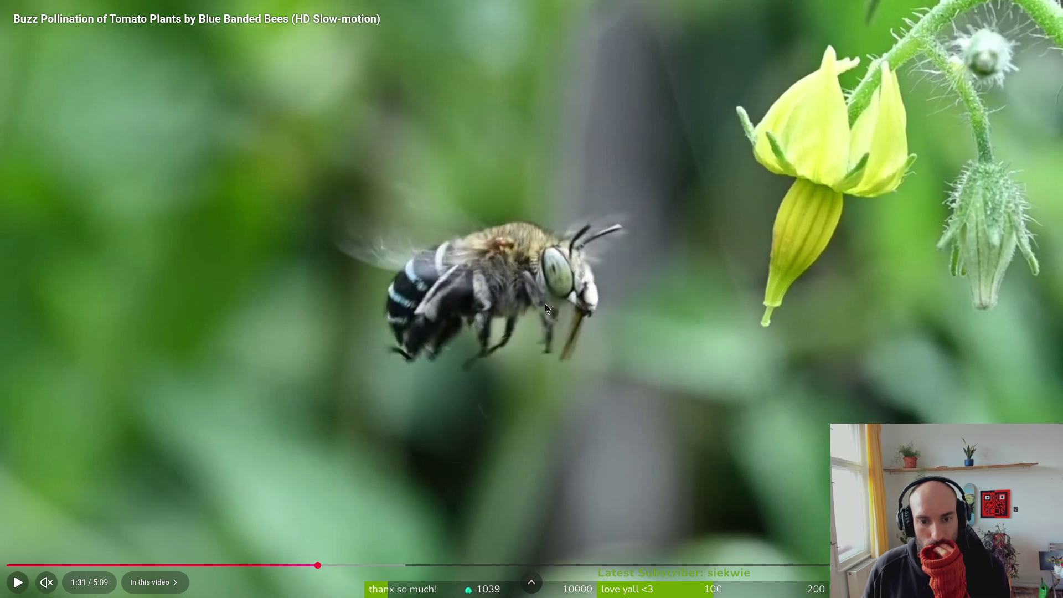
left_click(548, 327)
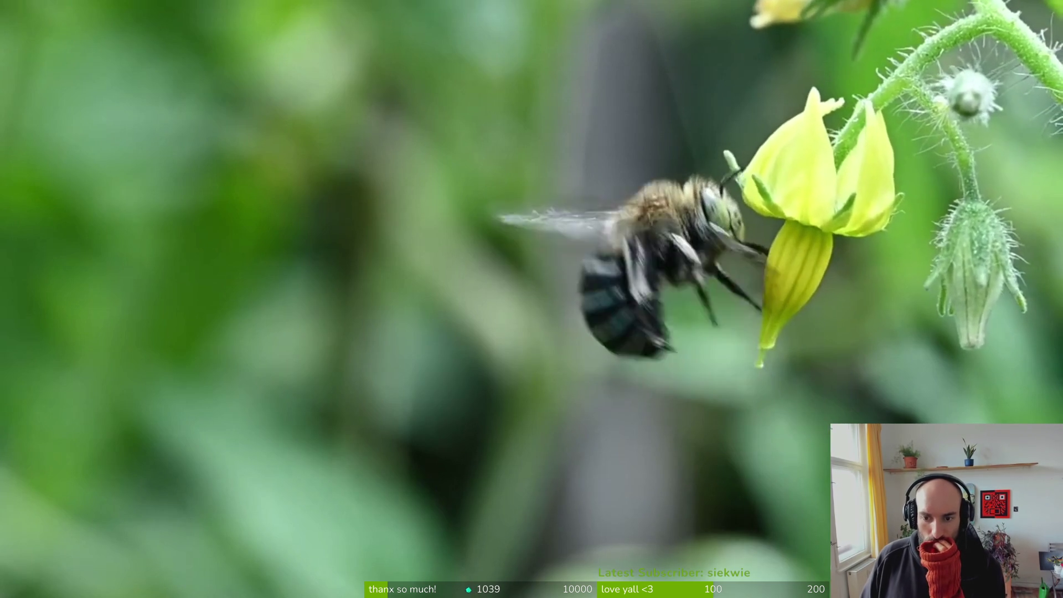
Step: From 1:49, step through the bee's flight in short play/pause bursts past 1:52
mouse_move(527, 358)
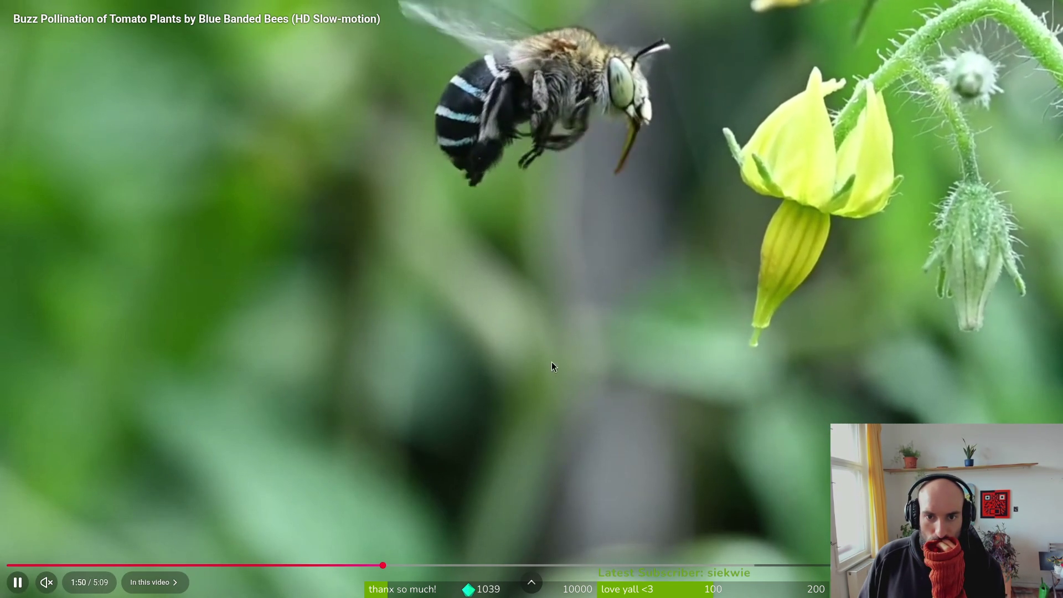
left_click(381, 565)
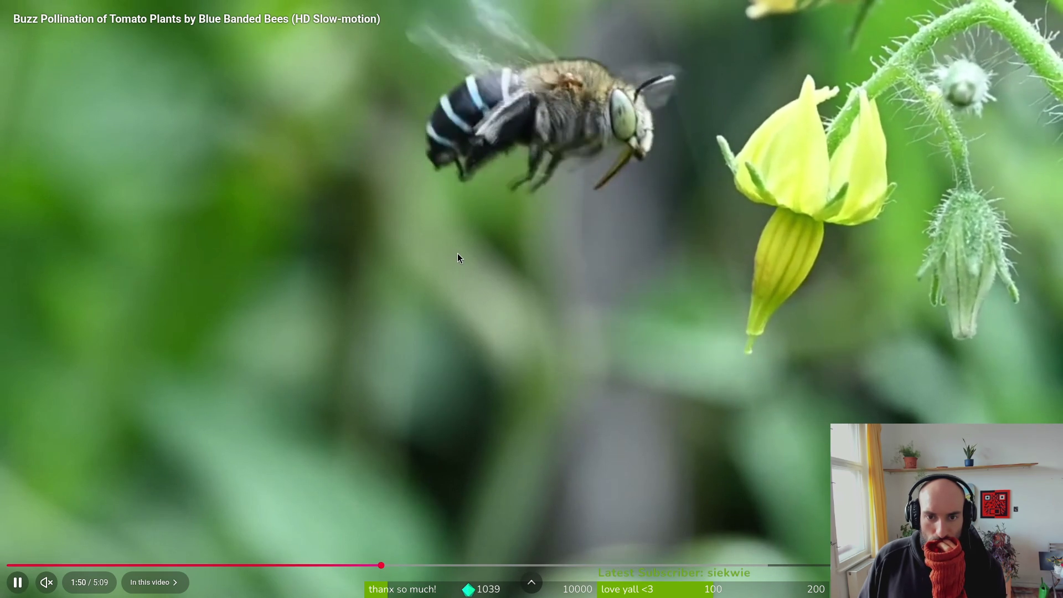
left_click(457, 254)
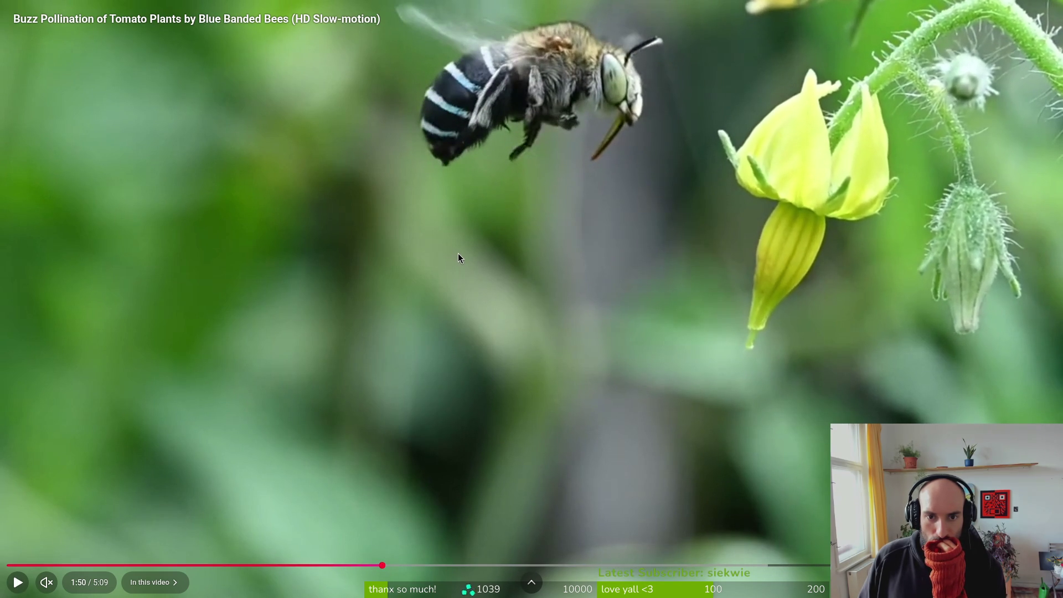
left_click(457, 253)
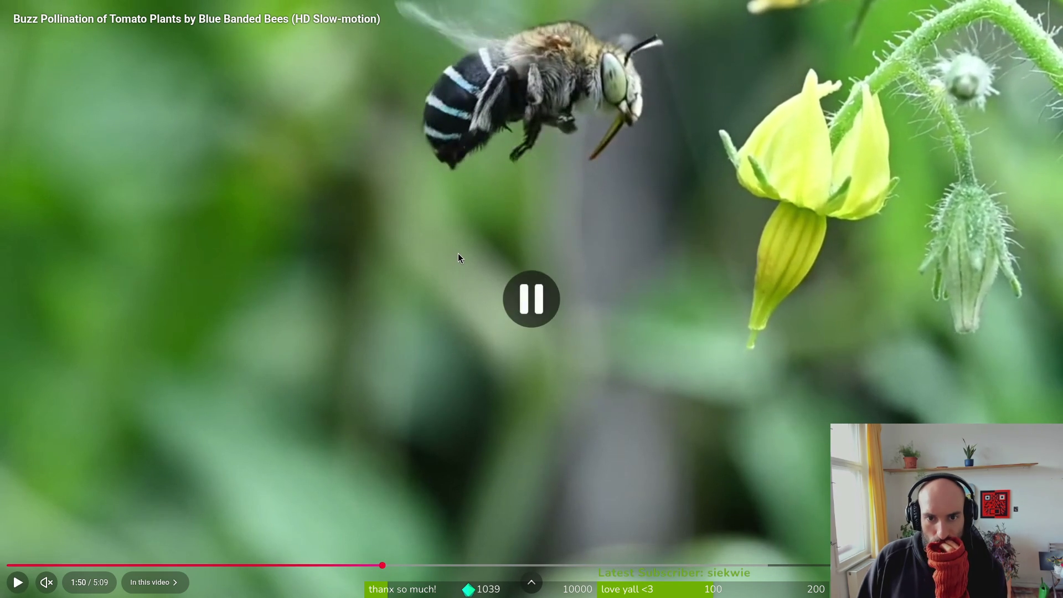
left_click(457, 253)
left_click(457, 253)
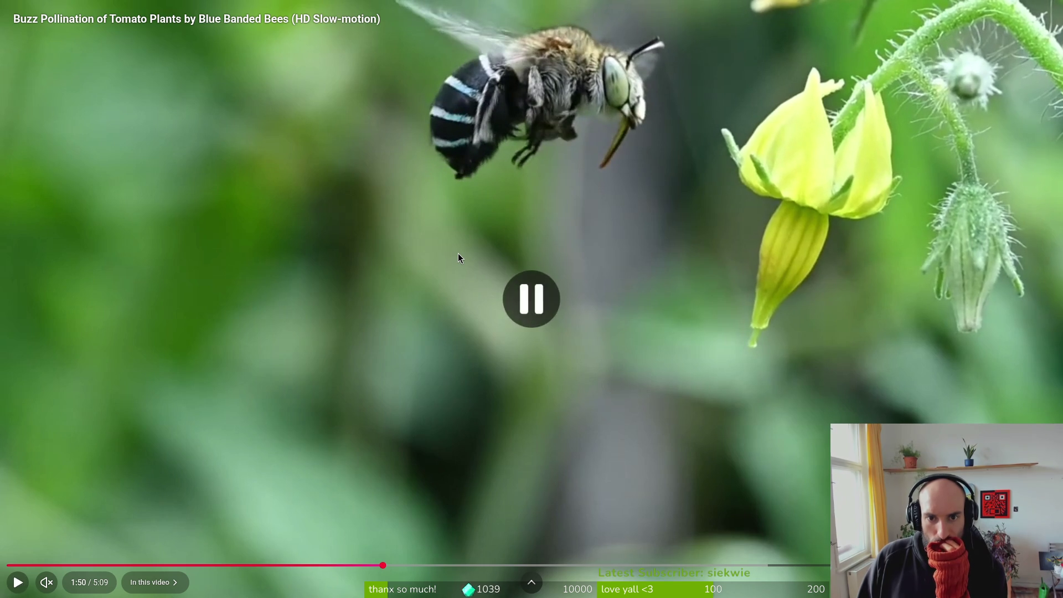
left_click(457, 254)
left_click(458, 254)
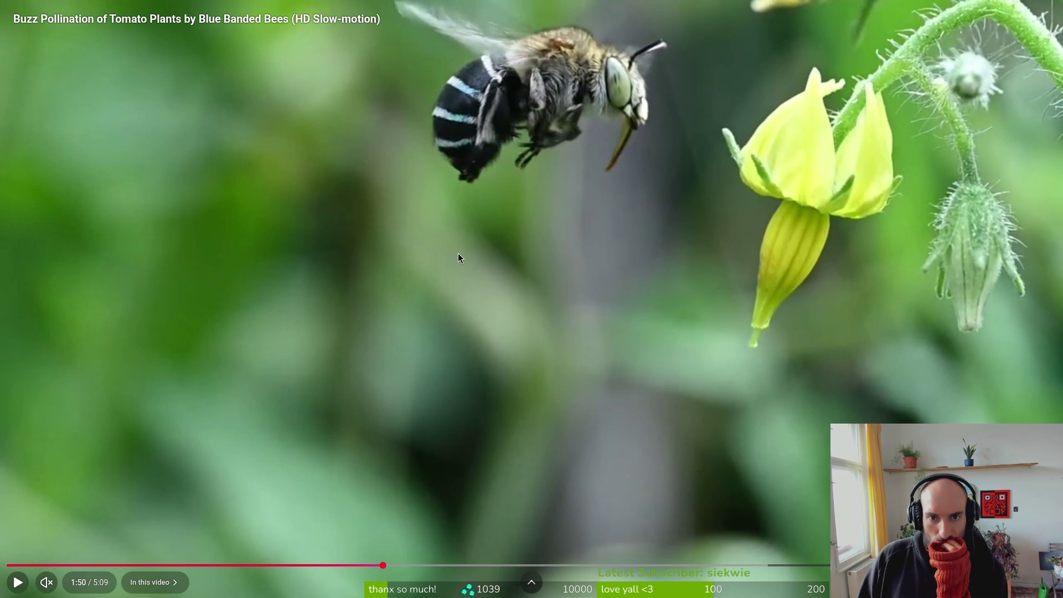
left_click(458, 254)
left_click(458, 254)
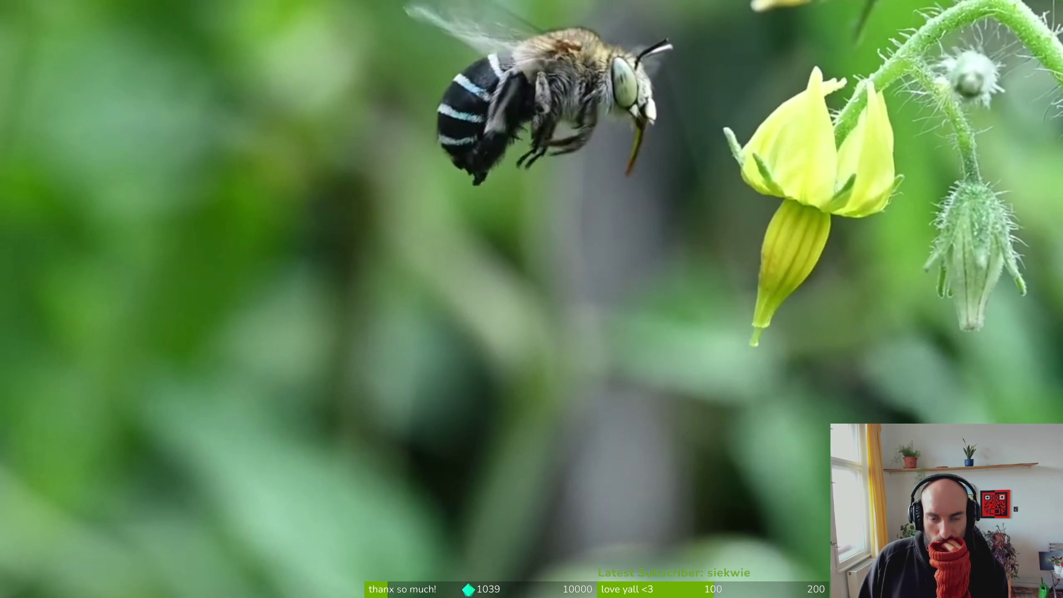
left_click(458, 254)
left_click(457, 254)
left_click(457, 253)
left_click(457, 253)
left_click(458, 253)
left_click(457, 254)
left_click(458, 254)
left_click(457, 253)
left_click(457, 254)
left_click(457, 254)
left_click(457, 254)
left_click(457, 253)
left_click(457, 253)
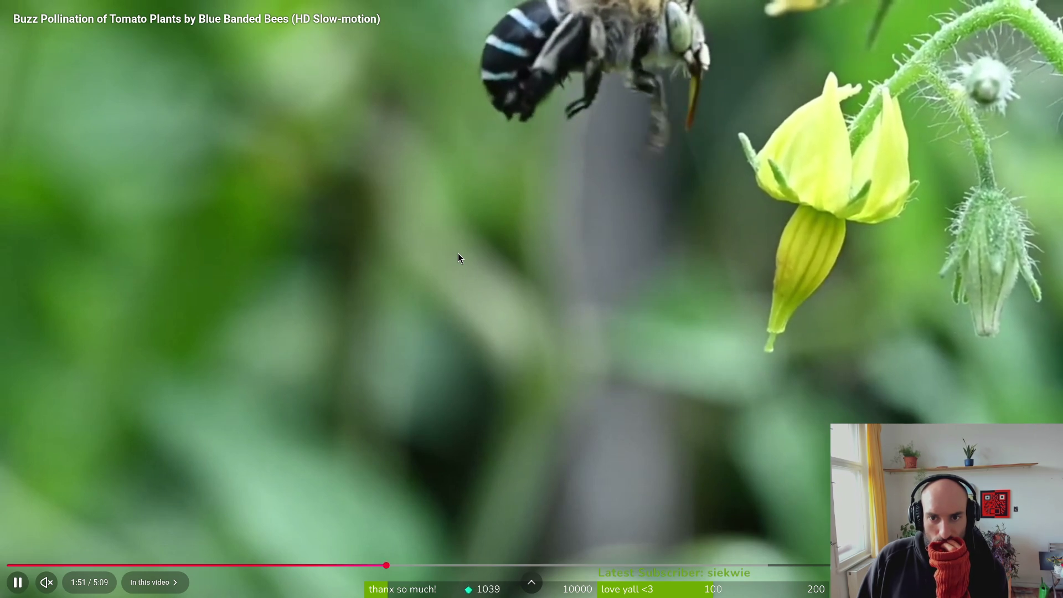
left_click(458, 253)
left_click(457, 254)
left_click(457, 253)
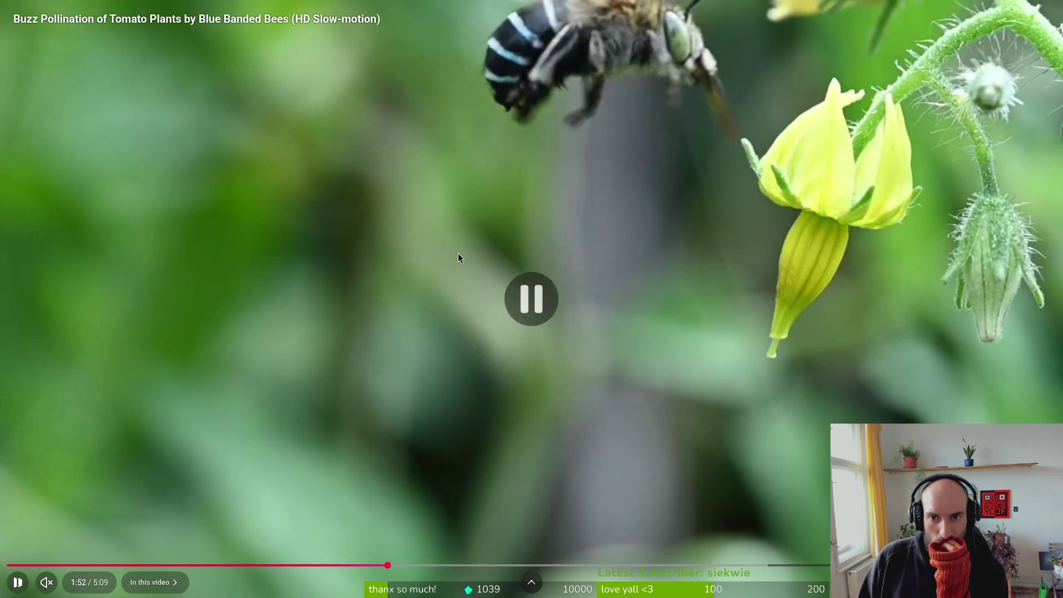
left_click(457, 254)
left_click(457, 254)
left_click(458, 253)
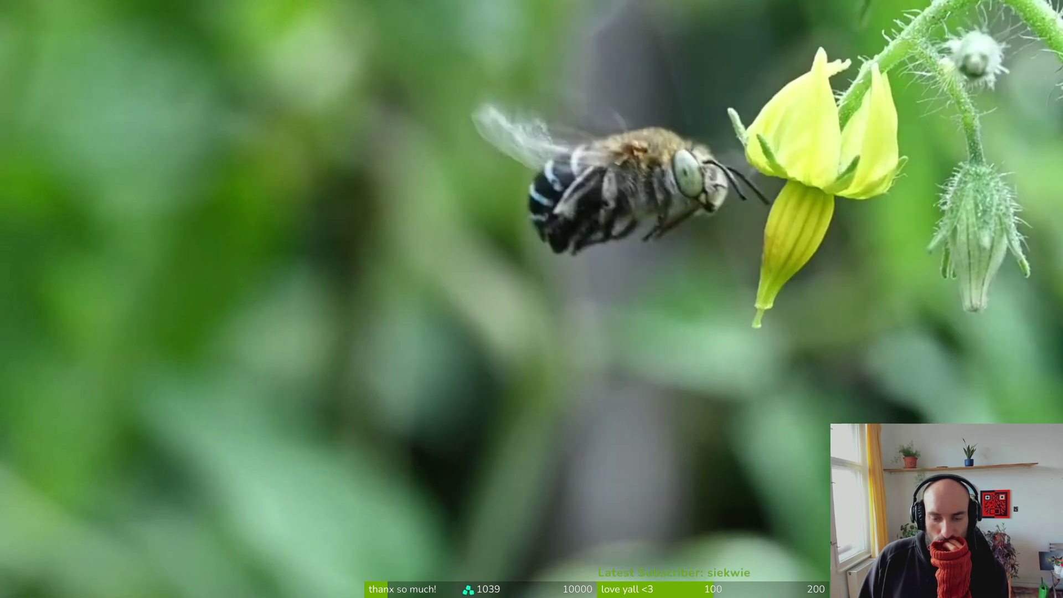
left_click(458, 254)
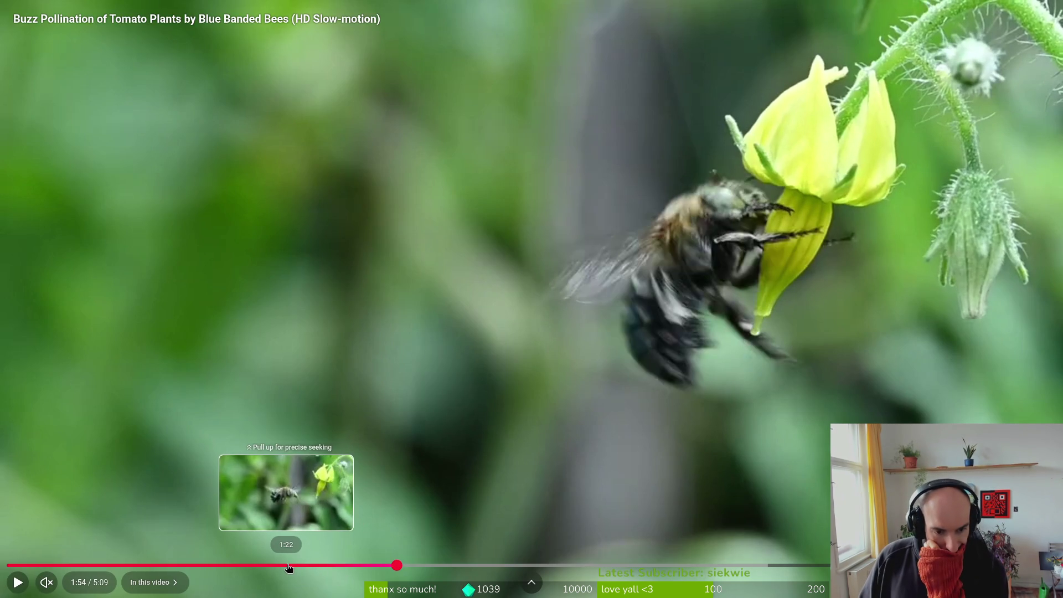
Step: Jump back to 1:32, then 1:23, pause on the bee near 1:25, and return to Aseprite
left_click(320, 565)
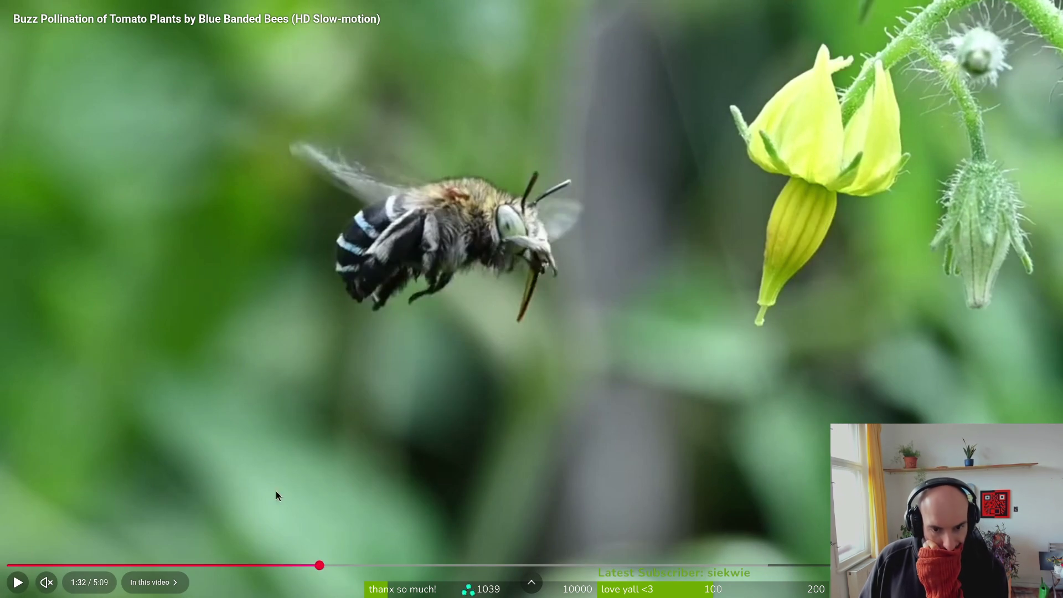
left_click(277, 477)
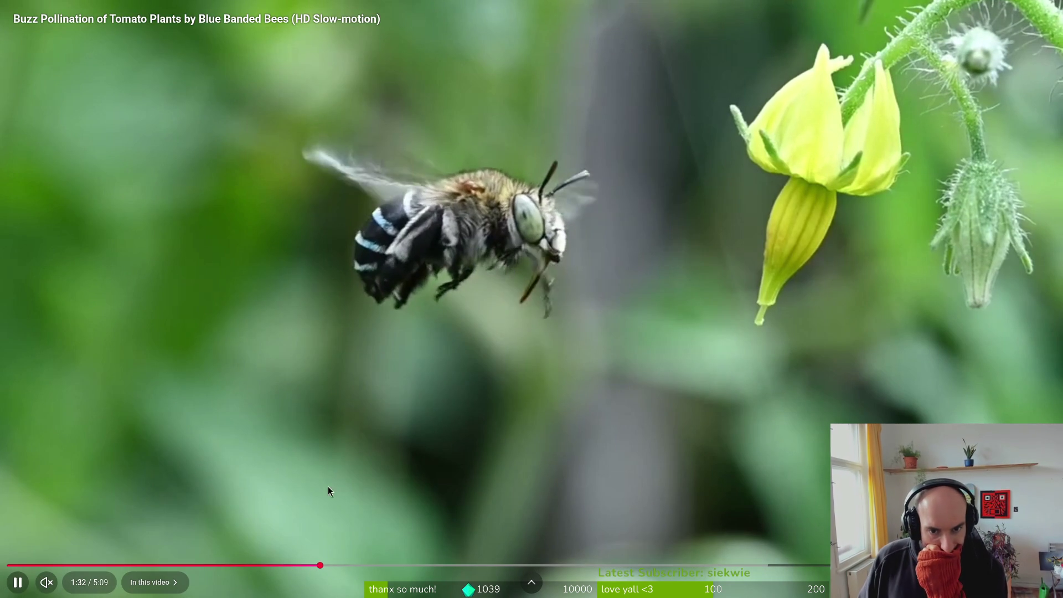
left_click(289, 565)
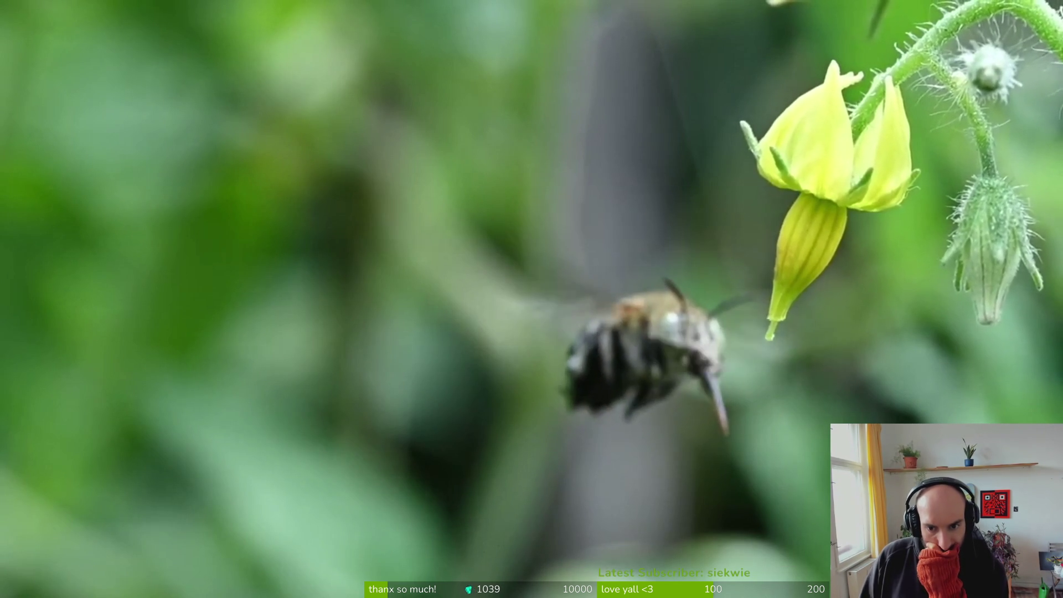
left_click(466, 201)
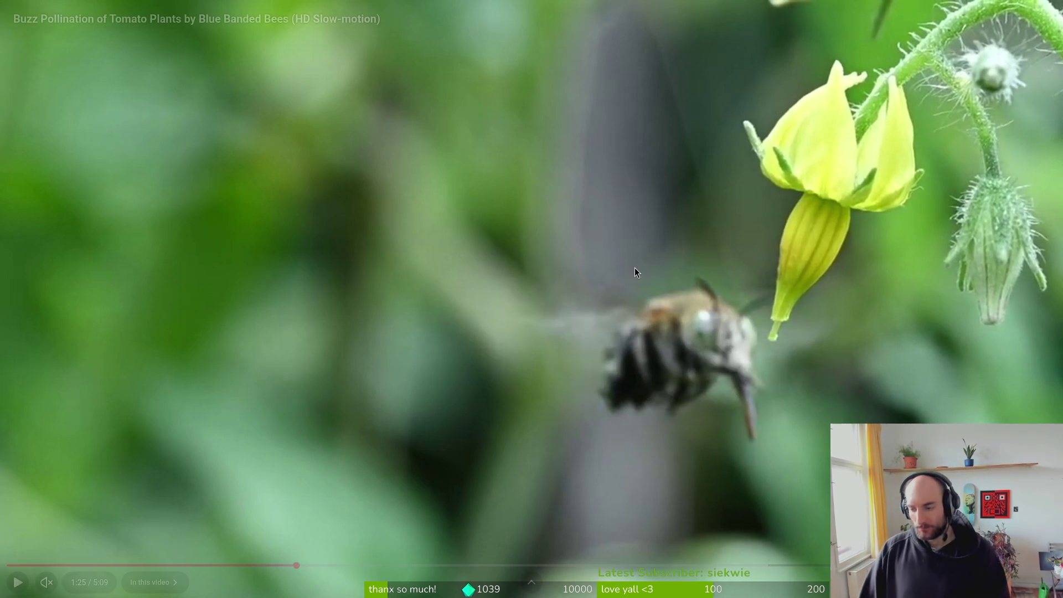
key("alt+Tab")
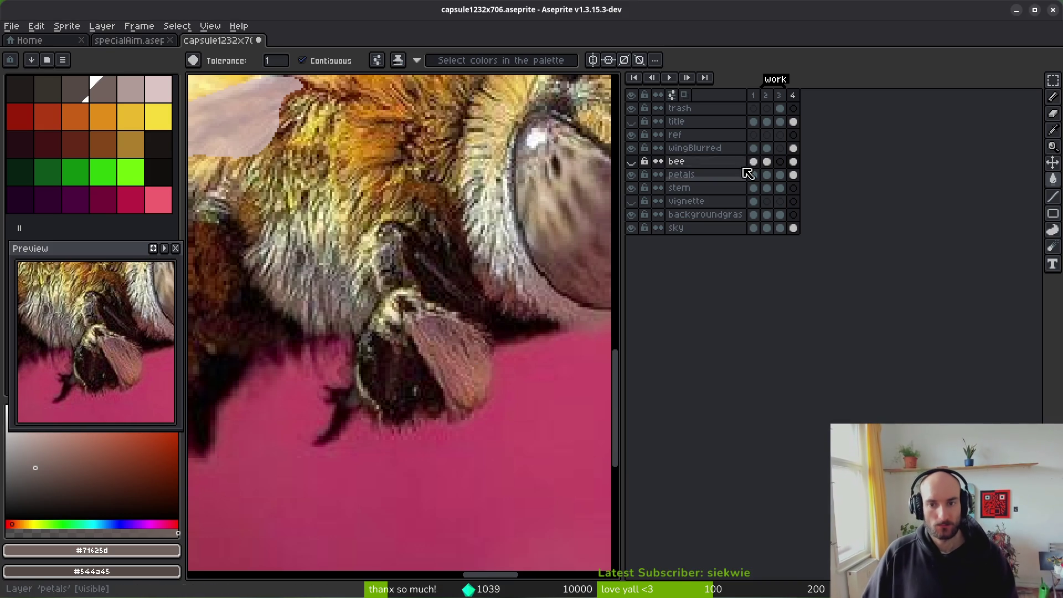
Step: Toggle the 'bee' layer to compare against the photo, leave it hidden, and resume the video
left_click(631, 161)
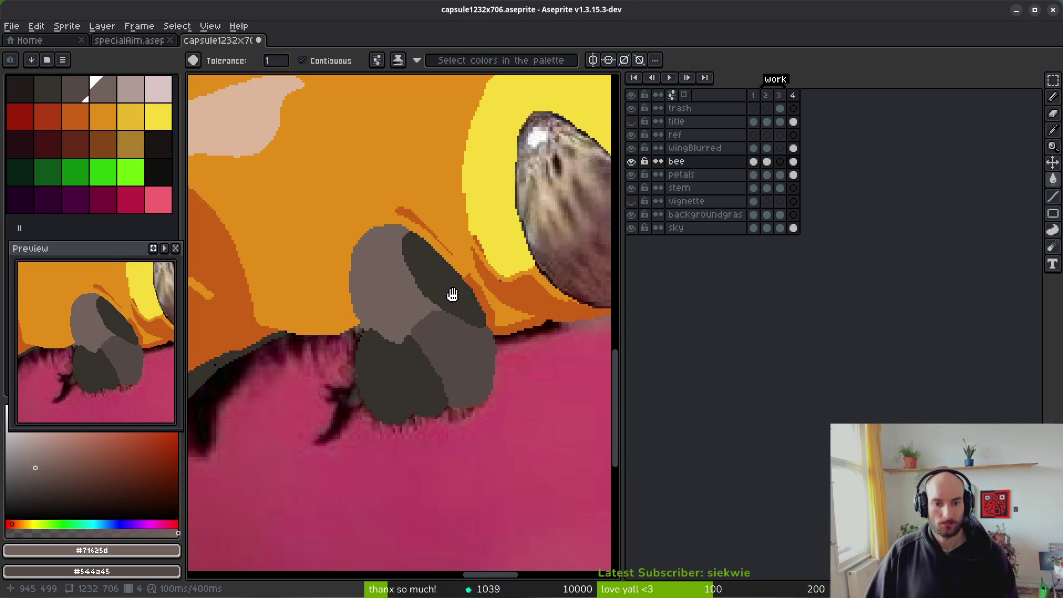
left_click(631, 161)
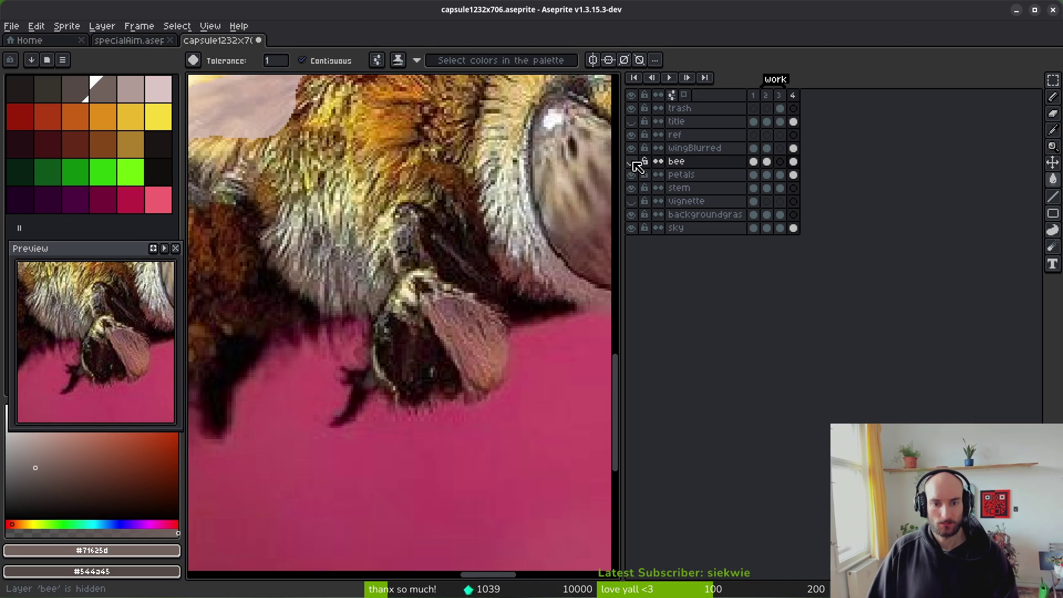
left_click(632, 161)
left_click(632, 161)
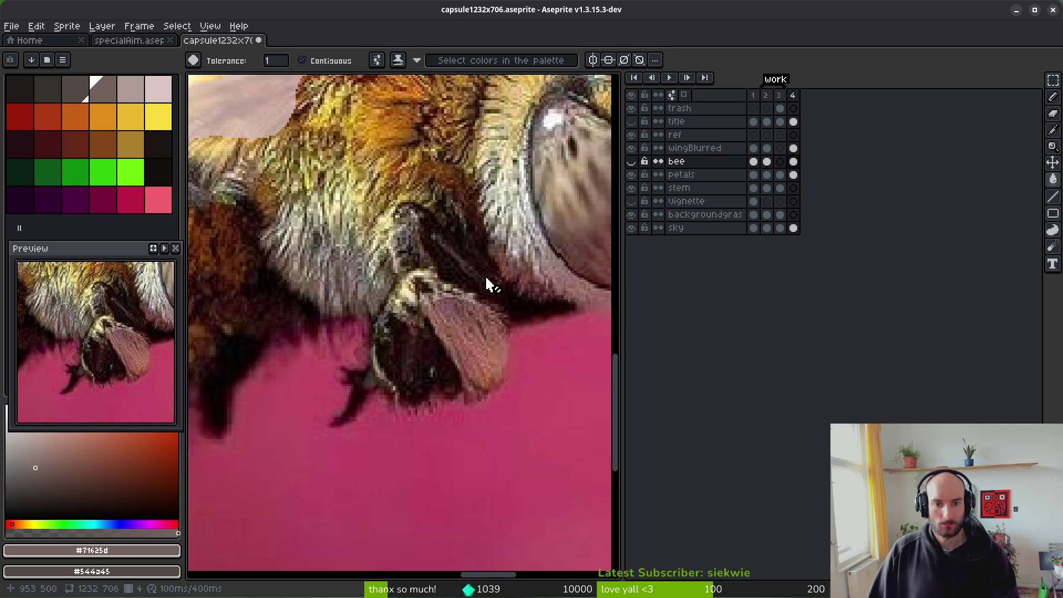
key("alt+Tab")
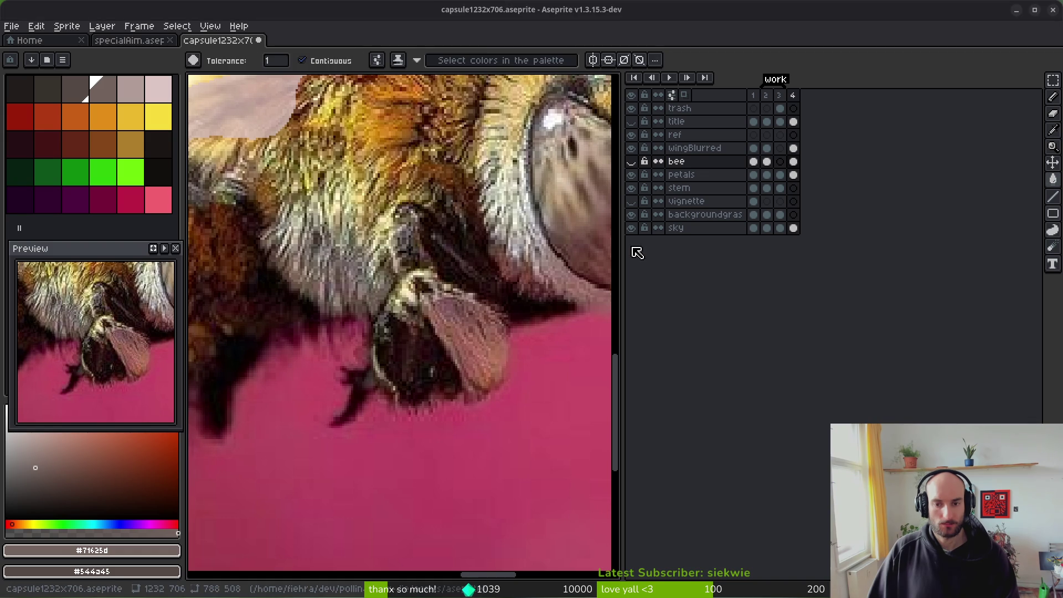
left_click(544, 320)
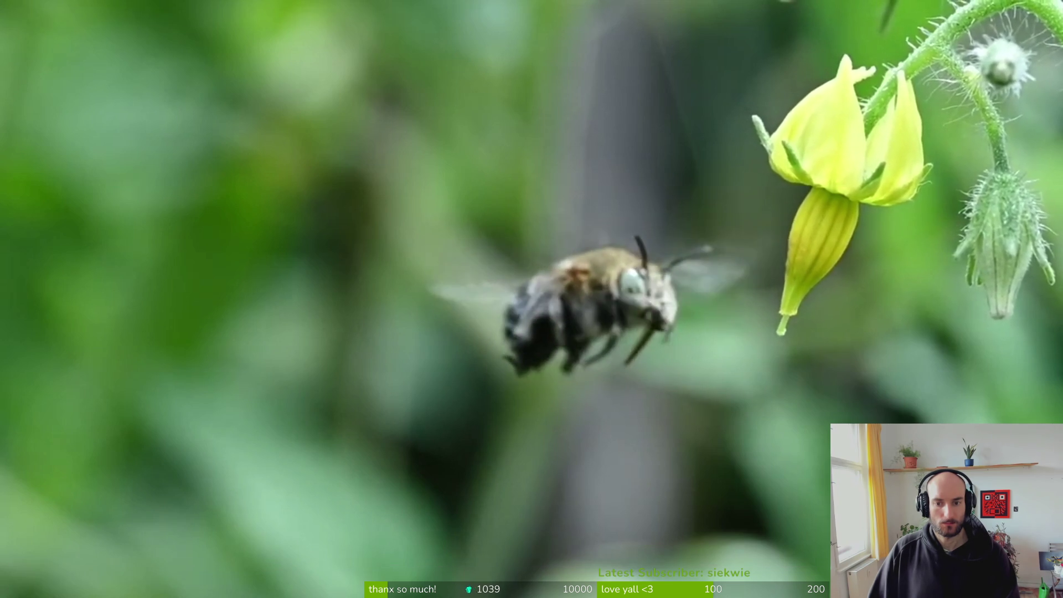
Step: Pause the reference video at 1:32 and flip between it and the Aseprite bee artwork several times
mouse_move(384, 393)
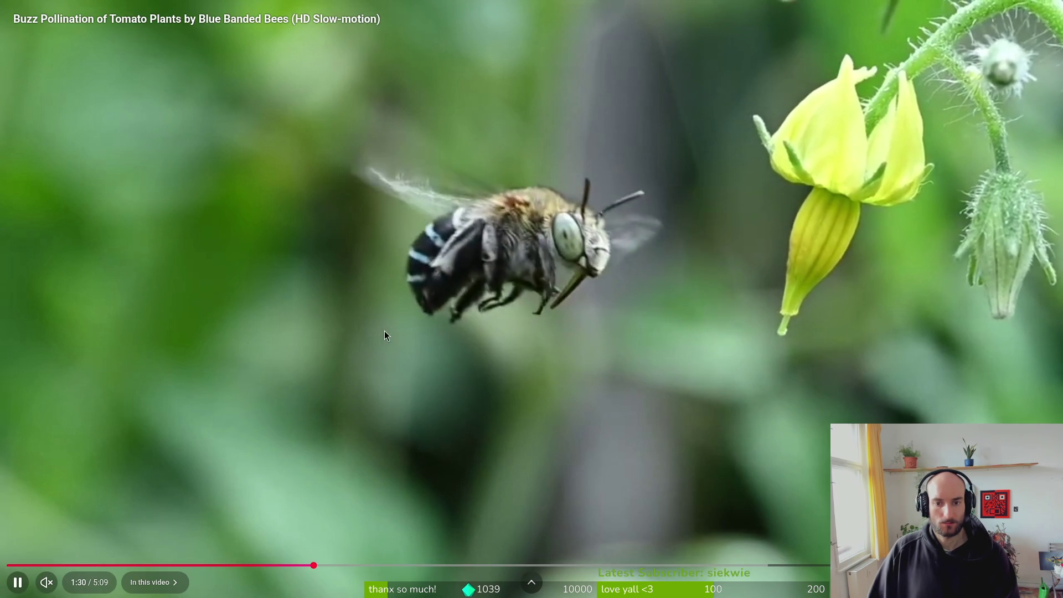
left_click(448, 315)
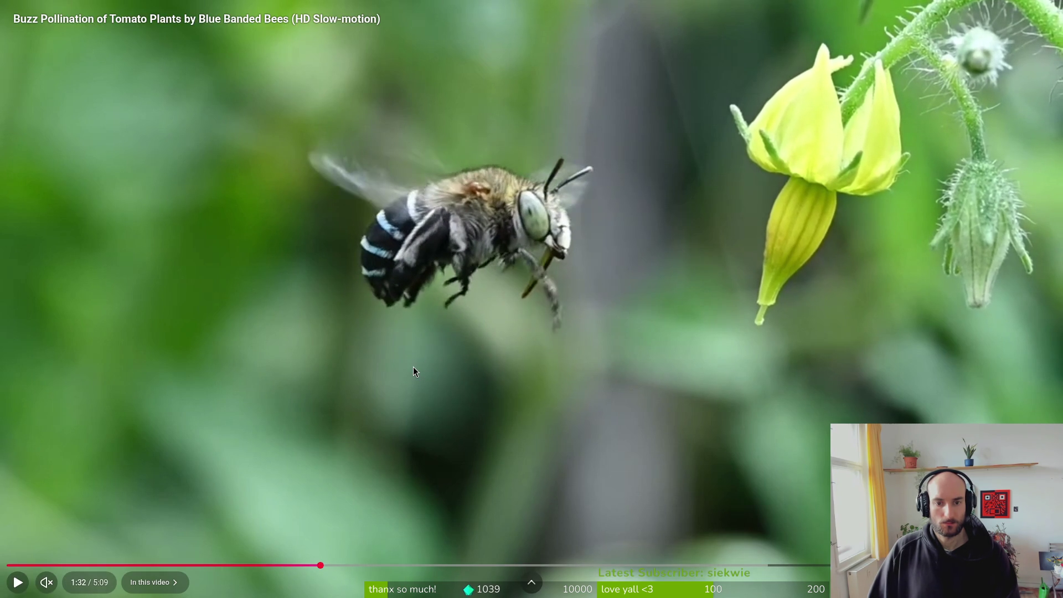
key("alt+Tab")
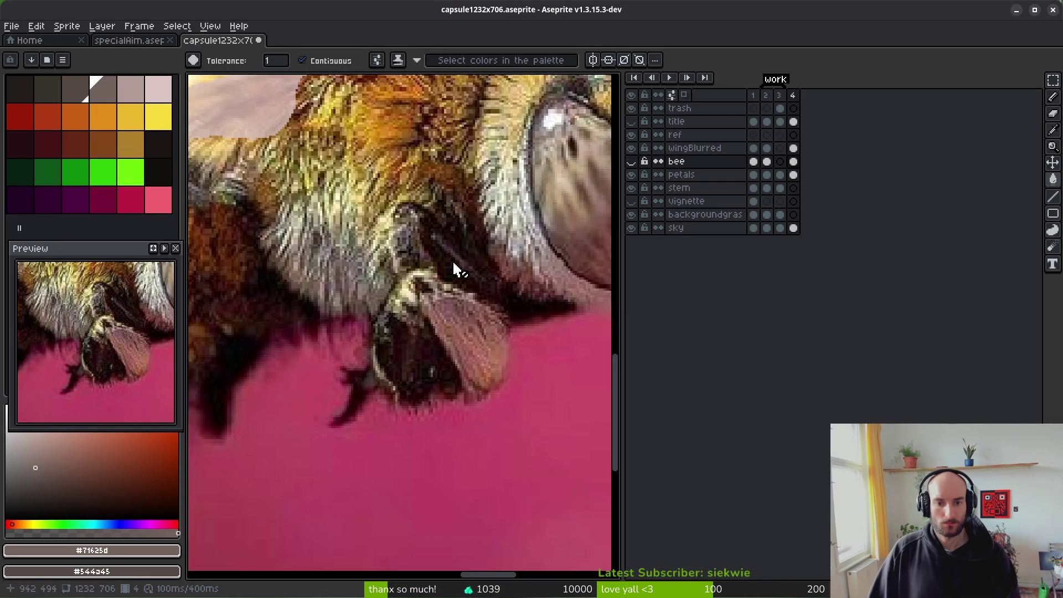
key("alt+Tab")
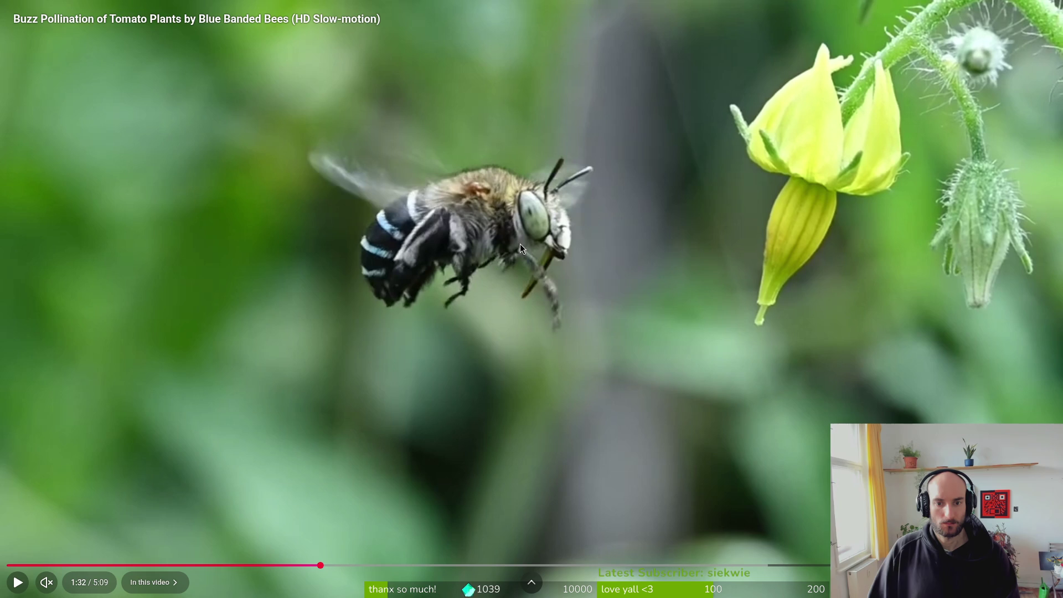
key("alt+Tab")
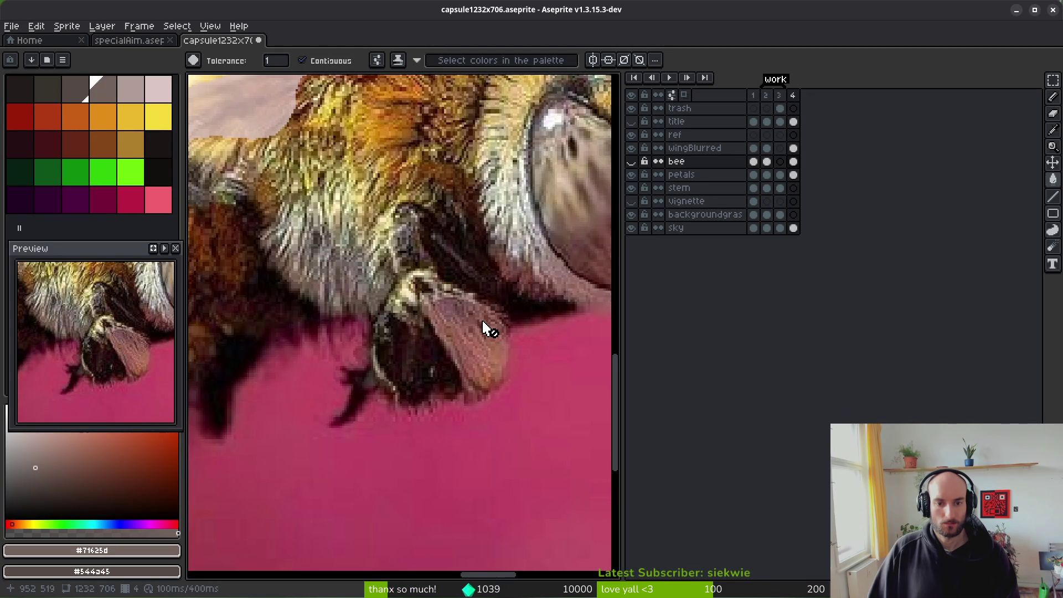
key("alt+Tab")
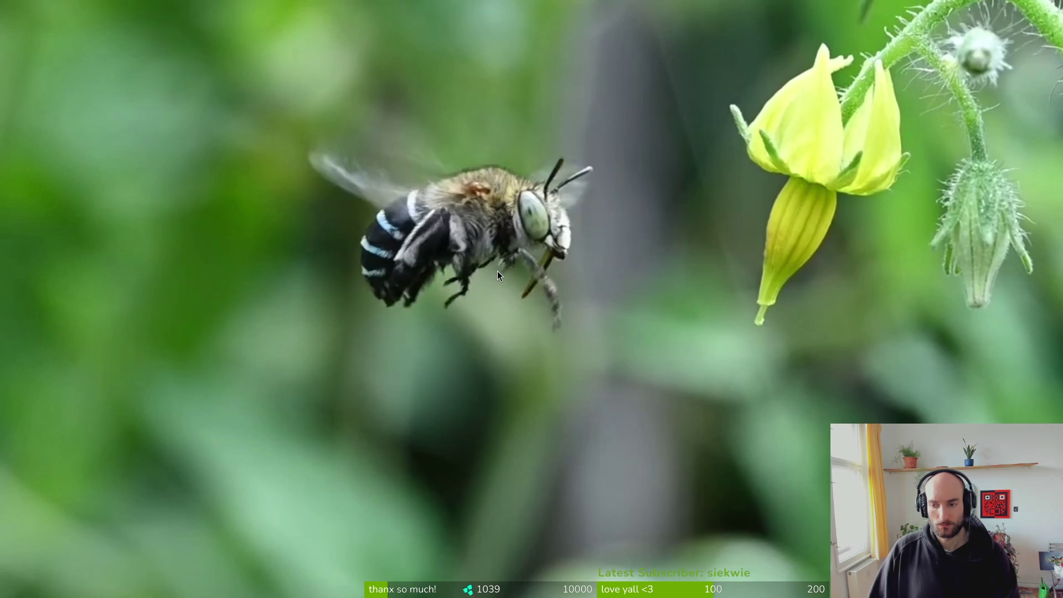
key("alt+Tab")
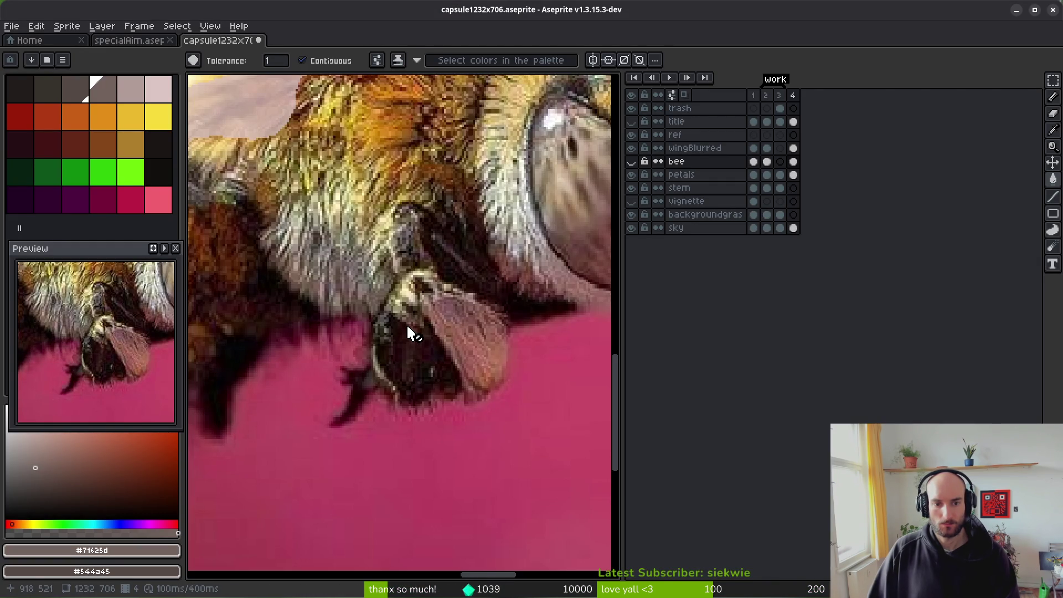
key("alt+Tab")
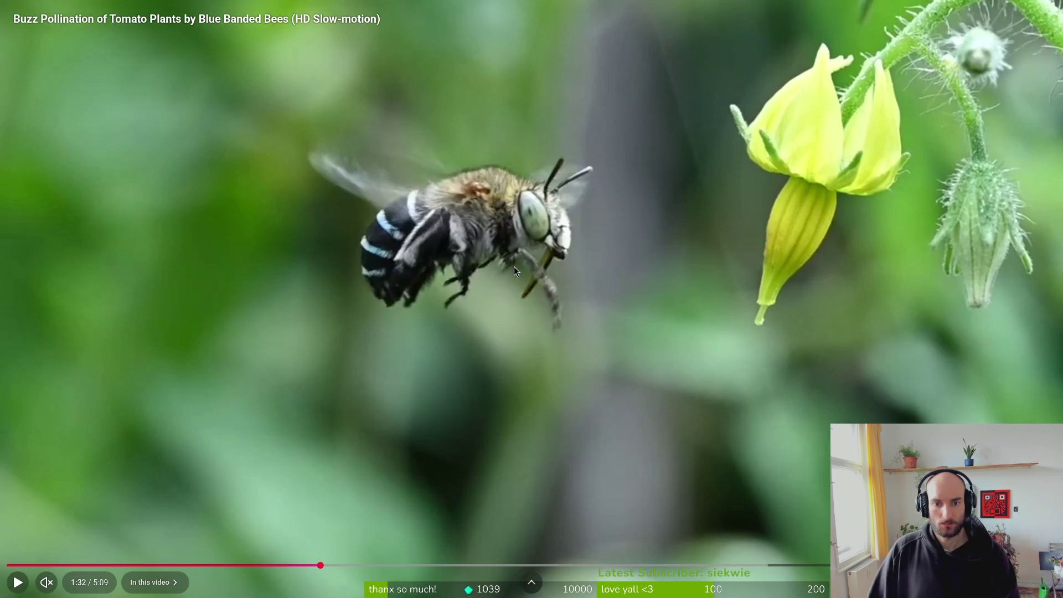
key("alt+Tab")
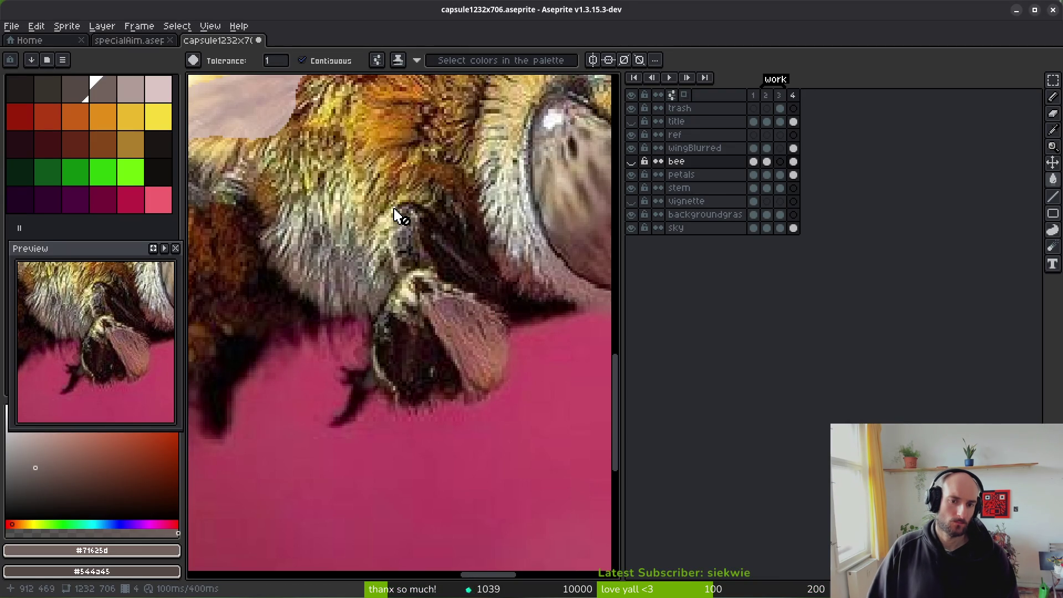
scroll(470, 357, "down", 4)
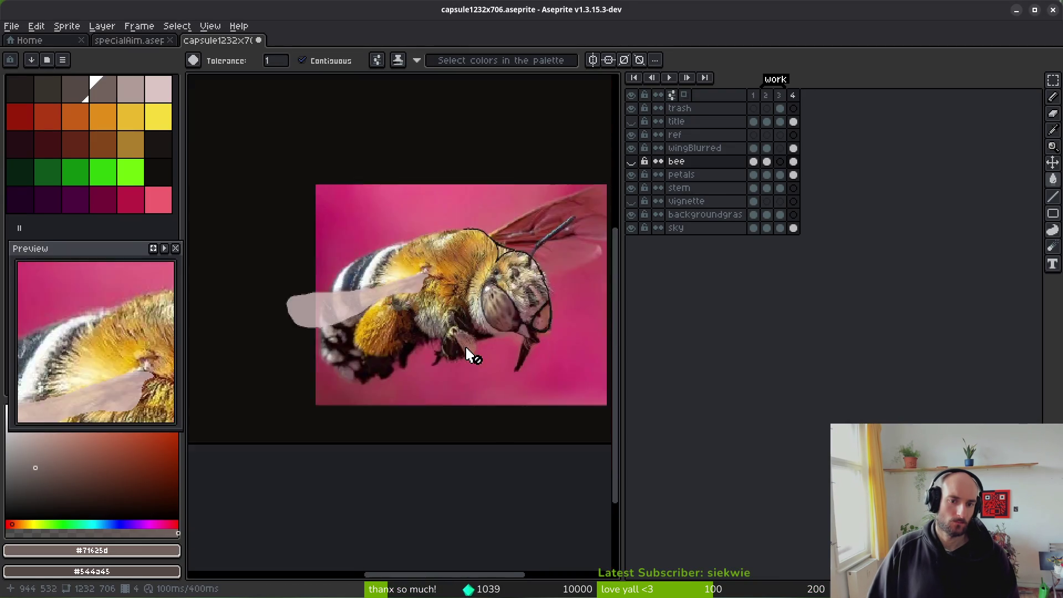
Step: Step the reference video forward to the bee's leg pose at 1:33 and pause
scroll(470, 357, "up", 3)
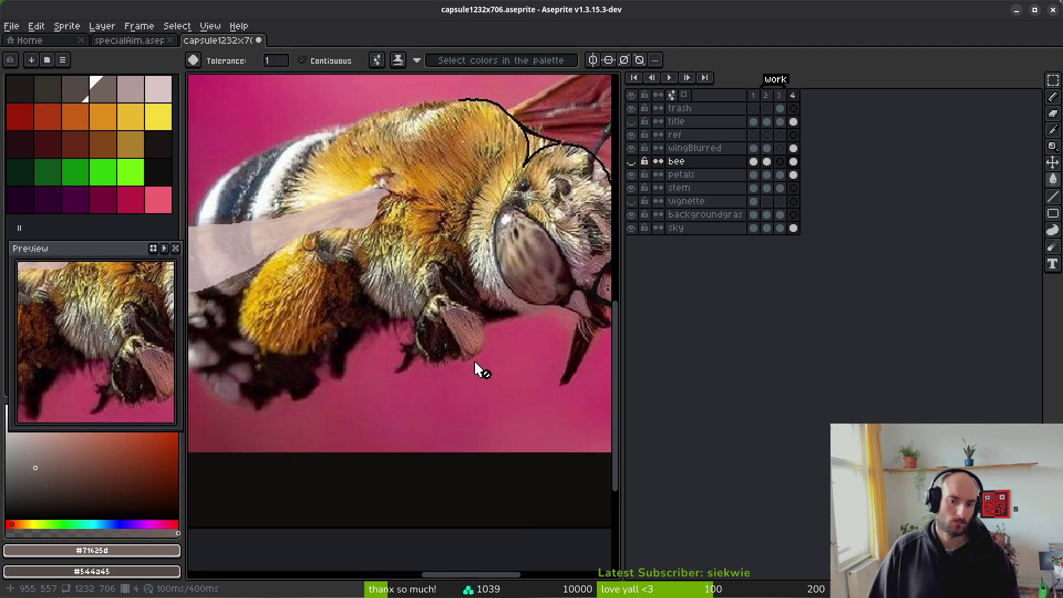
key("alt+Tab")
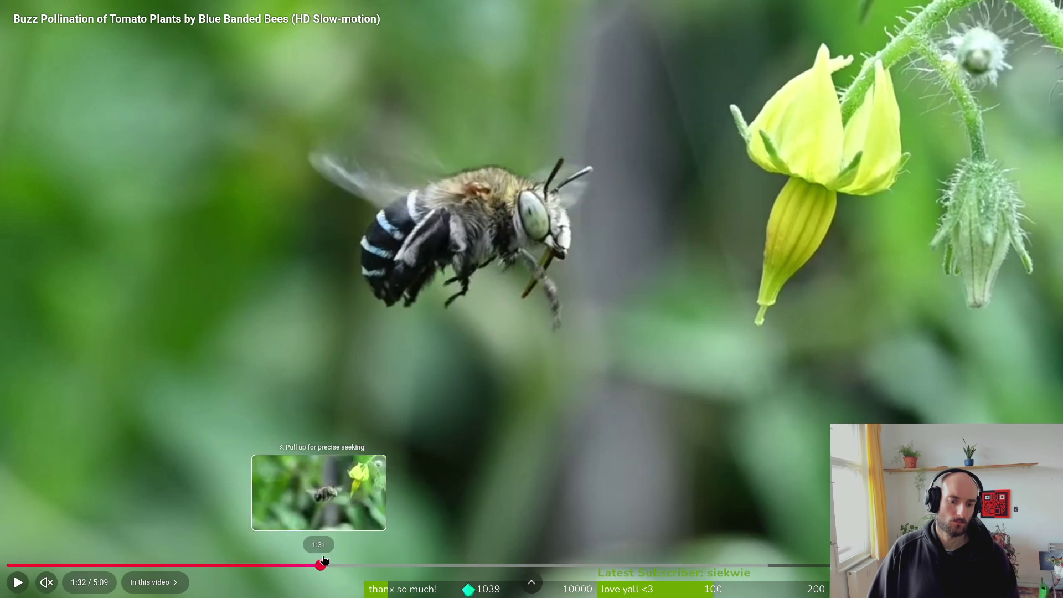
left_click(351, 396)
left_click(354, 398)
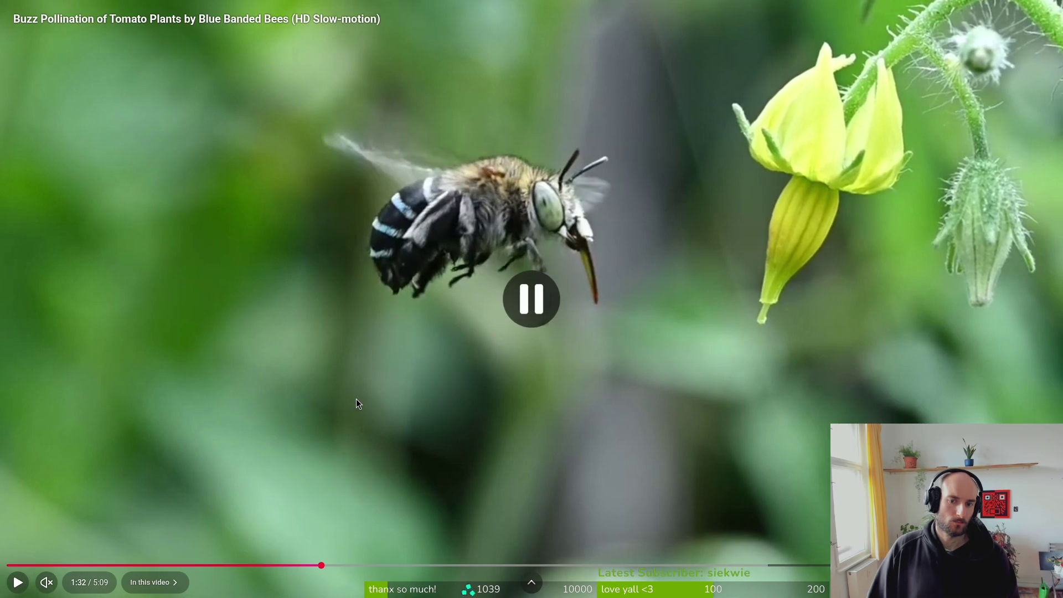
left_click(295, 365)
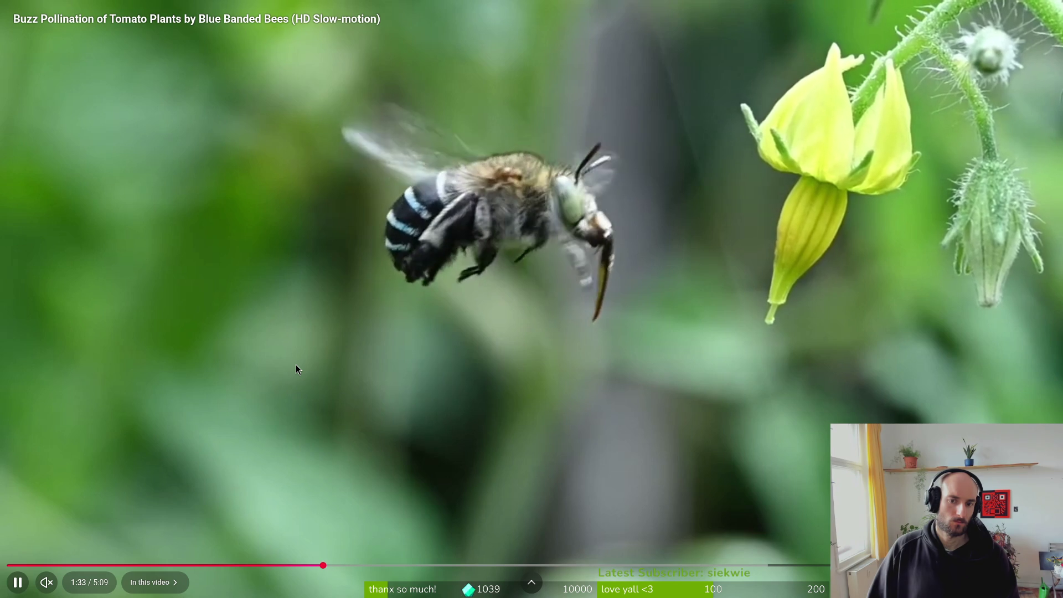
left_click(296, 364)
left_click(296, 364)
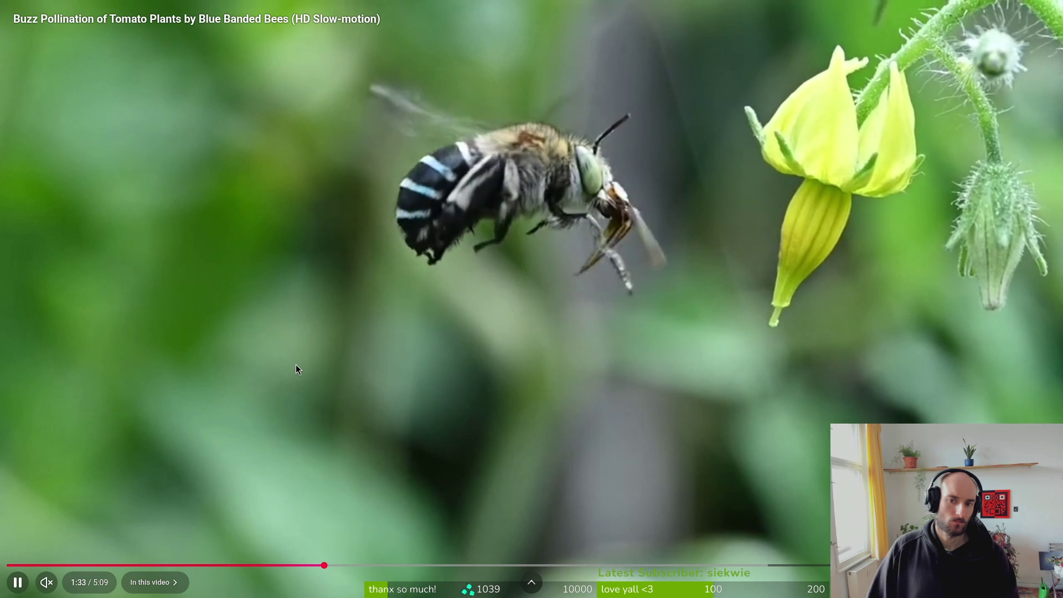
left_click(296, 370)
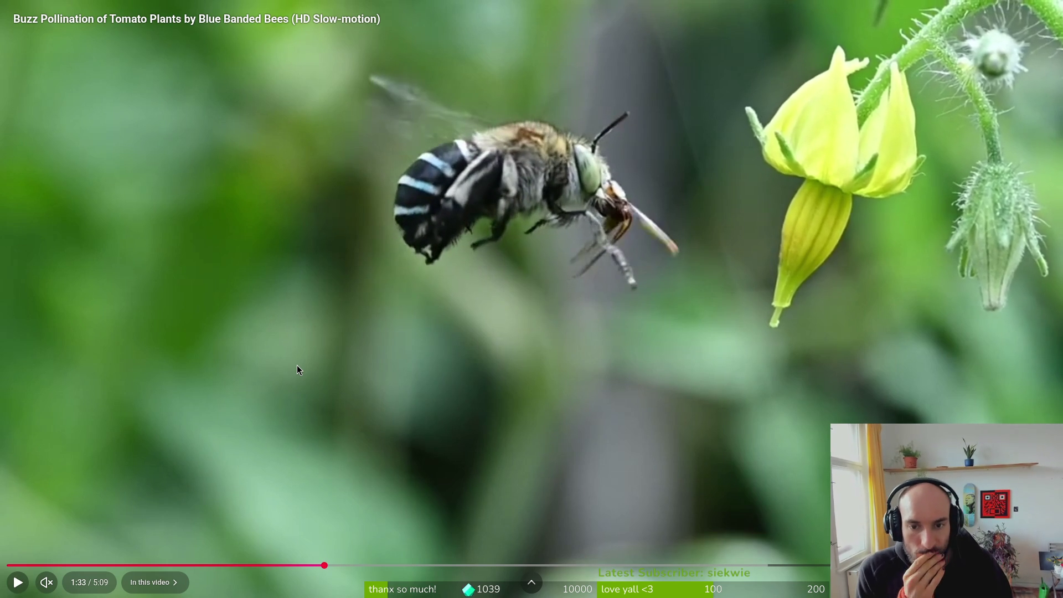
Step: Flip between the paused reference and the Aseprite bee artwork to compare leg poses
key("alt+Tab")
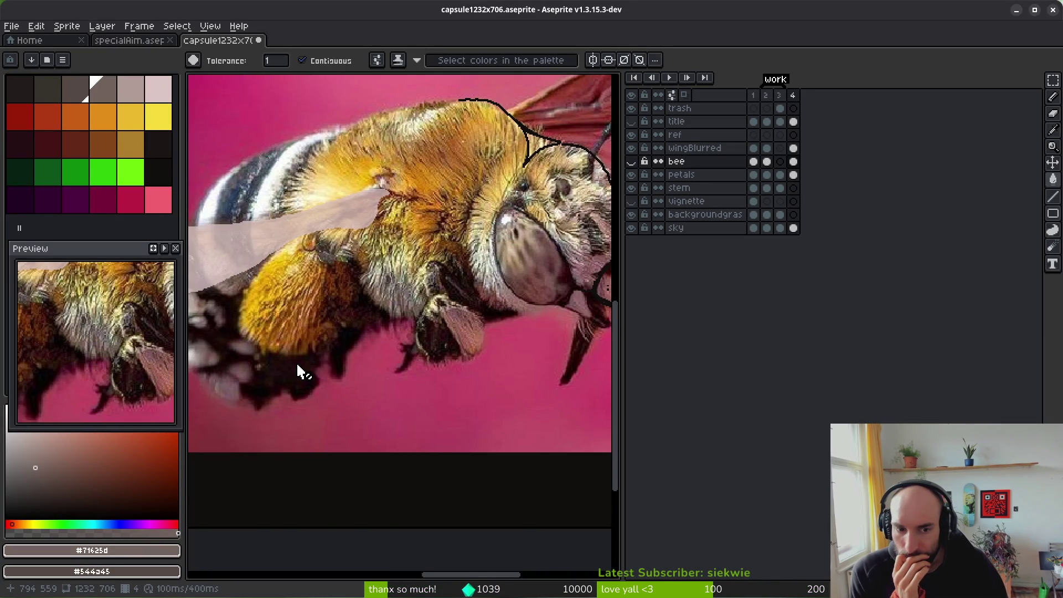
key("alt+Tab")
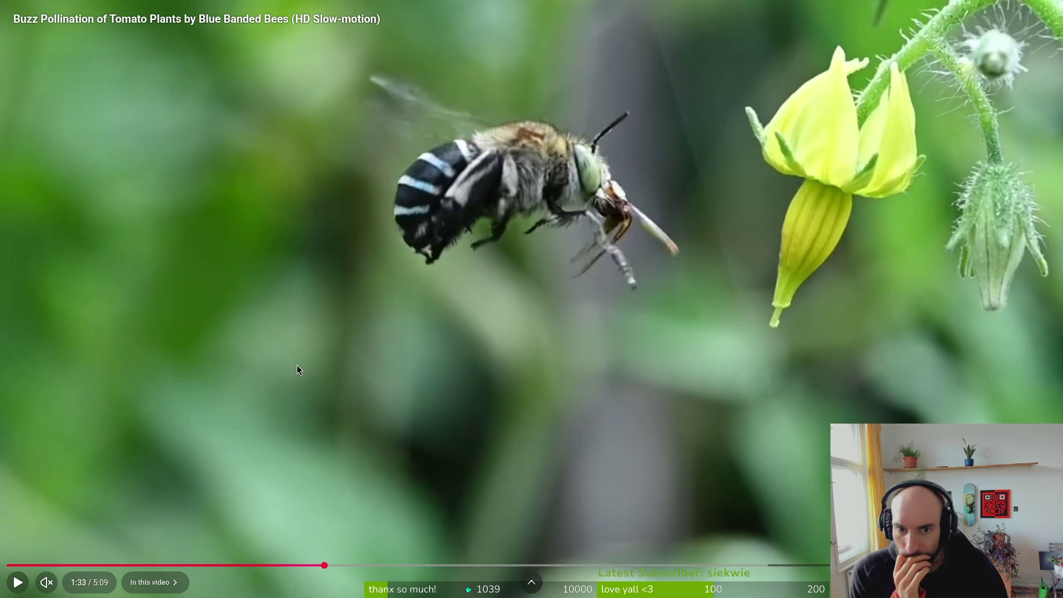
key("alt+Tab")
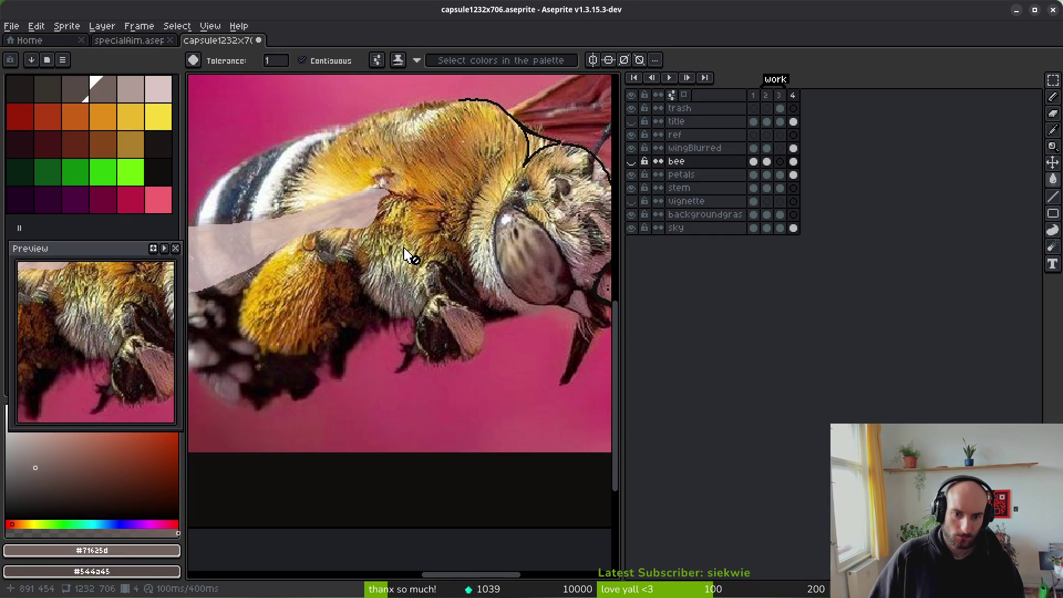
key("alt+Tab")
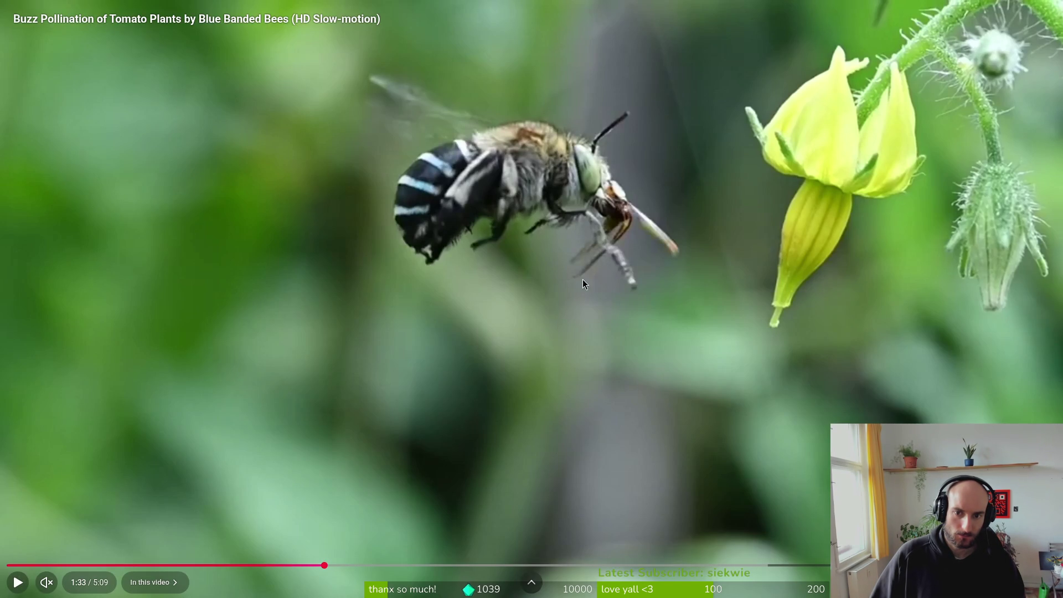
key("alt+Tab")
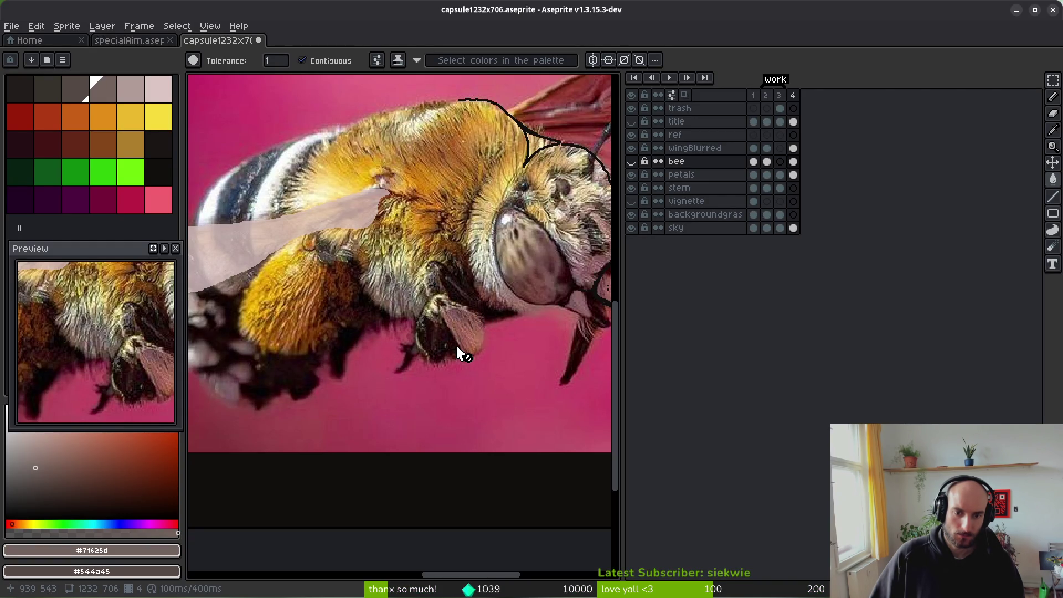
scroll(427, 321, "up", 2)
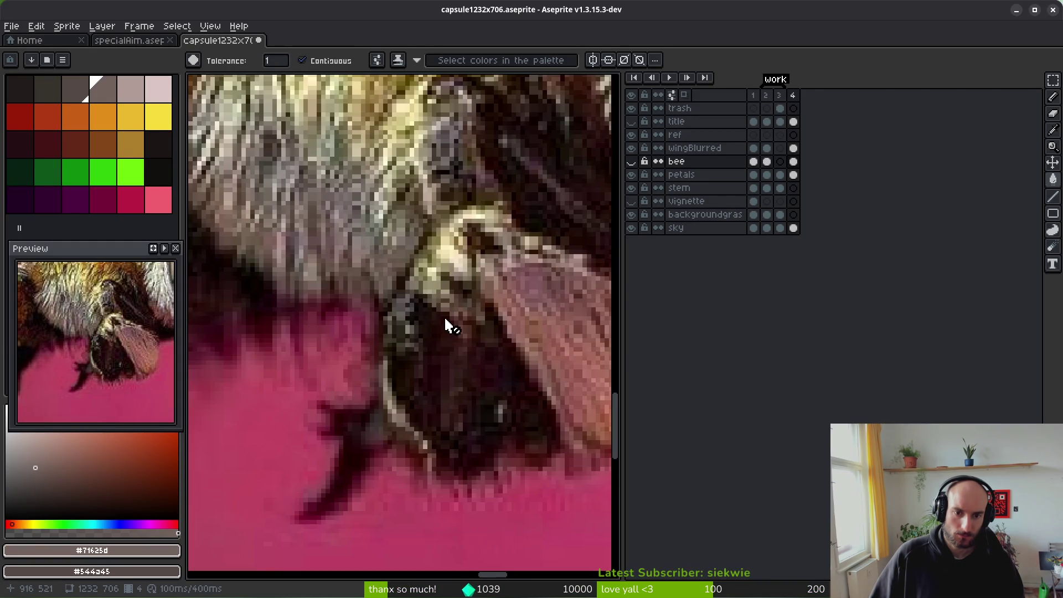
Step: Select the Pencil and toggle the bee layer to compare the flat colours with the photo
scroll(444, 326, "down", 2)
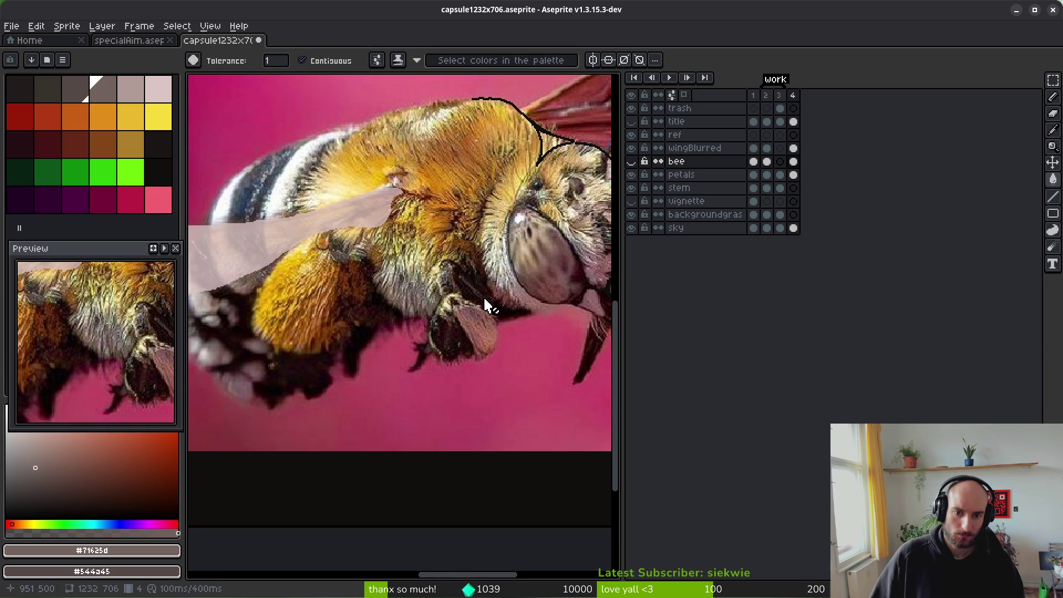
scroll(491, 307, "down", 3)
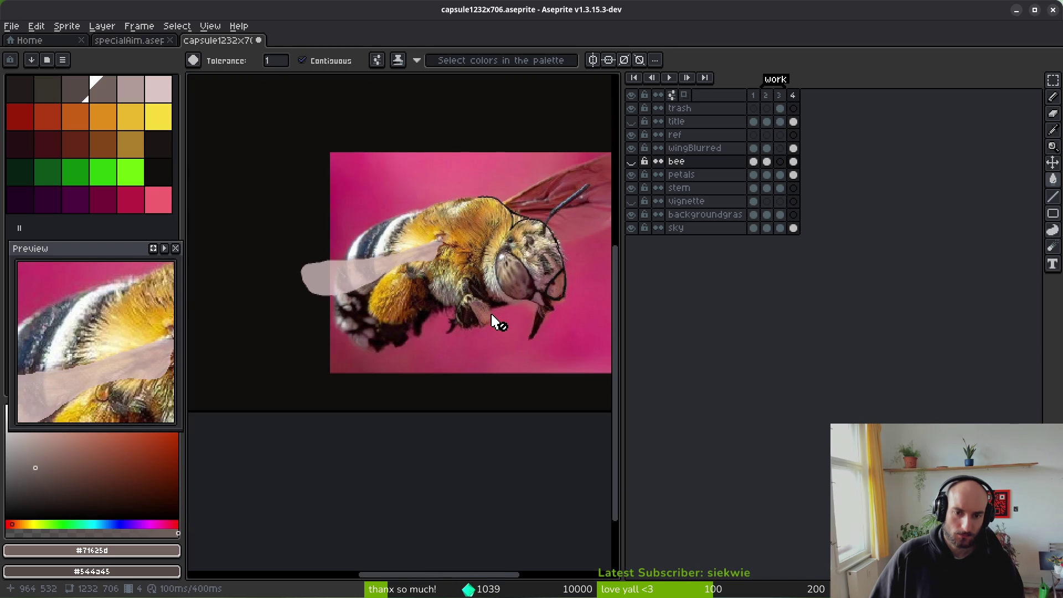
scroll(491, 319, "up", 2)
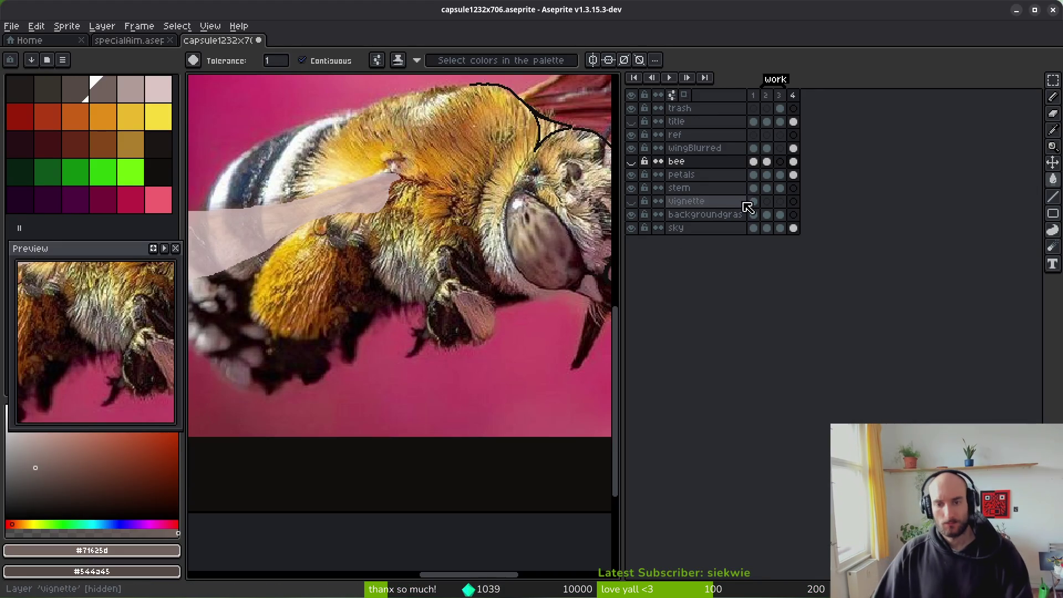
left_click(631, 161)
scroll(437, 312, "up", 3)
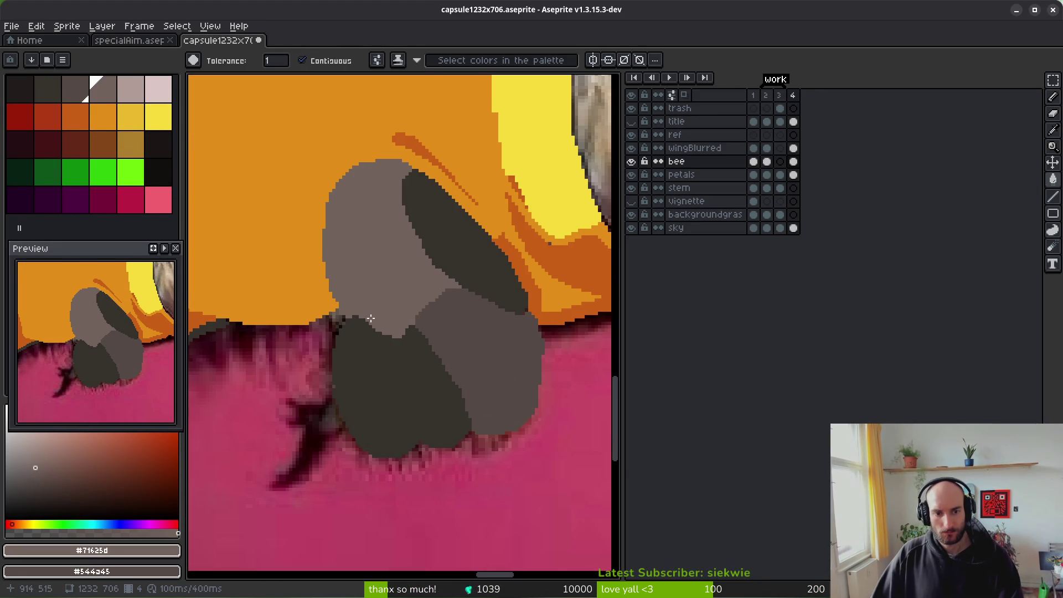
scroll(354, 313, "up", 1)
key("b")
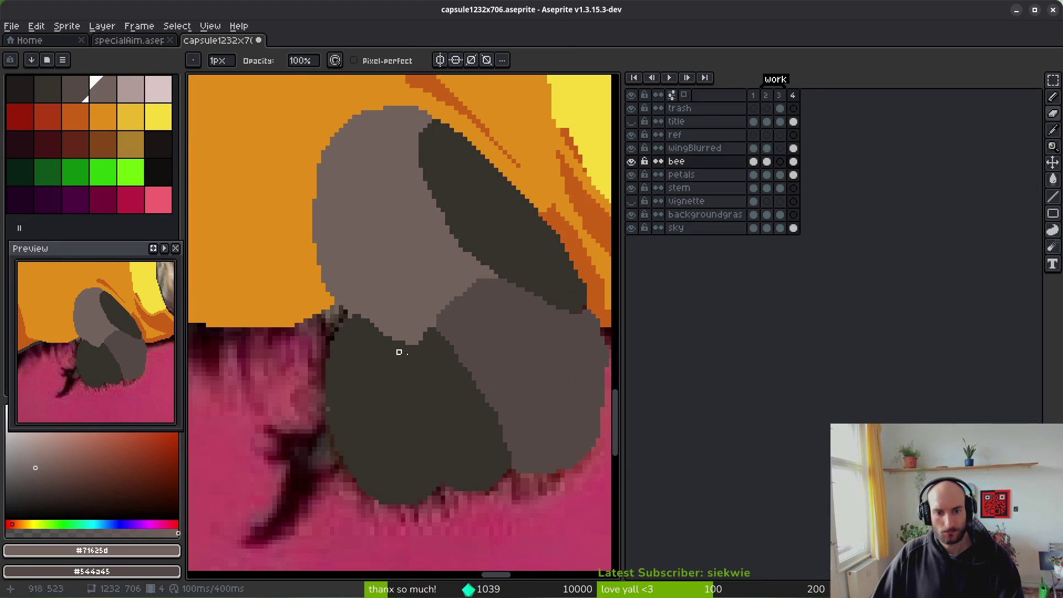
scroll(499, 365, "down", 2)
left_click(634, 164)
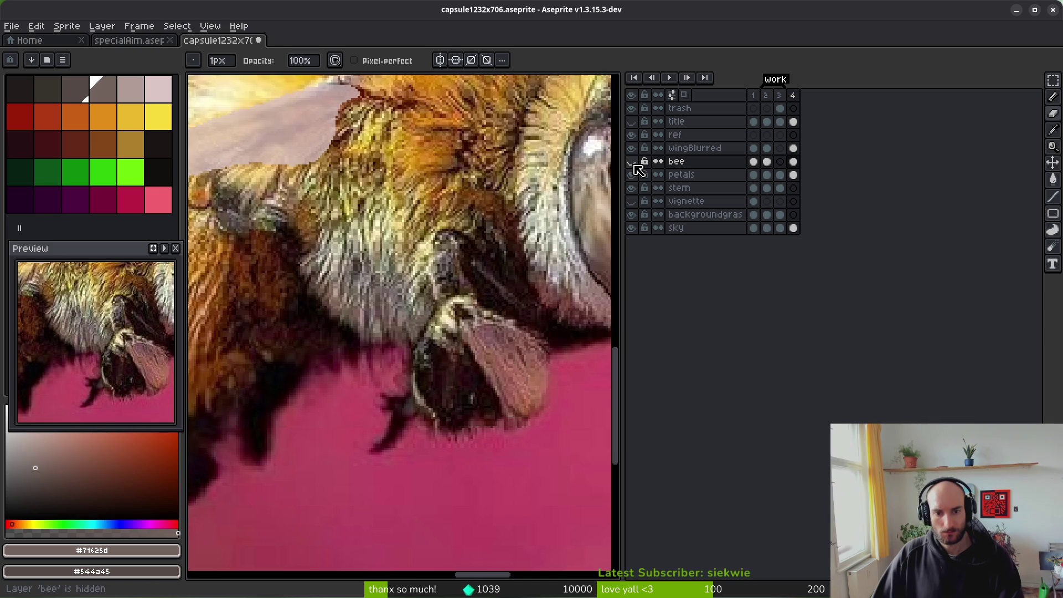
left_click(633, 163)
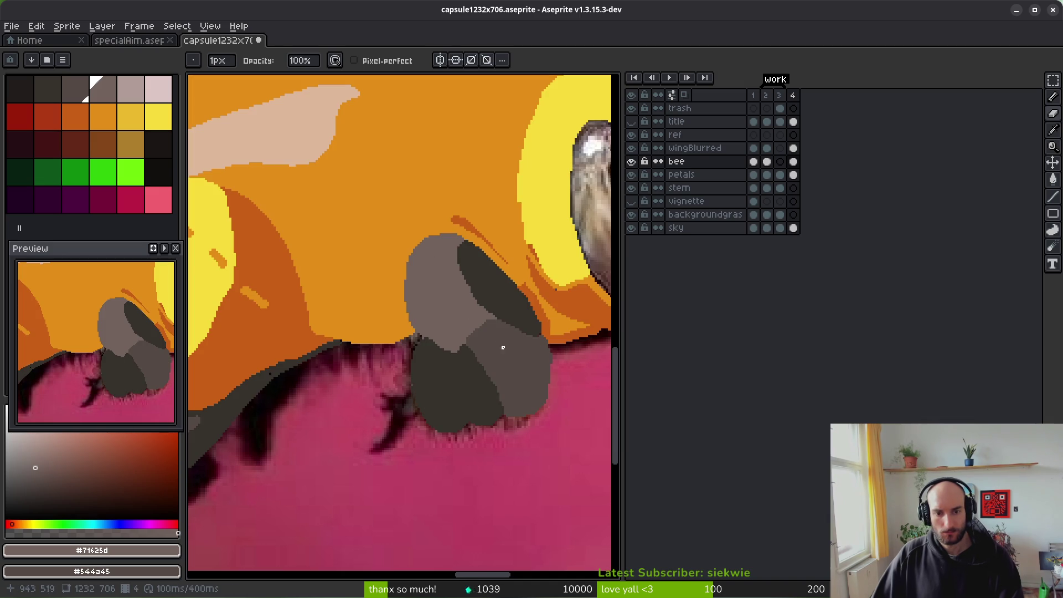
Step: Sample the leg's mid grey and try grey strokes along the leg edge, undoing stray ones
left_click_drag(425, 421, 435, 393)
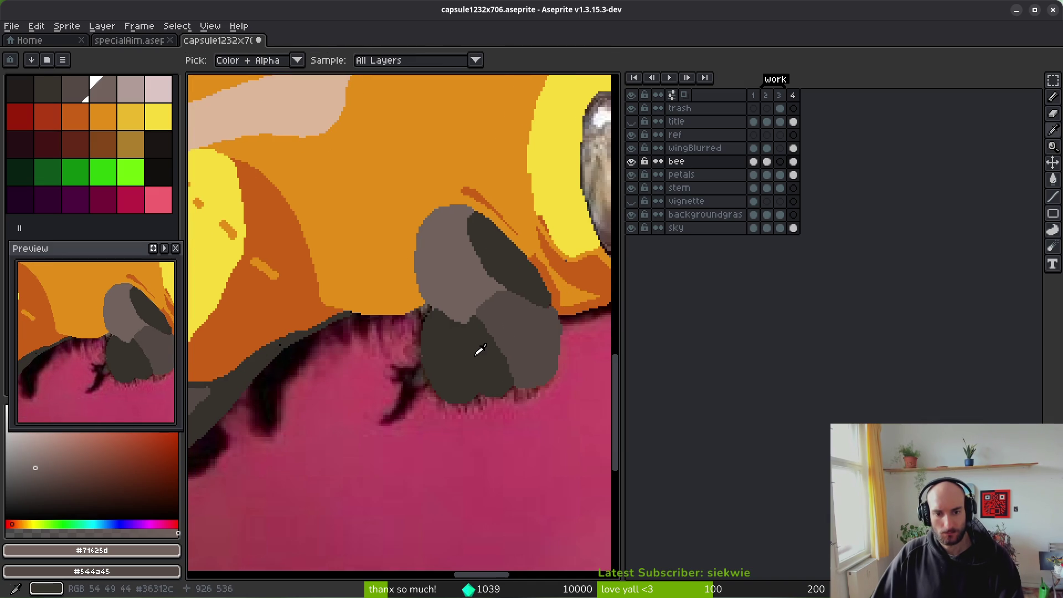
left_click(501, 334, "alt")
scroll(493, 326, "up", 2)
left_click_drag(356, 282, 450, 427)
key("ctrl+z")
left_click(354, 288)
mouse_move(355, 289)
left_mouse_down()
mouse_move(408, 347)
mouse_move(454, 428)
left_mouse_up()
key("ctrl+z")
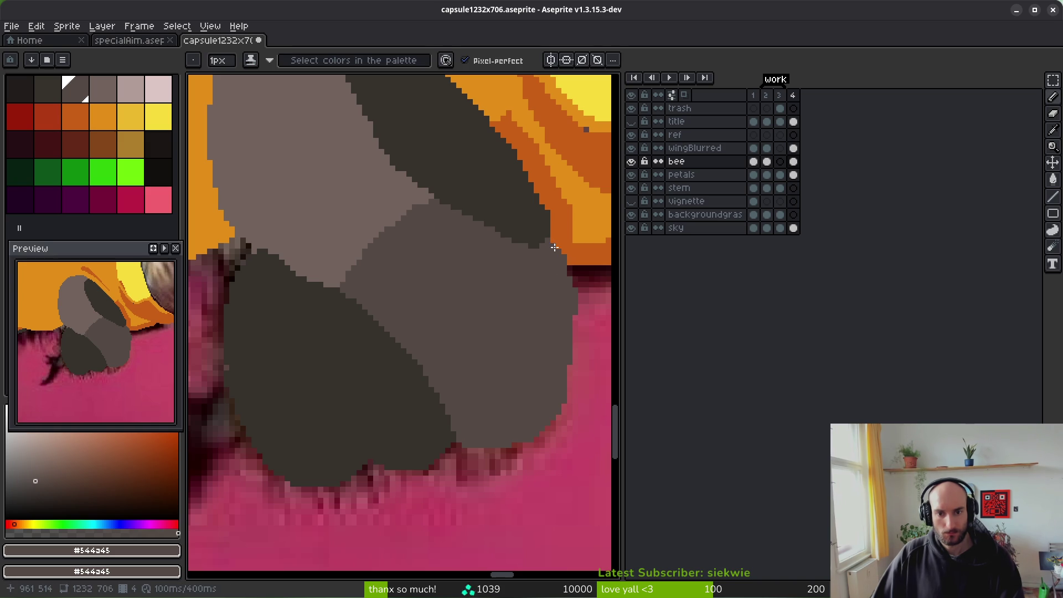
Step: Cover the dark-red and pink gap pixels on the leg's right edge with grey #544a45, then save
scroll(531, 275, "up", 1)
key(".")
left_click(546, 239, "alt")
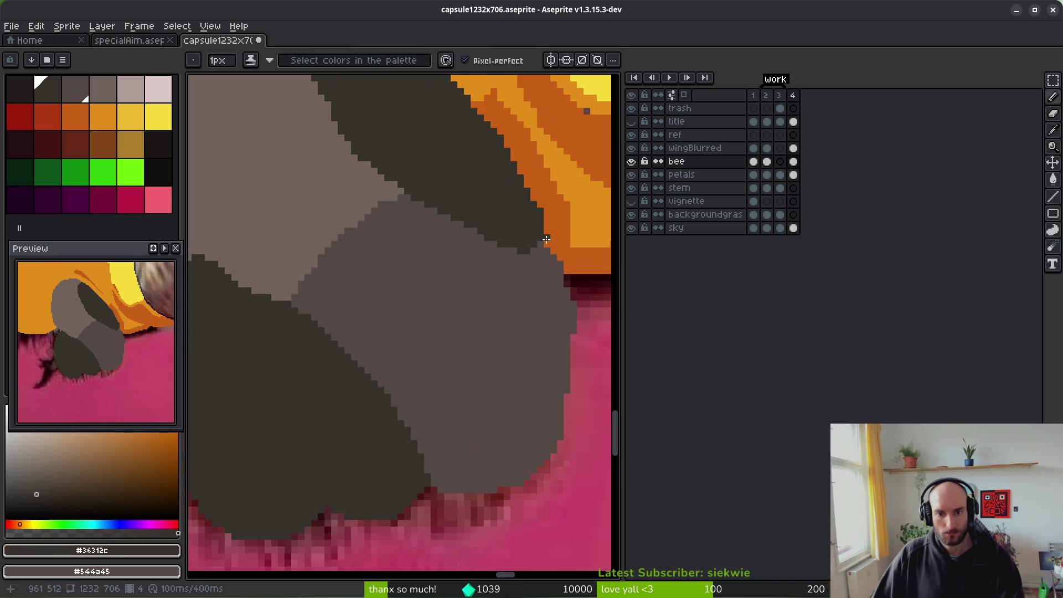
left_click(556, 270, "alt")
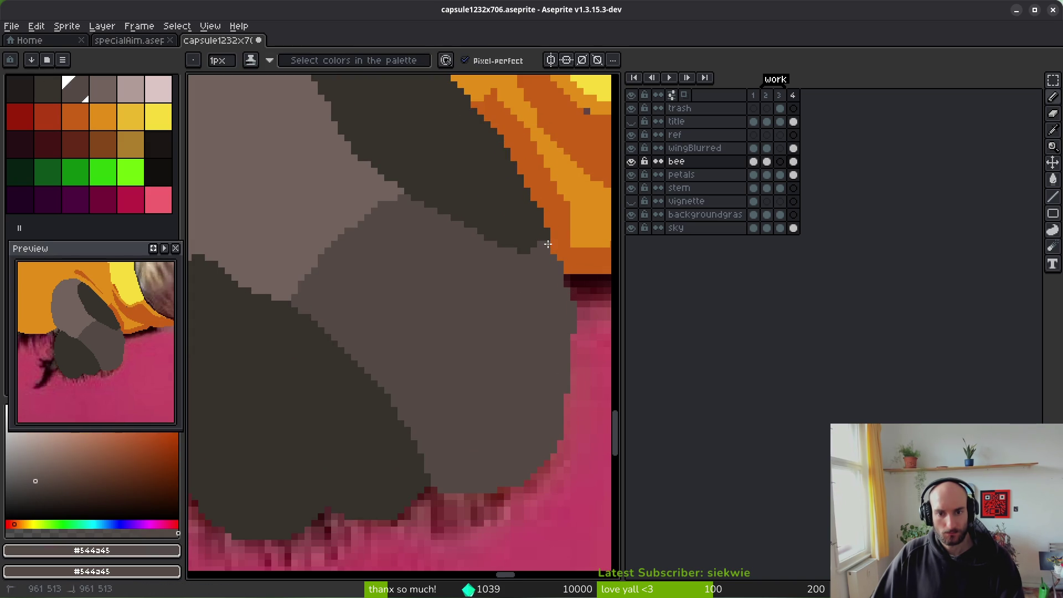
left_click(566, 279)
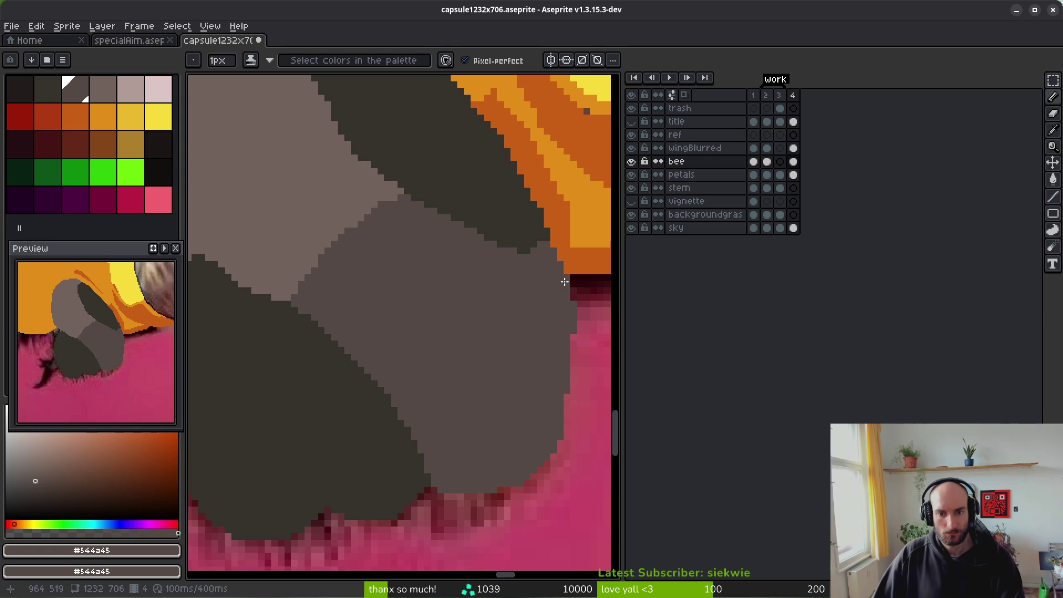
left_click_drag(576, 331, 568, 347)
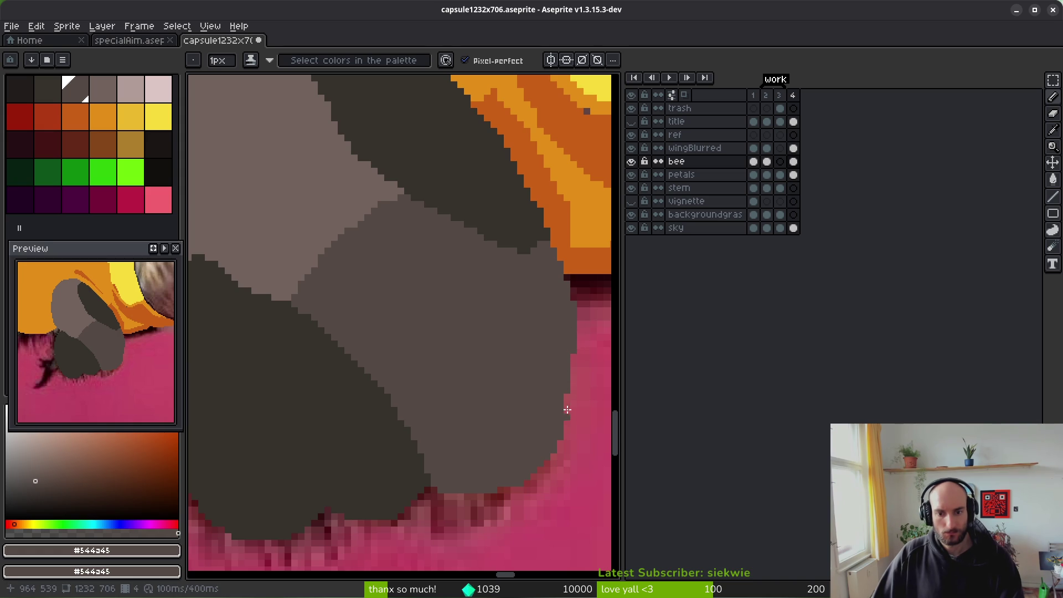
key("b")
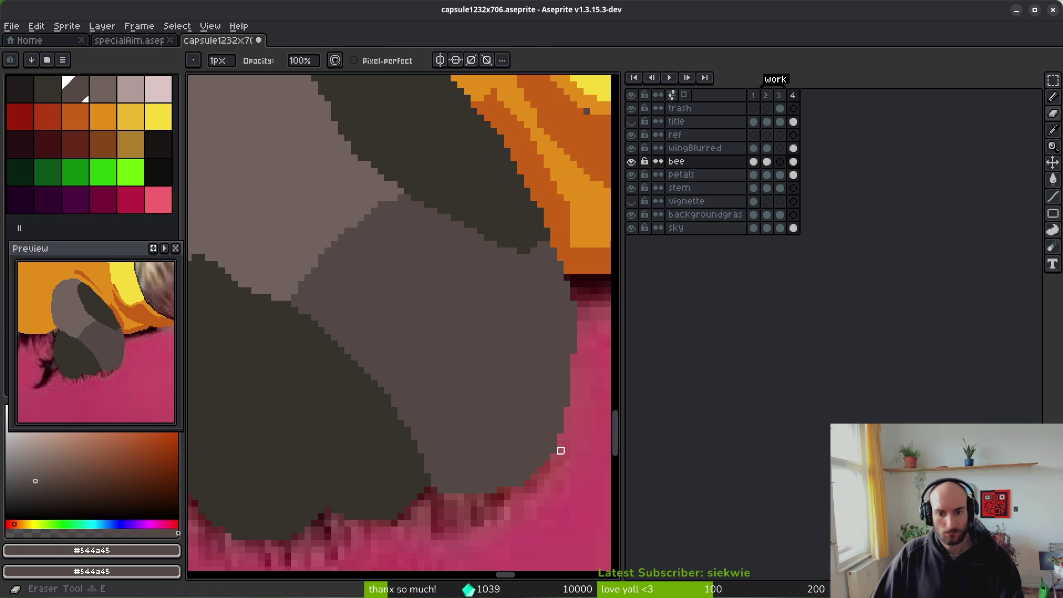
scroll(521, 458, "down", 3)
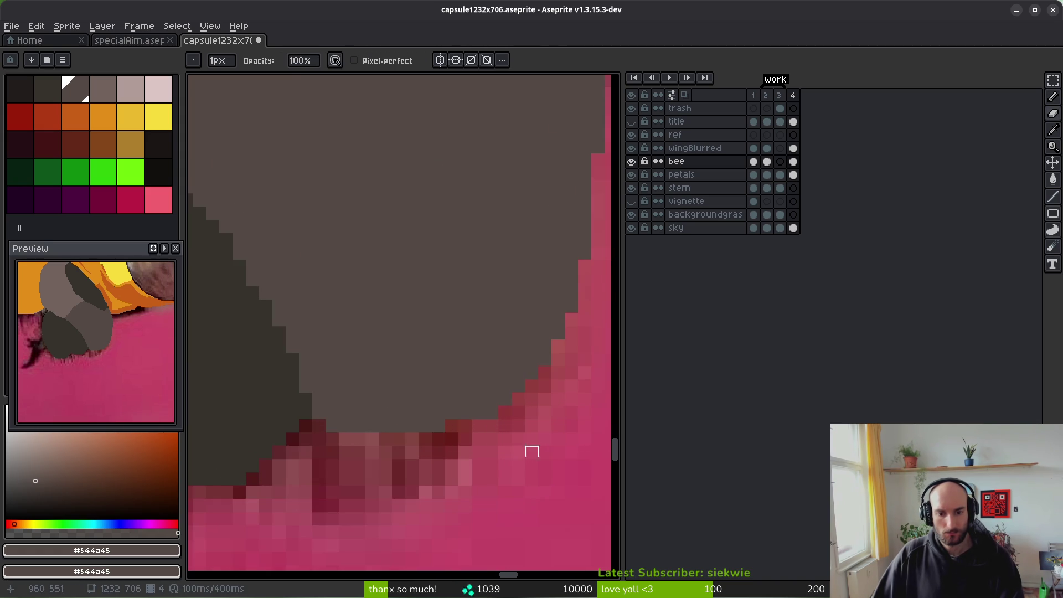
scroll(491, 413, "down", 2)
key("ctrl+s")
Step: Draw a dark grey staircase along the leg's diagonal edge with small touch-ups
scroll(420, 354, "down", 2)
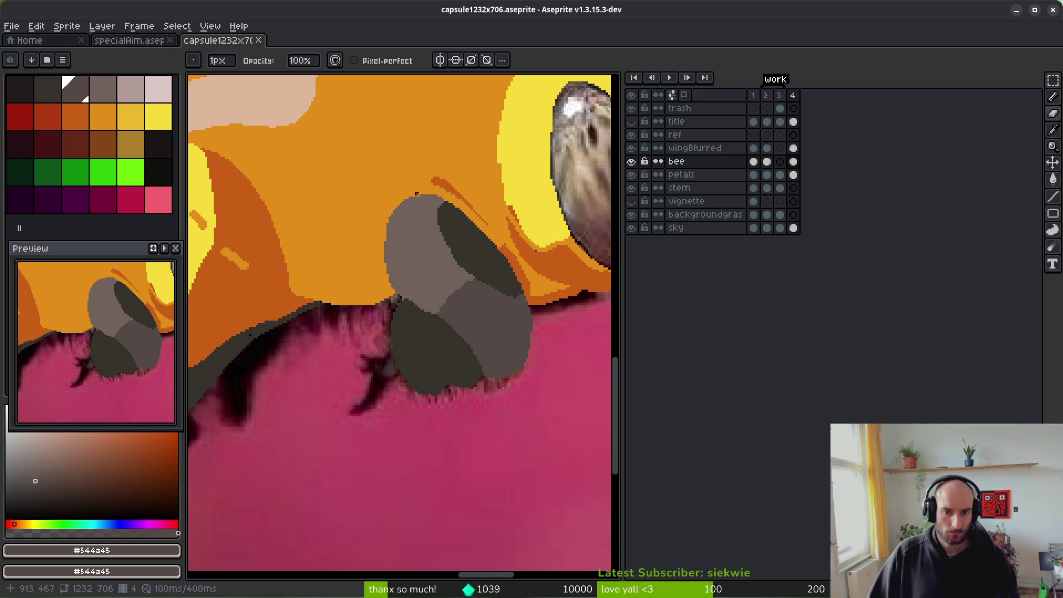
scroll(514, 304, "up", 4)
left_click(517, 237, "alt")
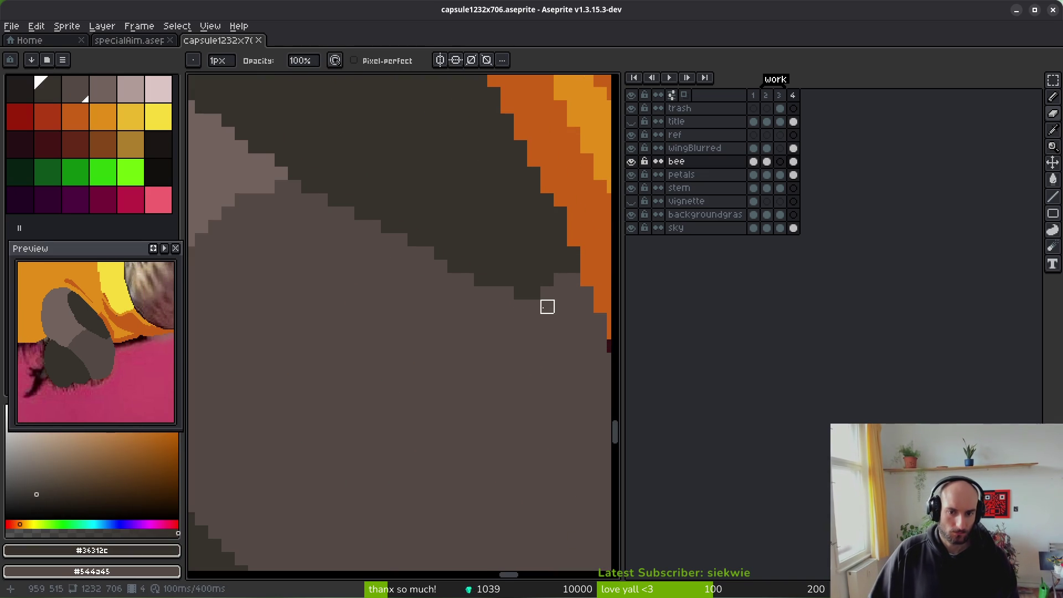
mouse_move(437, 292)
left_mouse_down()
mouse_move(482, 334)
mouse_move(481, 304)
left_mouse_up()
left_click(500, 350)
left_click(461, 296)
Step: Sample the light grey #71625d from the leg and move to frame 2
key("g")
scroll(460, 284, "down", 3)
scroll(475, 315, "up", 3)
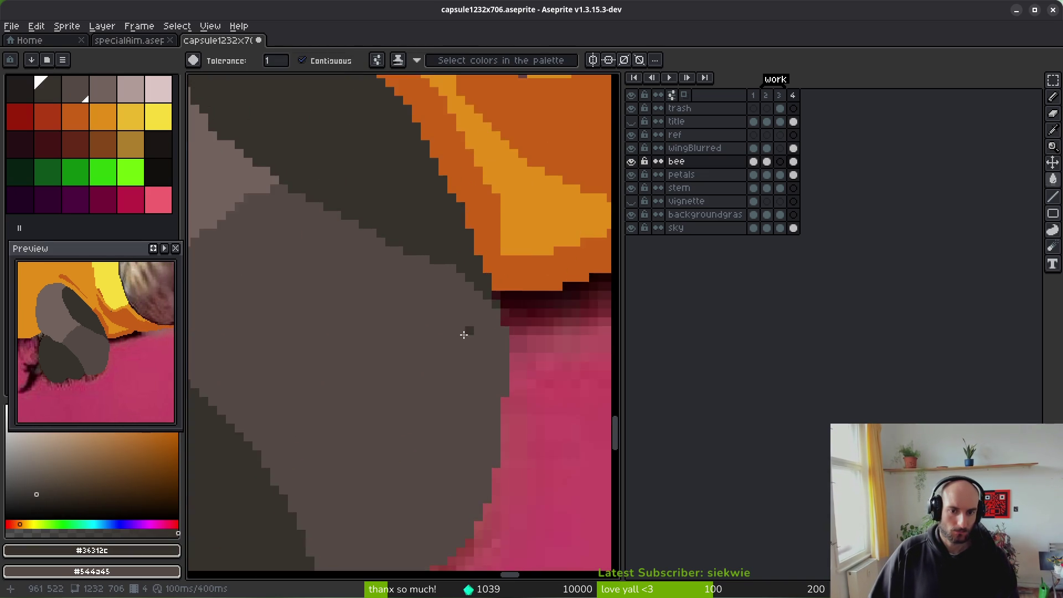
scroll(474, 316, "down", 3)
scroll(434, 331, "up", 1)
key("b")
left_click(430, 268, "alt")
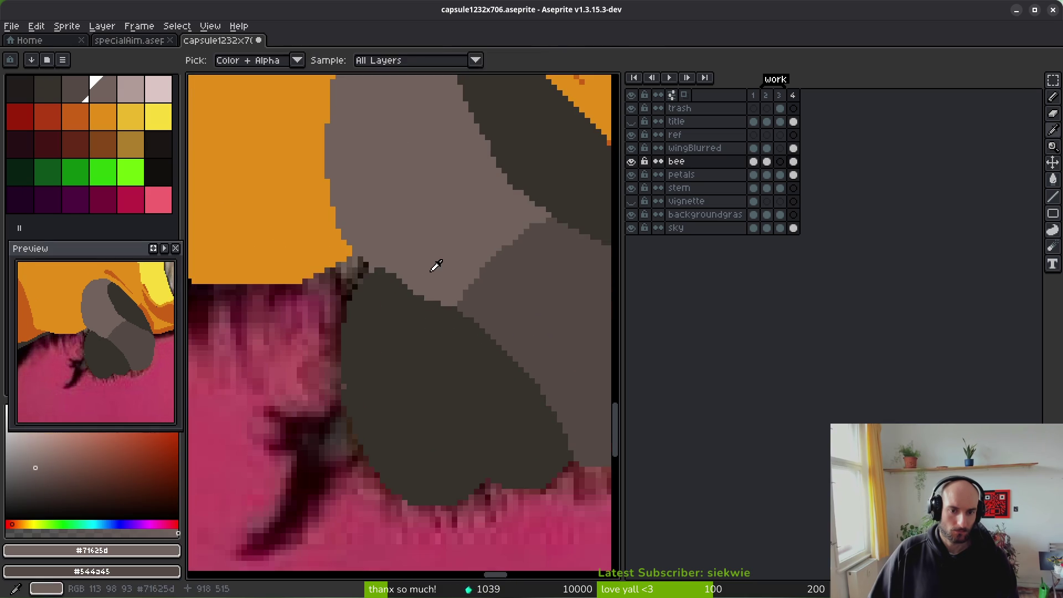
key("comma")
key("comma")
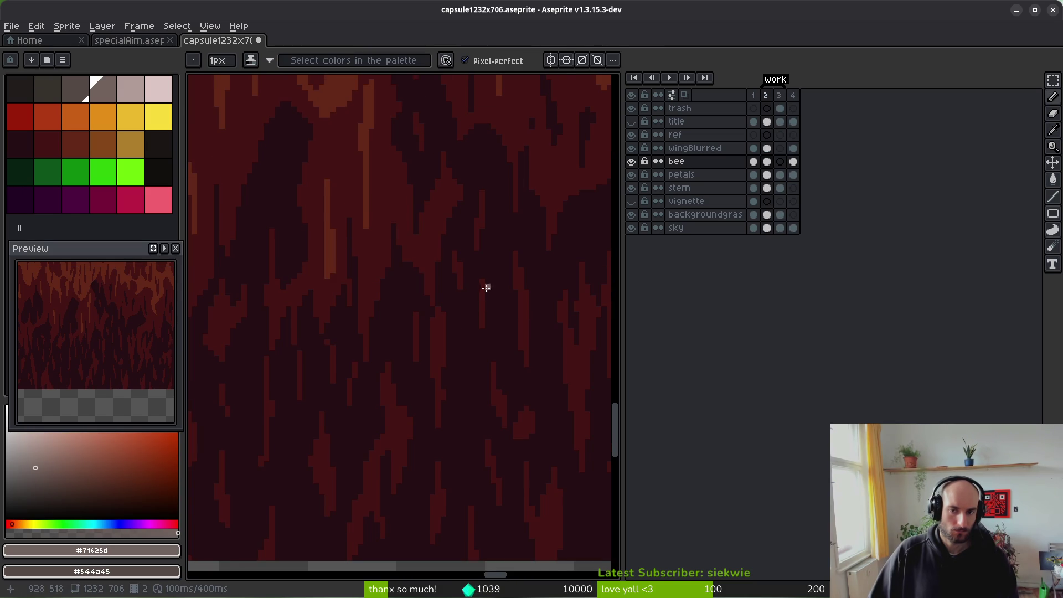
Step: Return to frame 4 and undo the last pencil stroke
key("period")
key("period")
key("ctrl+z")
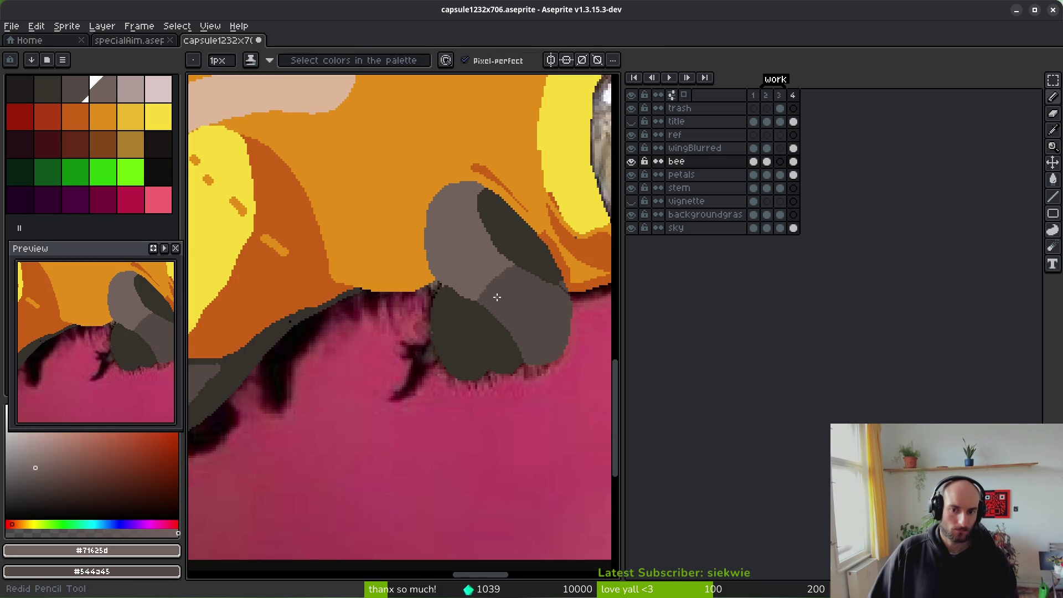
left_click_drag(491, 311, 449, 307)
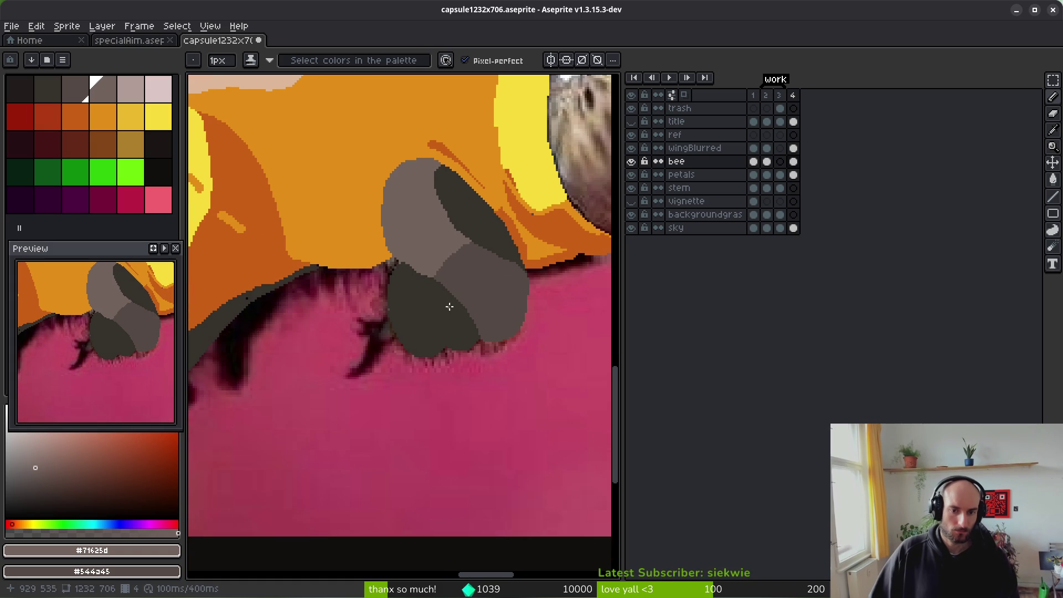
scroll(456, 246, "down", 5)
scroll(458, 266, "up", 6)
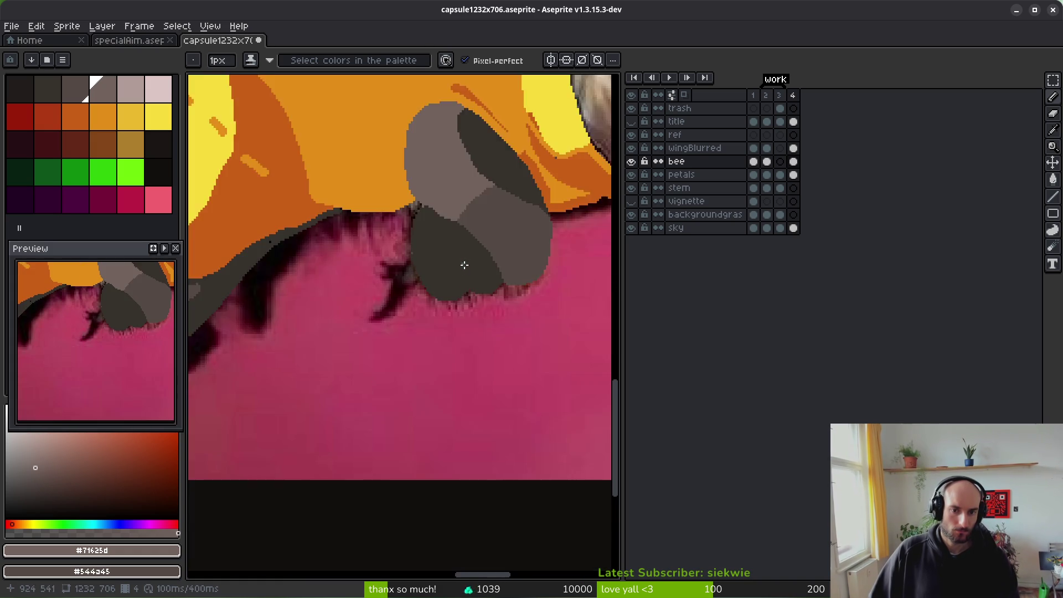
Step: Erase the flat colour around the bee's lower leg with a 4–7 px eraser, then hide the bee layer
key("e")
key("plus")
key("plus")
key("plus")
mouse_move(391, 174)
left_mouse_down()
mouse_move(393, 161)
mouse_move(381, 189)
left_mouse_up()
mouse_move(377, 238)
left_mouse_down()
mouse_move(399, 220)
mouse_move(393, 306)
mouse_move(420, 299)
mouse_move(408, 211)
mouse_move(420, 201)
mouse_move(491, 289)
mouse_move(398, 292)
mouse_move(405, 338)
left_mouse_up()
key("plus")
key("plus")
key("plus")
scroll(434, 338, "down", 1)
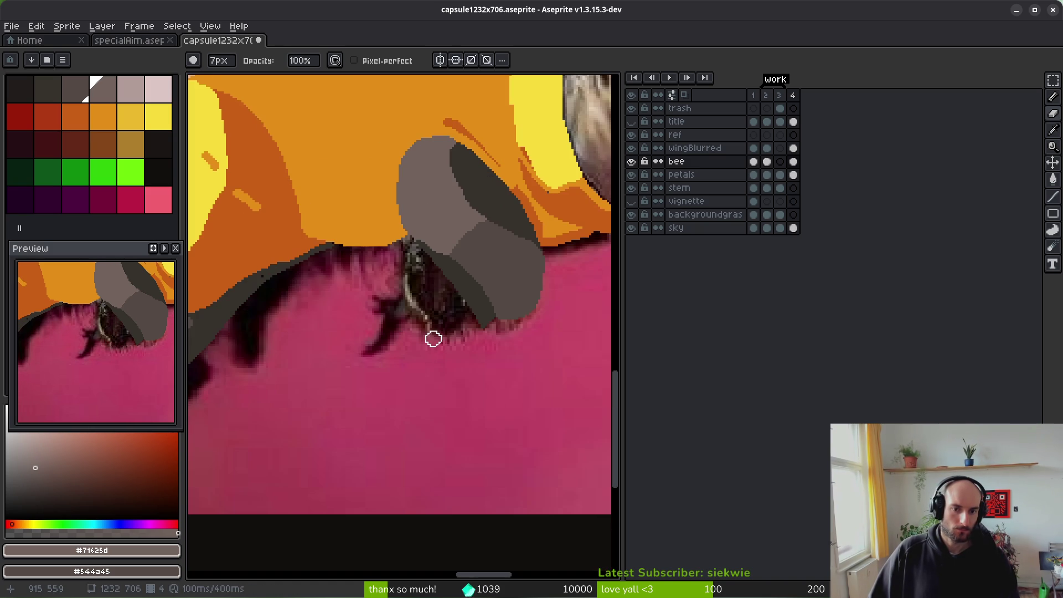
key("alt+Tab")
key("alt+Tab")
left_click(633, 164)
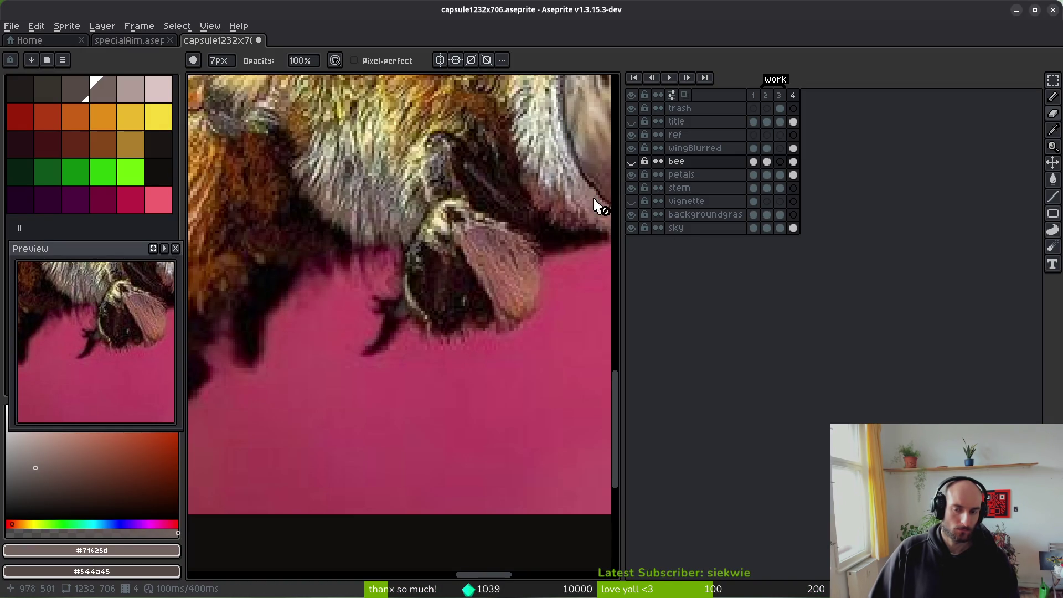
Step: Show the bee layer again and repaint the leg in dark grey #36312c with spiky hairs, outlined and flood-filled
left_click(631, 161)
scroll(464, 310, "up", 1)
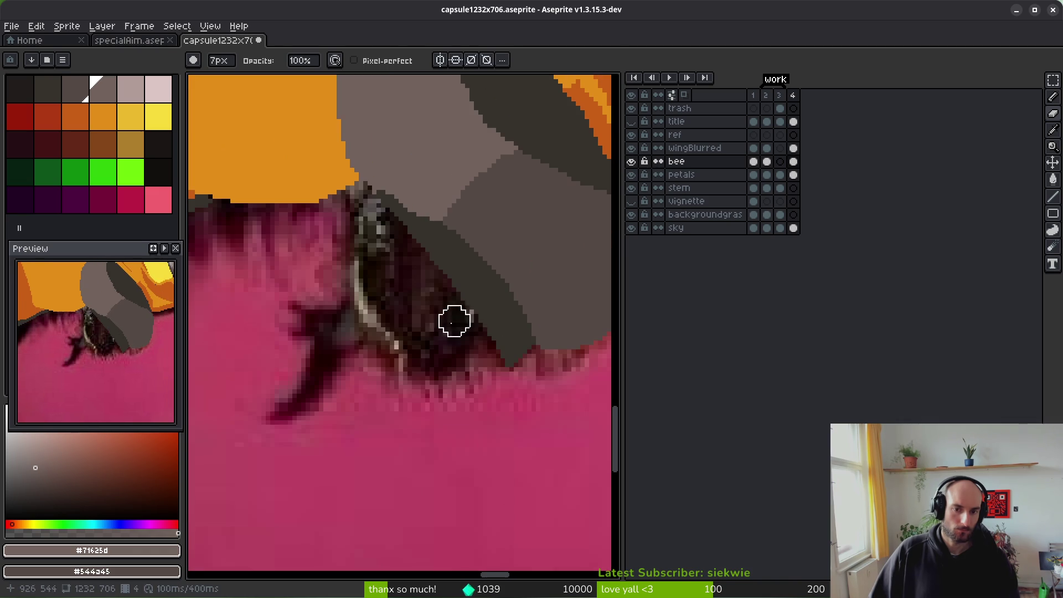
left_click(482, 277, "alt")
key("b")
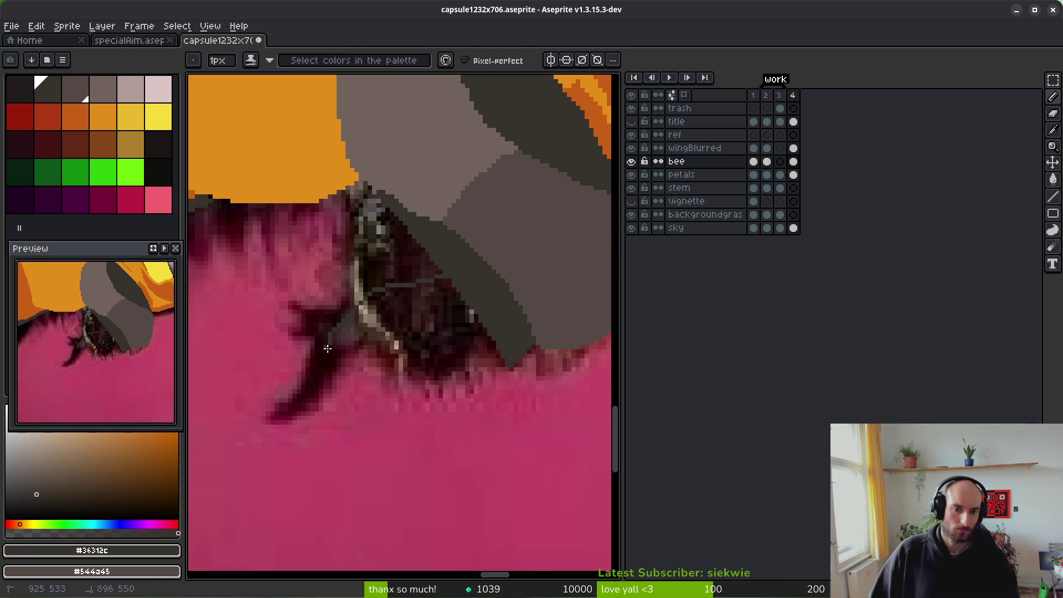
left_click_drag(458, 355, 502, 354)
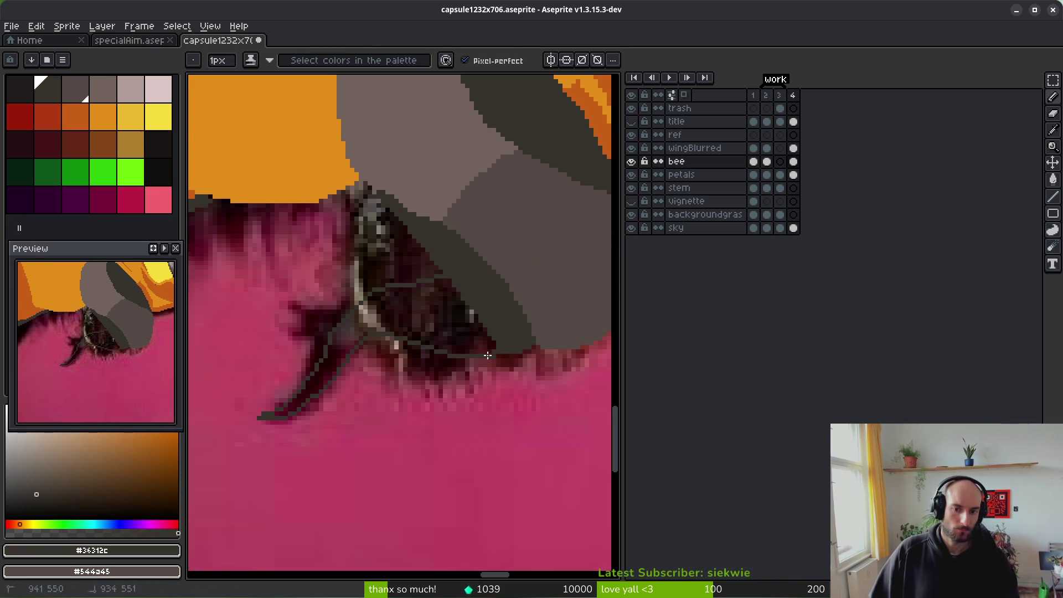
scroll(318, 343, "up", 1)
left_click_drag(336, 362, 303, 363)
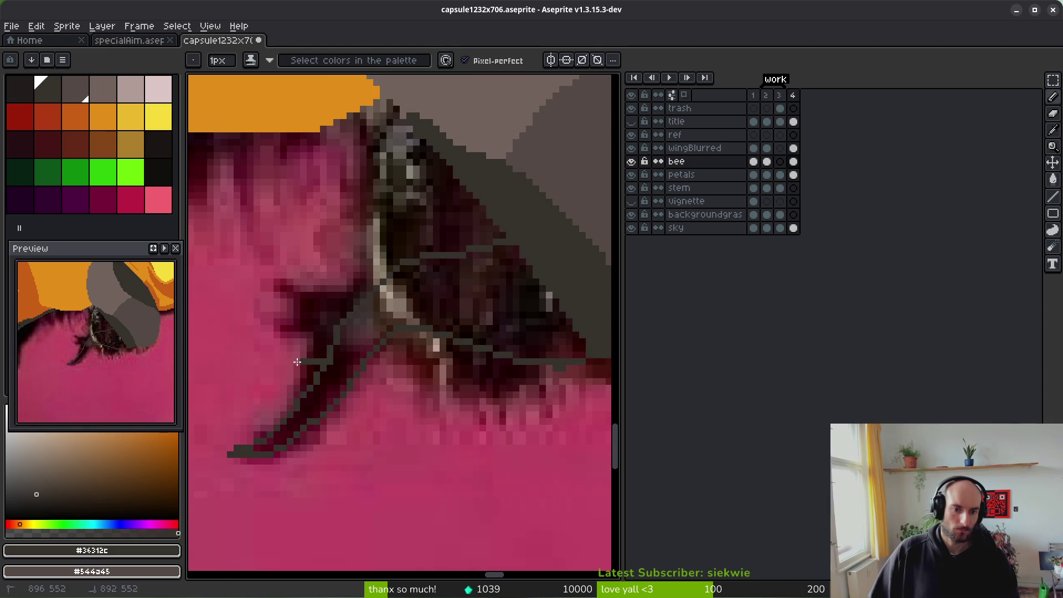
left_click_drag(294, 325, 307, 327)
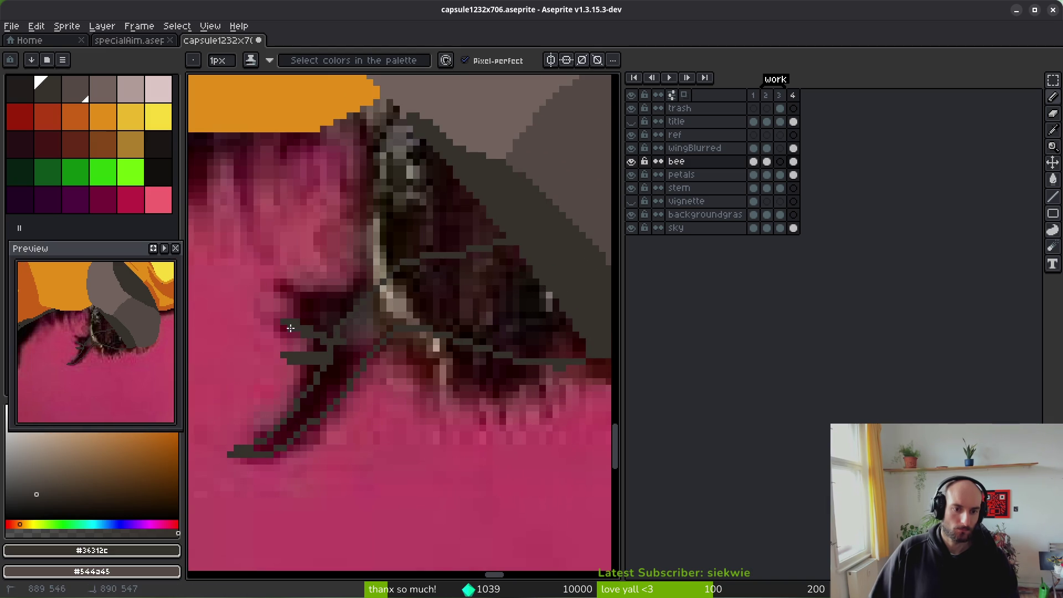
mouse_move(299, 298)
left_mouse_down()
mouse_move(339, 324)
mouse_move(332, 338)
mouse_move(308, 303)
mouse_move(343, 317)
left_mouse_up()
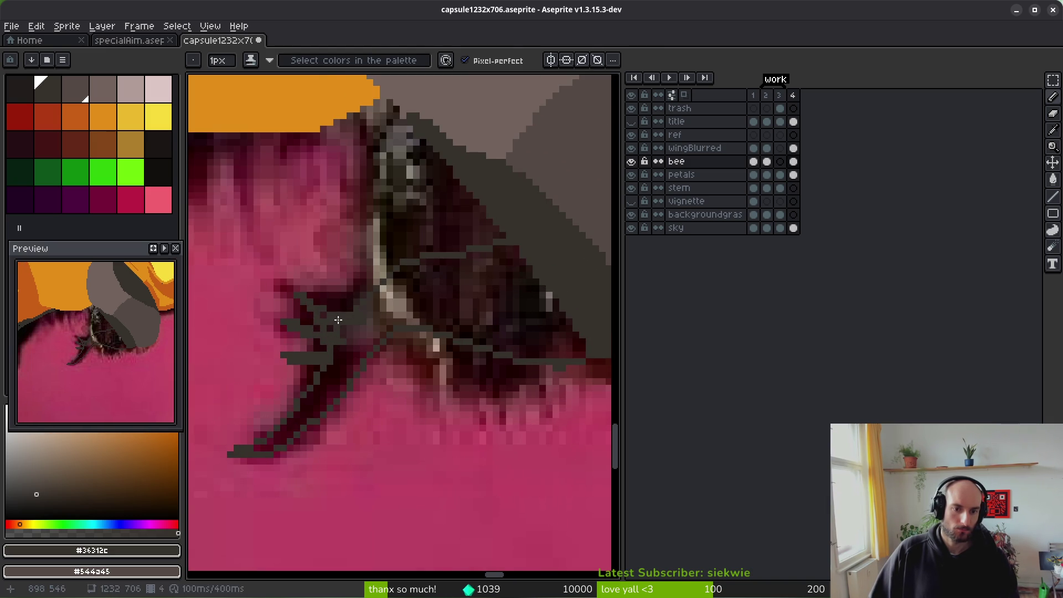
key("g")
left_click(415, 296)
Step: Draw a freehand lasso selection enclosing the bee's front leg
key("f")
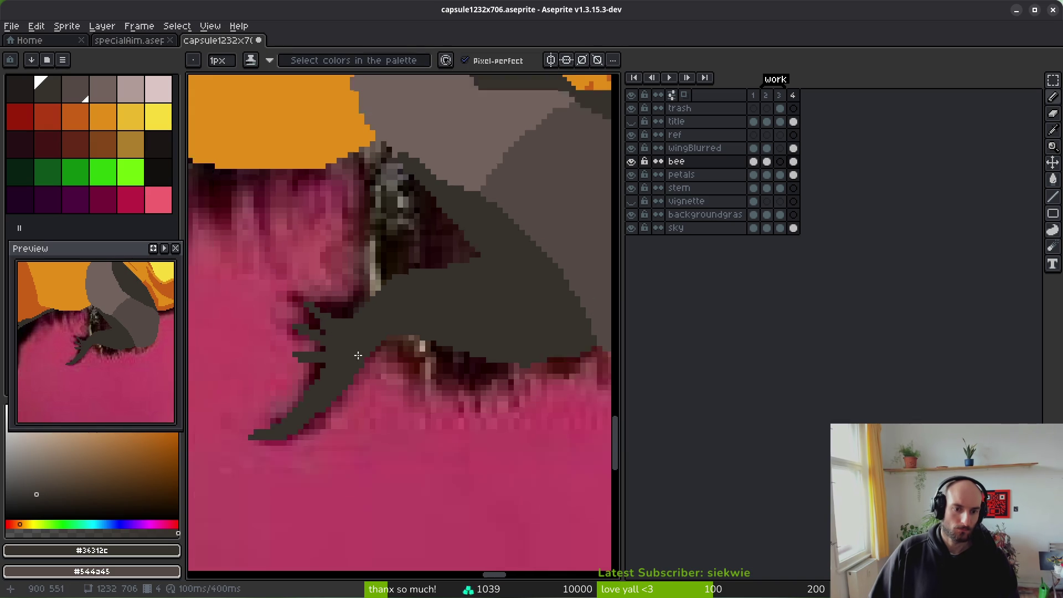
scroll(356, 351, "down", 2)
scroll(370, 358, "down", 3)
scroll(386, 379, "up", 6)
scroll(348, 331, "down", 2)
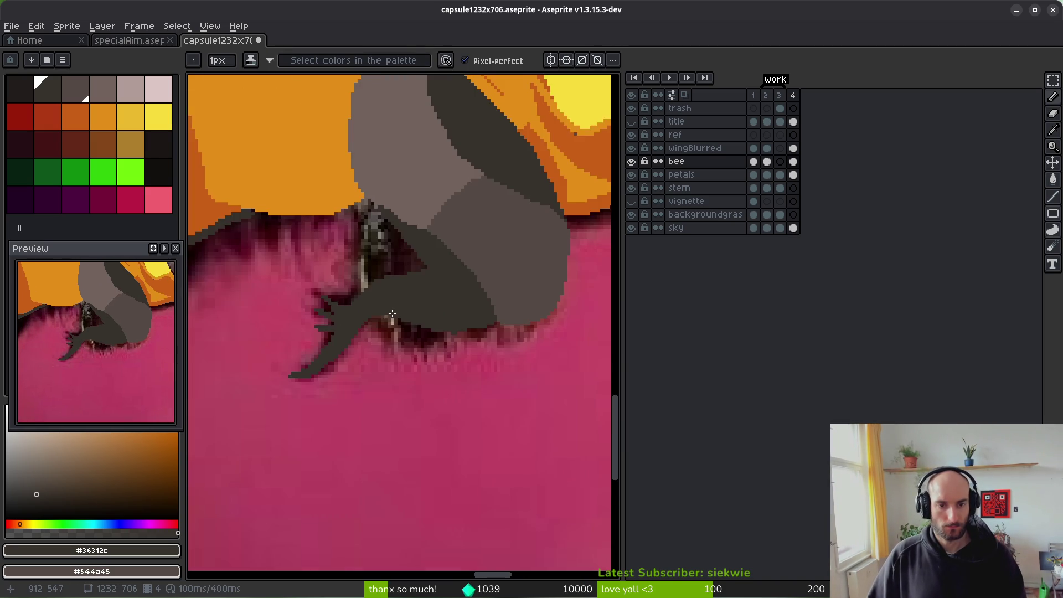
scroll(380, 331, "up", 2)
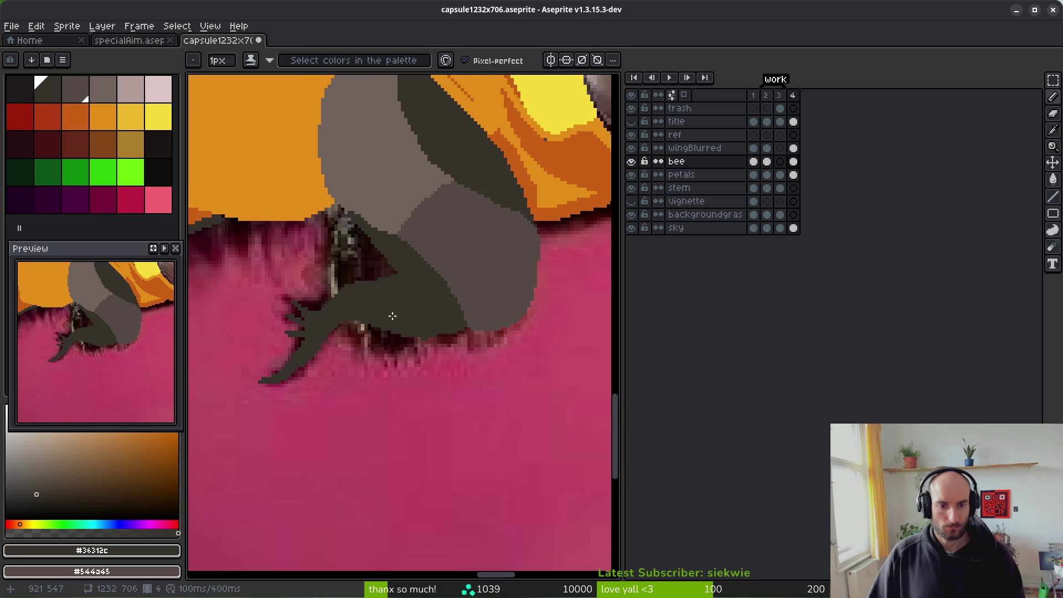
key("q")
mouse_move(435, 325)
left_mouse_down()
mouse_move(434, 316)
mouse_move(226, 363)
mouse_move(441, 351)
mouse_move(438, 332)
left_mouse_up()
scroll(304, 453, "up", 1)
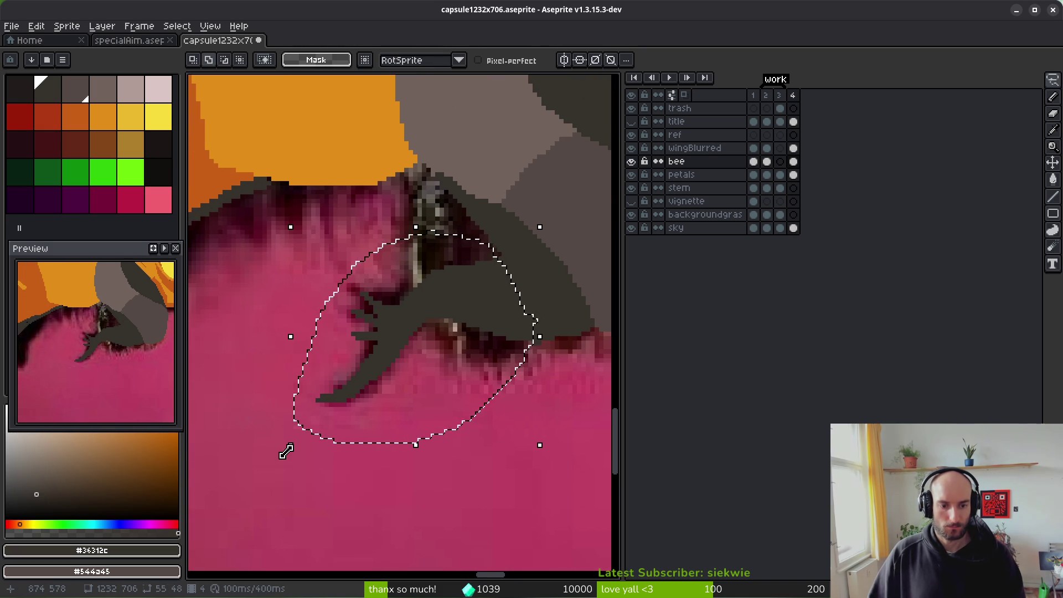
Step: Rotate the selected leg about 29° and move it up and right, then commit
mouse_move(282, 452)
left_mouse_down()
mouse_move(287, 458)
mouse_move(255, 378)
left_mouse_up()
mouse_move(446, 337)
left_mouse_down()
mouse_move(470, 293)
mouse_move(489, 287)
mouse_move(472, 289)
left_mouse_up()
key("Return")
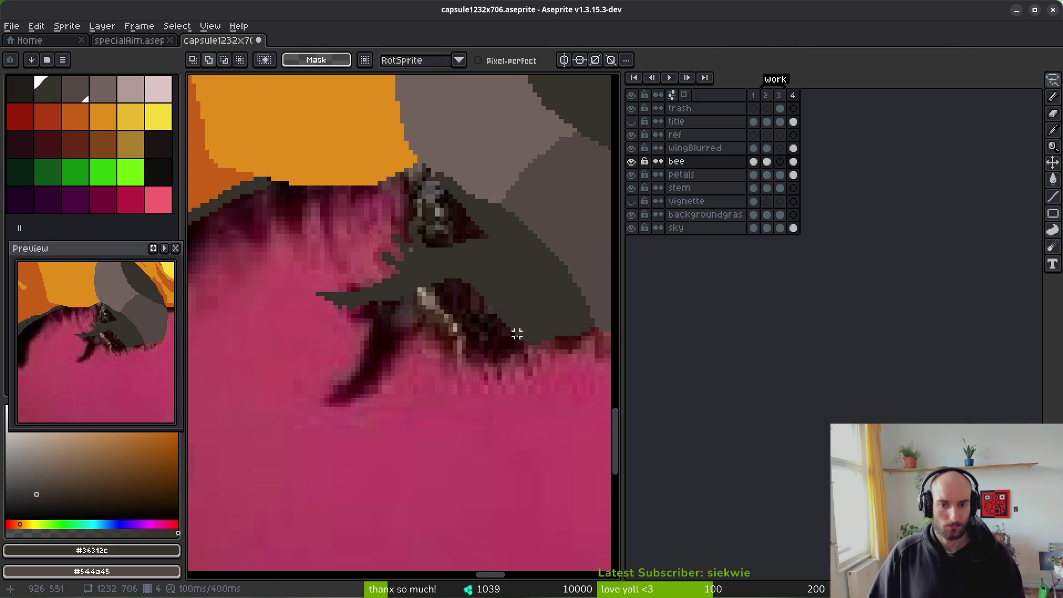
scroll(515, 332, "down", 3)
scroll(482, 339, "up", 3)
scroll(437, 268, "up", 1)
Step: Erase stray dark pixels on top of the leg and extend its edge diagonally with a 1 px brush
key("b")
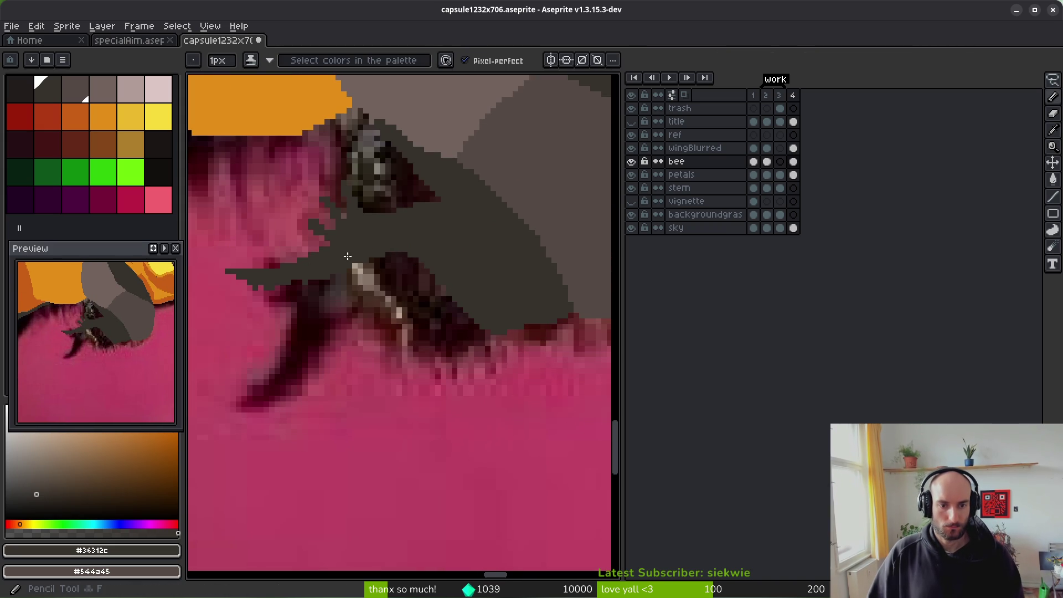
key("e")
left_click_drag(387, 270, 421, 270)
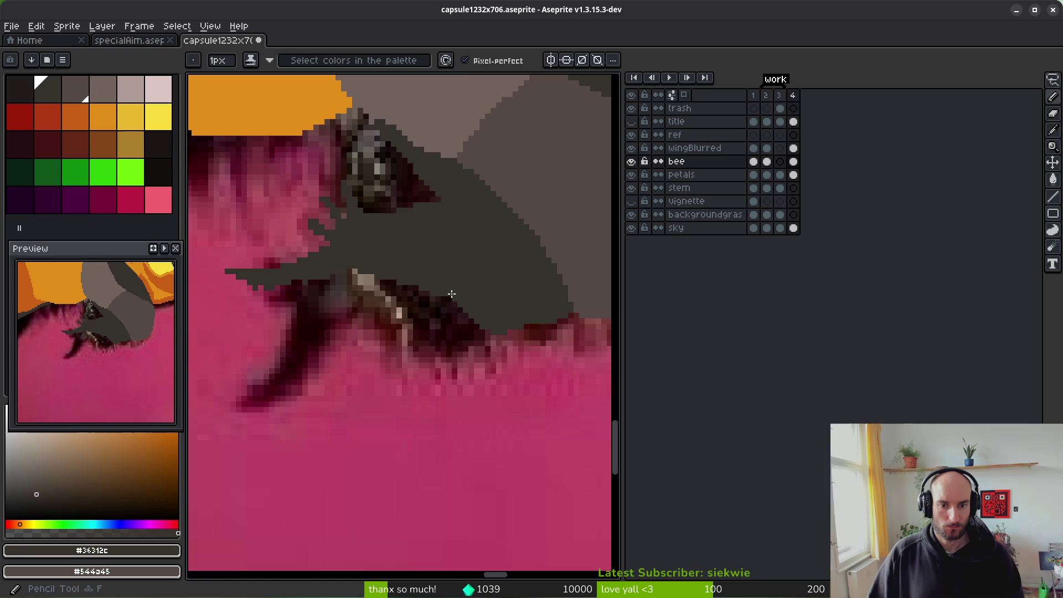
key("minus")
left_click_drag(432, 216, 444, 228)
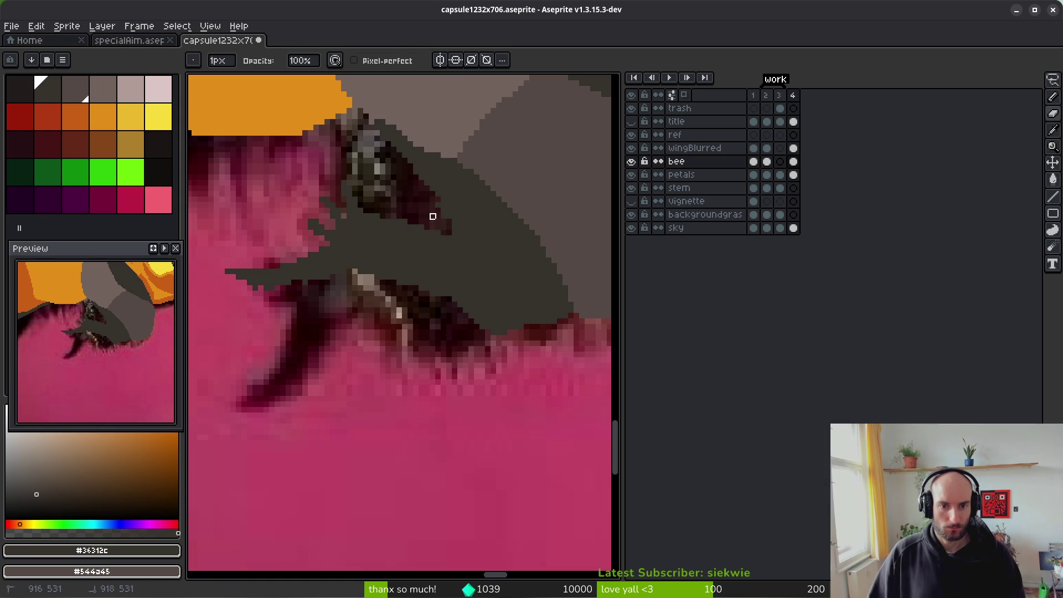
key("b")
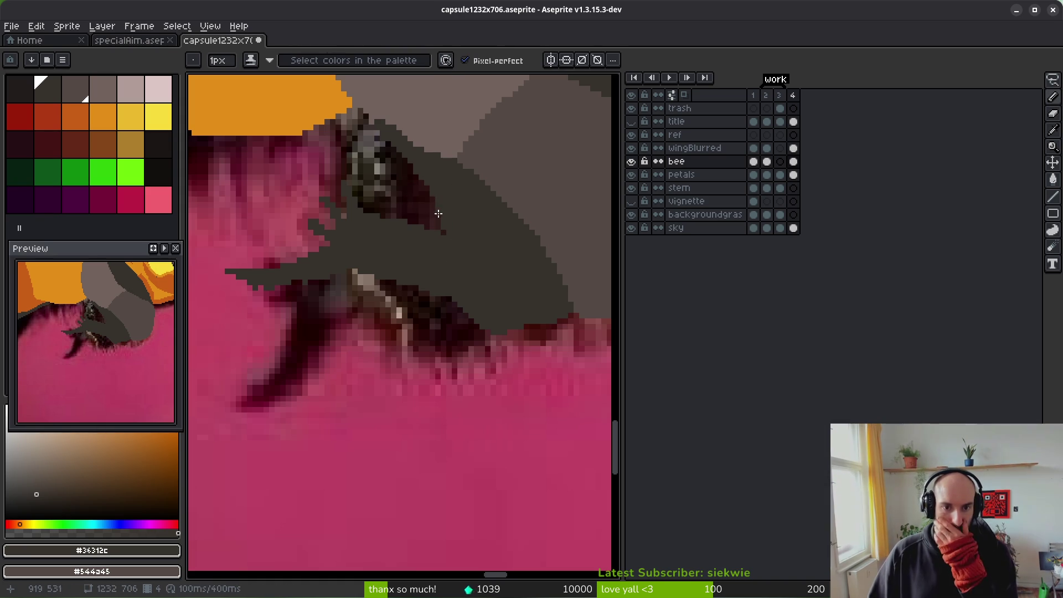
Step: Paint dark pixel strokes along the wing edge
scroll(465, 275, "up", 2)
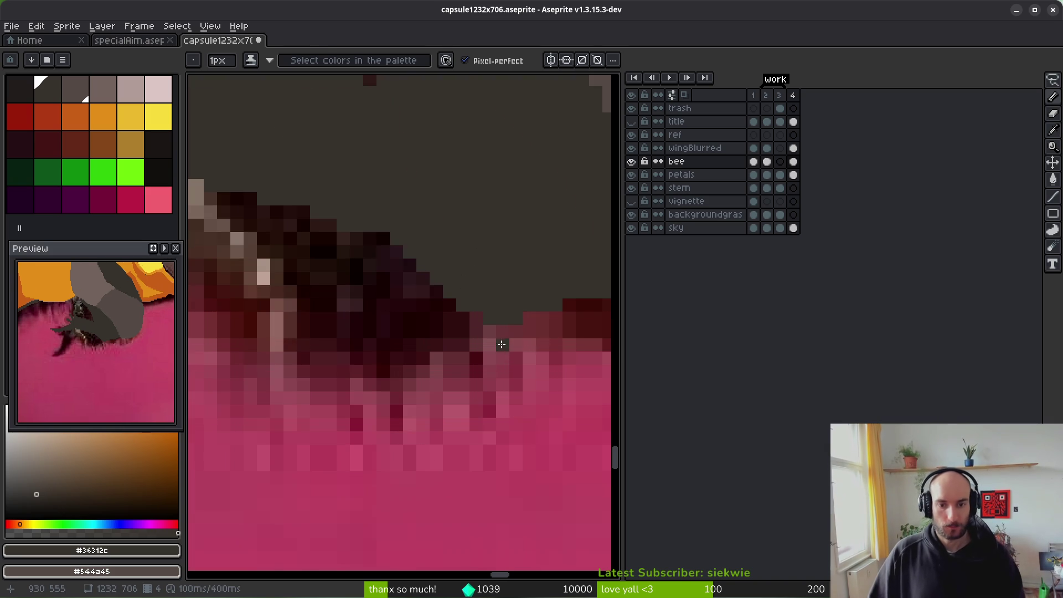
key("e")
key("b")
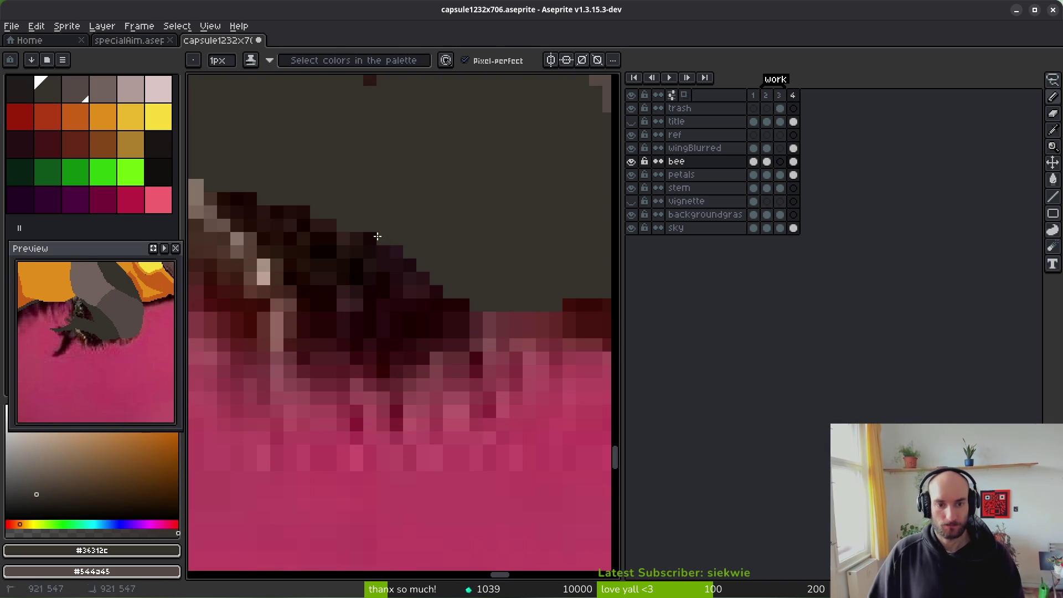
scroll(425, 260, "down", 3)
scroll(387, 301, "up", 4)
key("e")
scroll(384, 323, "down", 2)
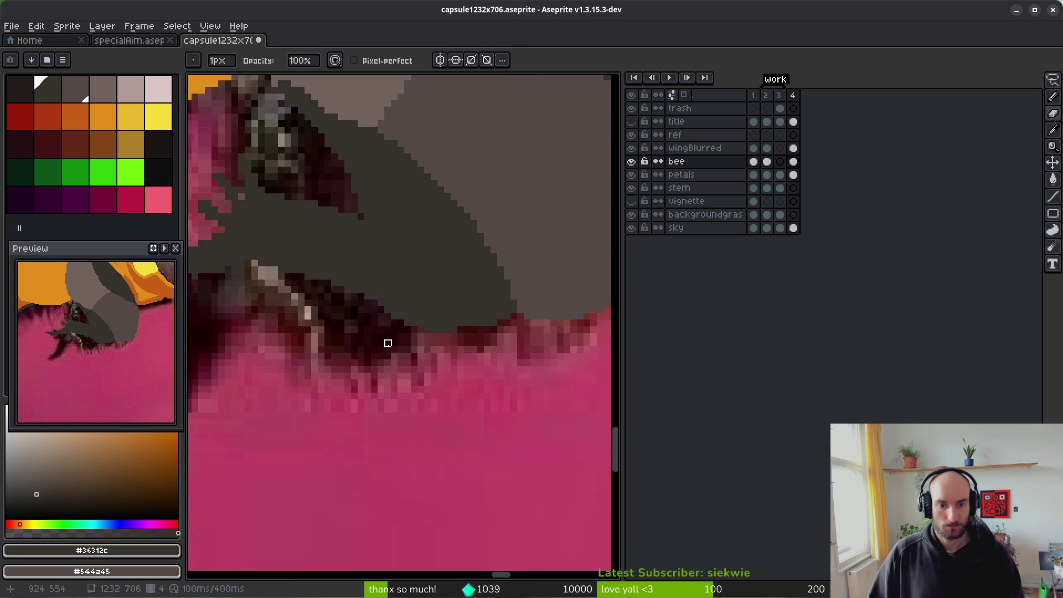
key("b")
scroll(384, 323, "up", 3)
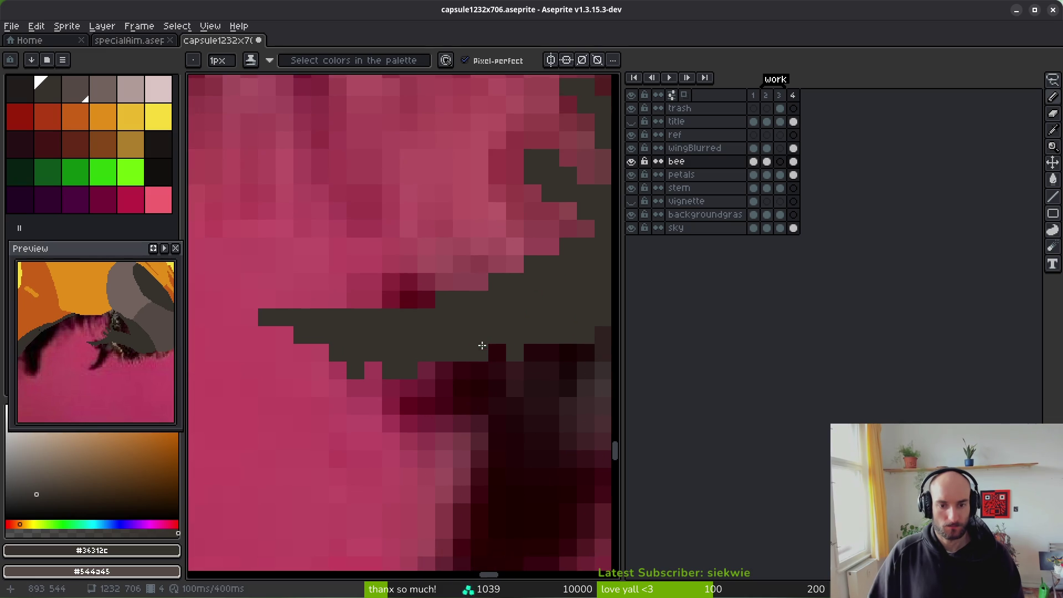
mouse_move(356, 368)
left_mouse_down()
mouse_move(446, 372)
mouse_move(418, 319)
left_mouse_up()
left_click_drag(362, 300, 487, 330)
mouse_move(377, 307)
left_mouse_down()
mouse_move(539, 321)
mouse_move(396, 325)
mouse_move(502, 255)
mouse_move(458, 190)
mouse_move(343, 327)
left_mouse_up()
Step: Enlarge the eraser to 3 px, inspect the neighbouring leg area, and save the file
key("e")
key("plus")
key("plus")
scroll(343, 326, "down", 2)
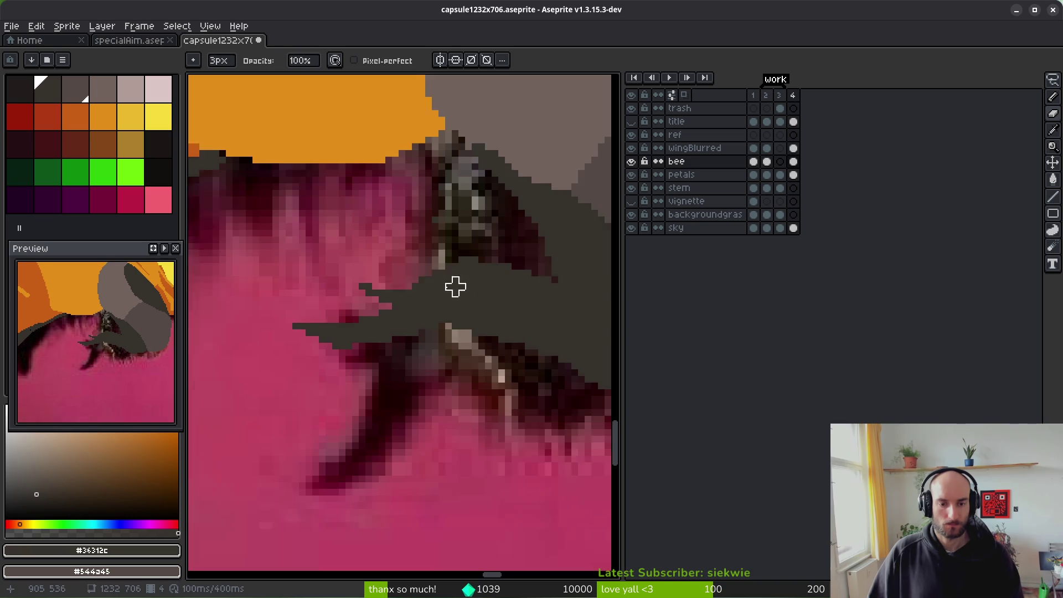
scroll(418, 308, "down", 1)
scroll(434, 244, "up", 1)
scroll(464, 270, "down", 1)
left_click_drag(464, 270, 388, 286)
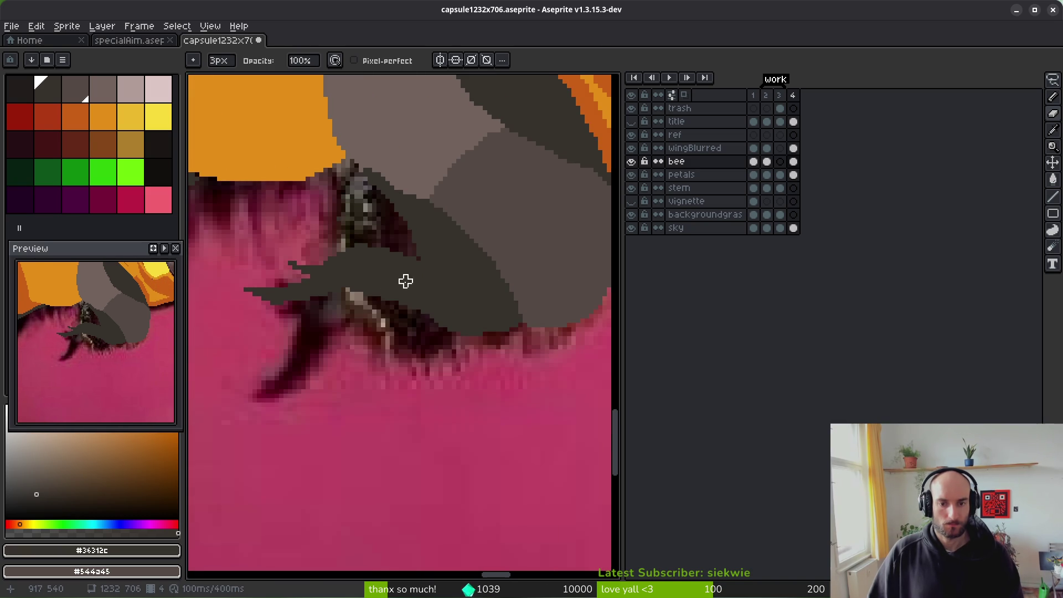
scroll(449, 285, "down", 3)
key("ctrl+s")
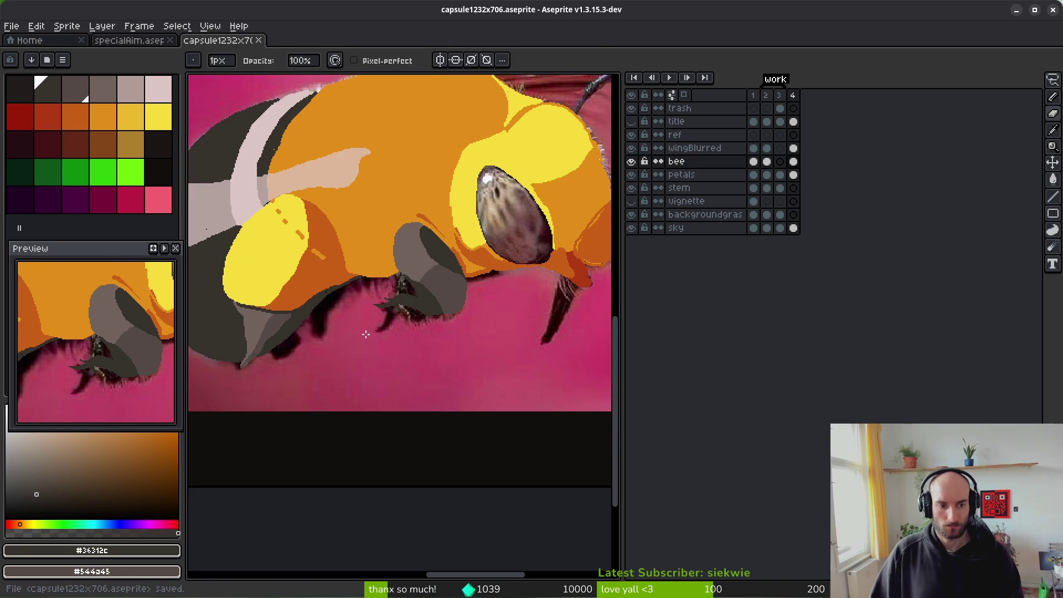
Step: Fill the bee's photographic eye flat dark grey with the Paint Bucket
scroll(445, 346, "right", 2)
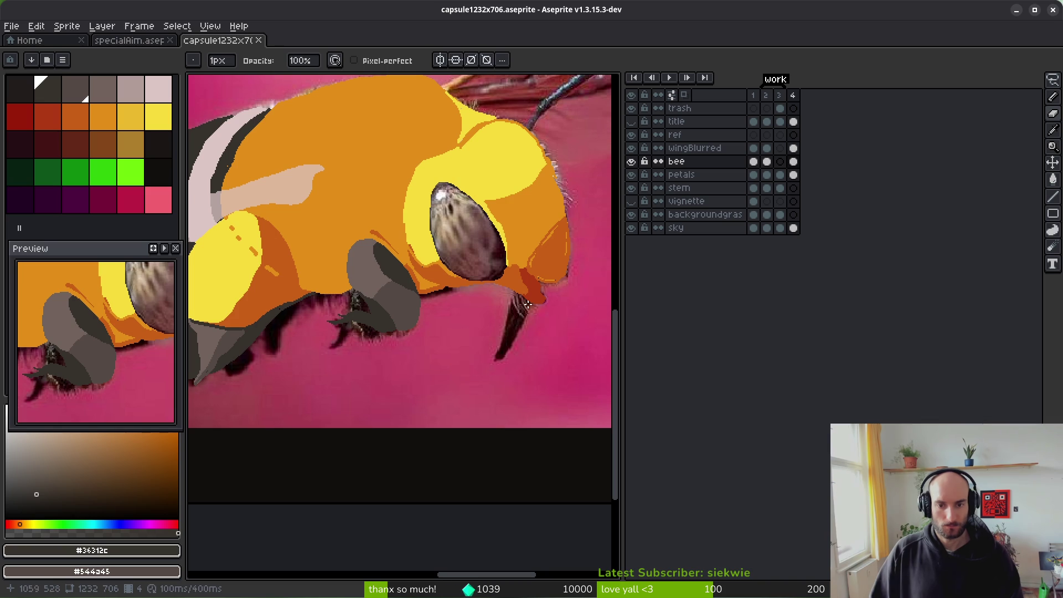
scroll(452, 275, "down", 2)
scroll(456, 287, "up", 4)
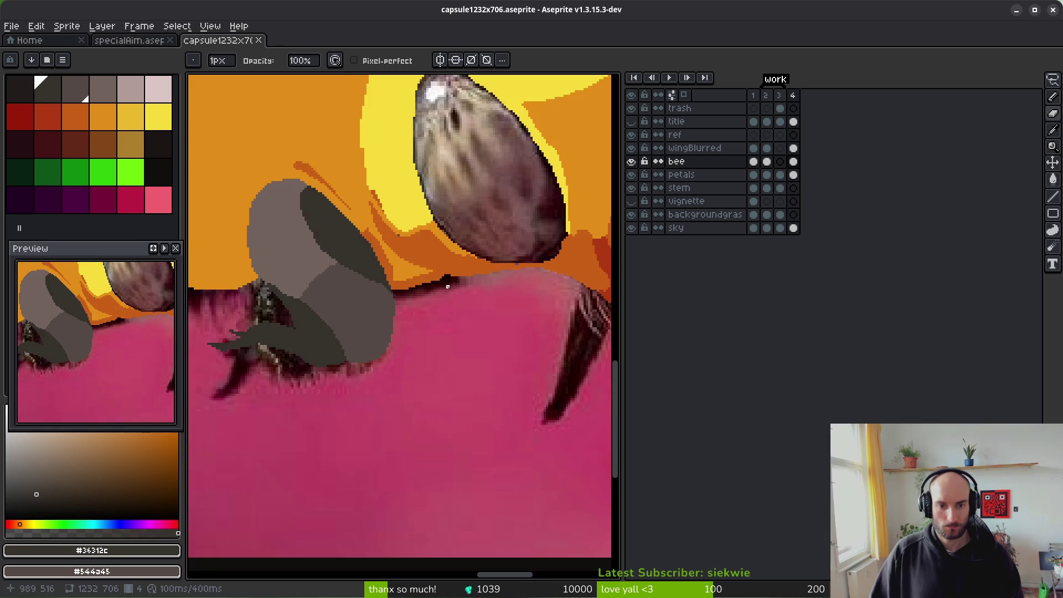
scroll(448, 286, "down", 4)
key("i")
key("g")
left_click(468, 277)
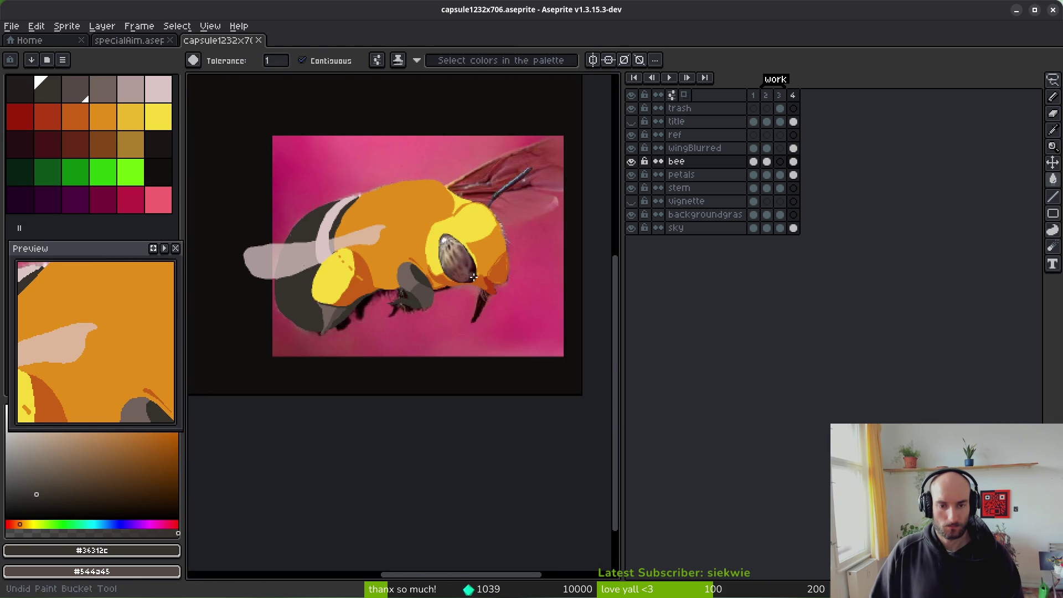
scroll(457, 238, "up", 4)
left_click(131, 91)
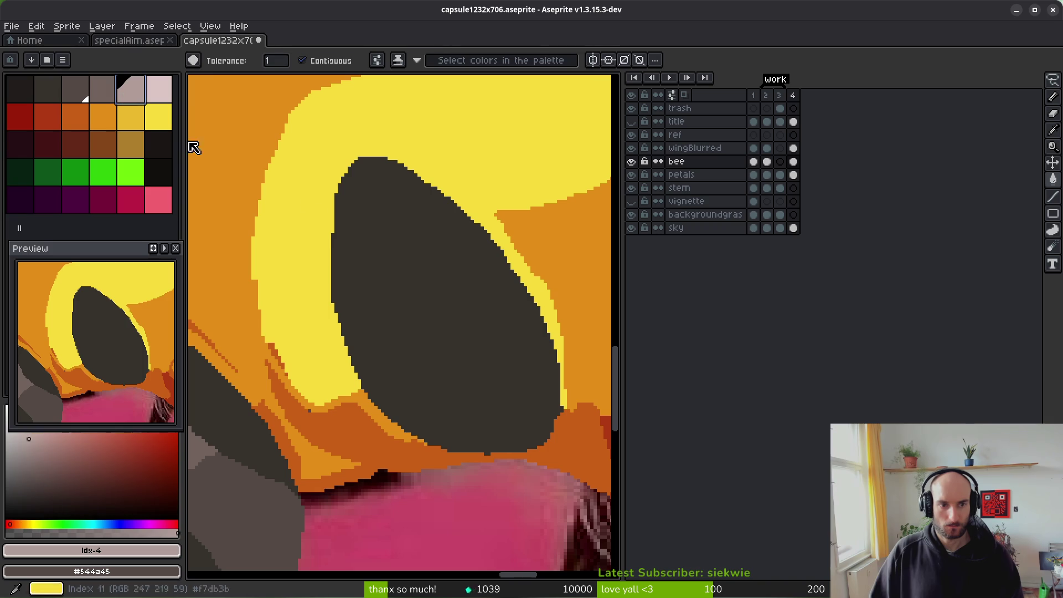
Step: Draw an oval highlight outline on the dark eye and fill it light pink-grey
key("b")
left_click_drag(366, 189, 376, 242)
left_click_drag(361, 191, 349, 211)
scroll(355, 188, "up", 1)
key("e")
key("b")
left_click(357, 191, "alt")
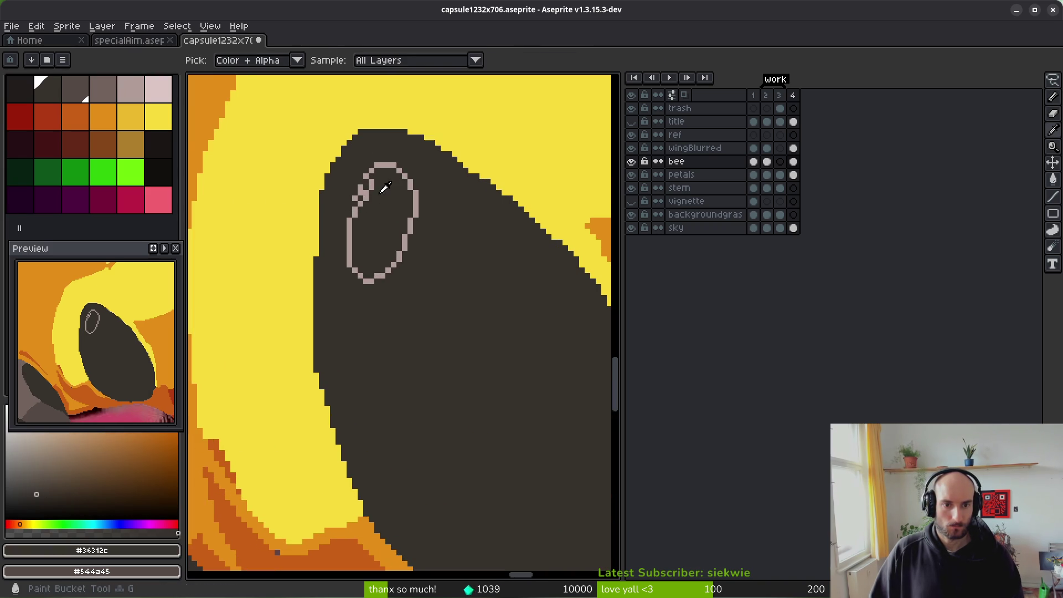
left_click(367, 183, "alt")
key("g")
left_click(384, 205)
Step: Add light pixels along the highlight's lower and right edges, undoing one stray addition
key("b")
scroll(354, 203, "up", 3)
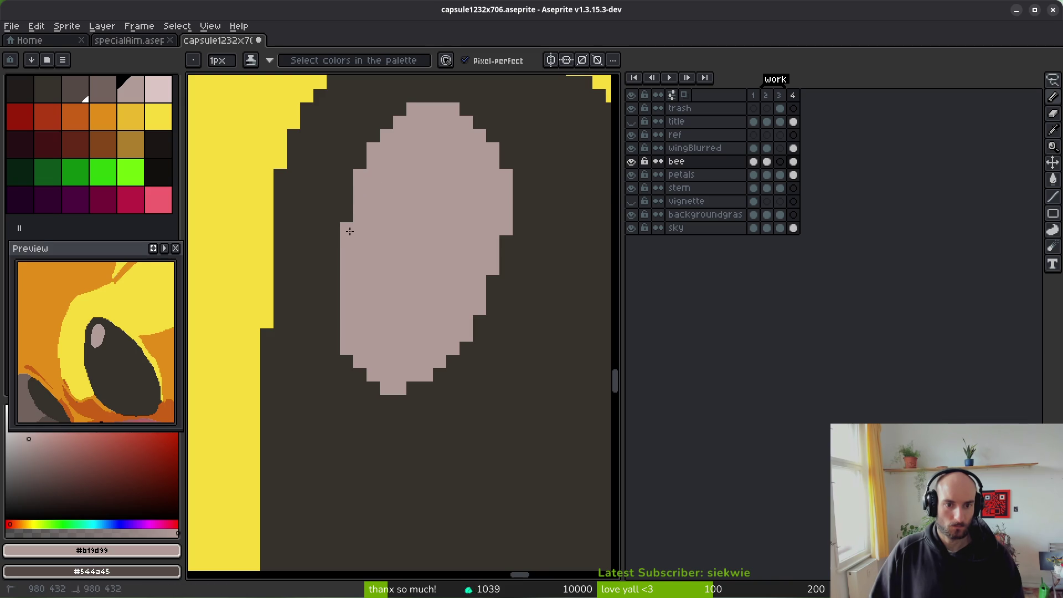
scroll(350, 231, "down", 3)
scroll(420, 332, "up", 4)
left_click(392, 357)
left_click(429, 339)
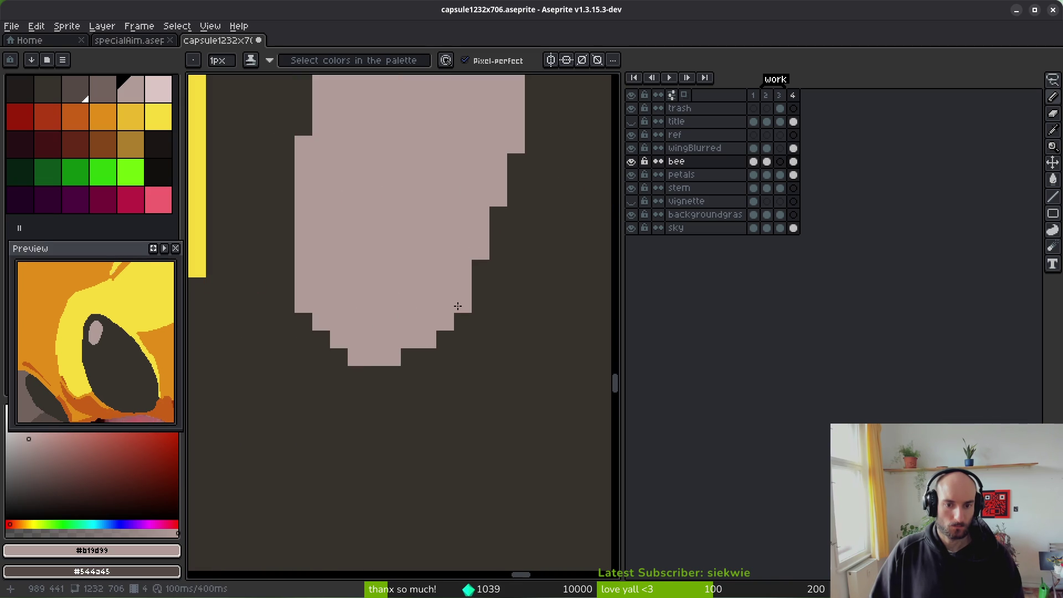
key("ctrl+z")
key("ctrl+z")
scroll(488, 219, "down", 2)
scroll(477, 214, "up", 2)
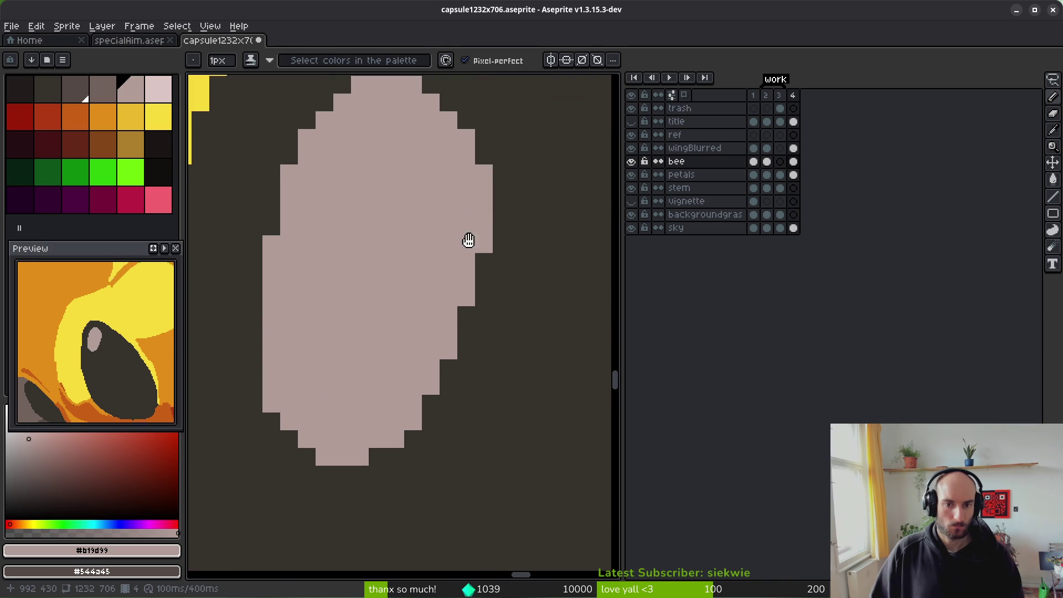
left_click(467, 216)
Step: Reshape the highlight's right edge with alternating dark and light pixels, then save the file
left_click(486, 197, "alt")
mouse_move(469, 216)
left_mouse_down()
mouse_move(458, 211)
mouse_move(470, 270)
left_mouse_up()
left_click(470, 305, "alt")
left_click(469, 352)
left_click(453, 393)
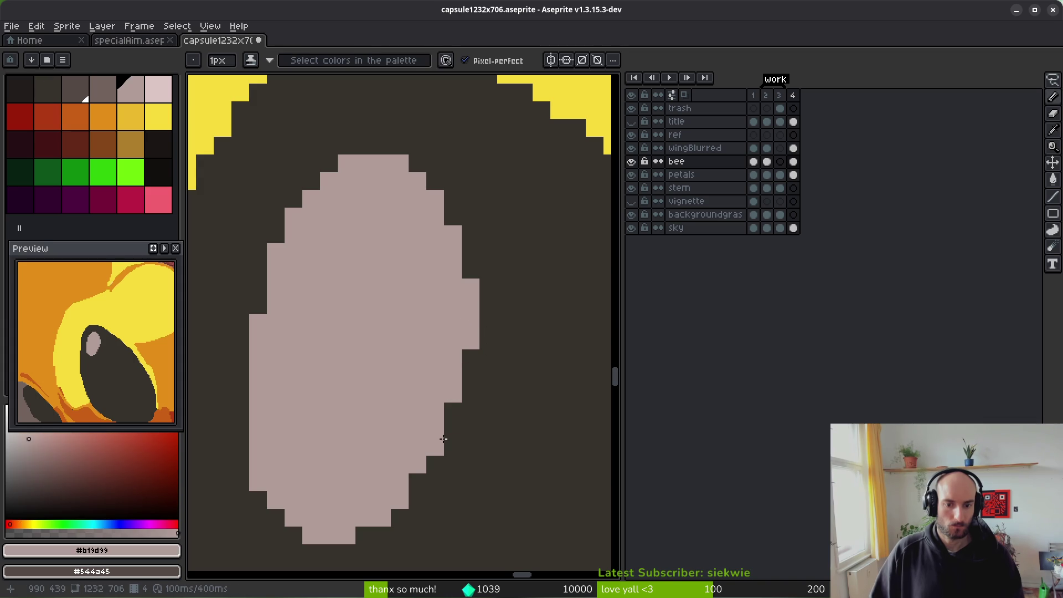
left_click(489, 349, "alt")
left_click_drag(471, 280, 470, 340)
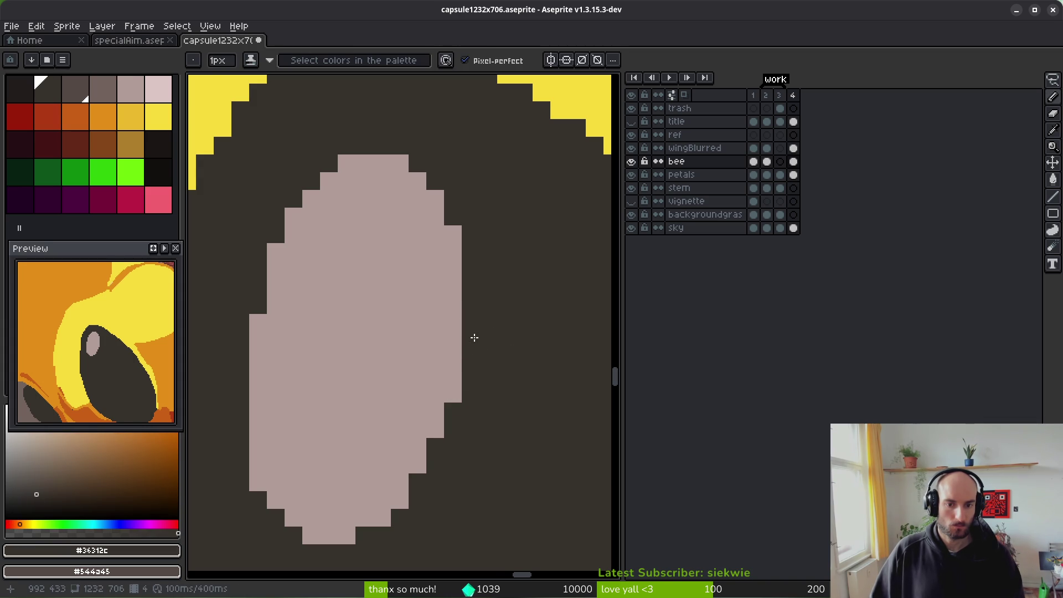
scroll(531, 359, "down", 5)
scroll(521, 352, "up", 4)
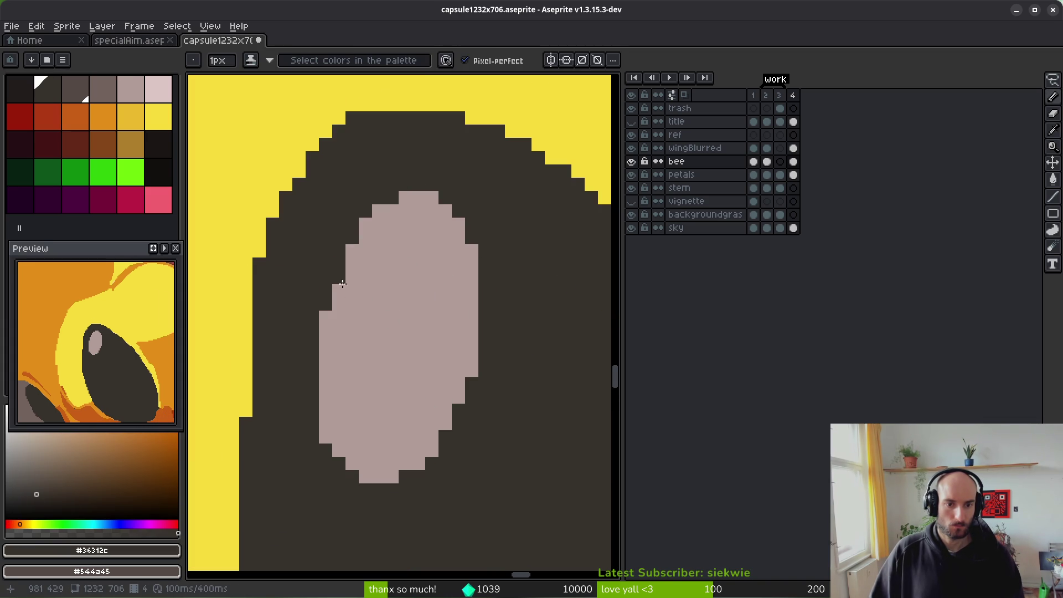
scroll(323, 434, "down", 8)
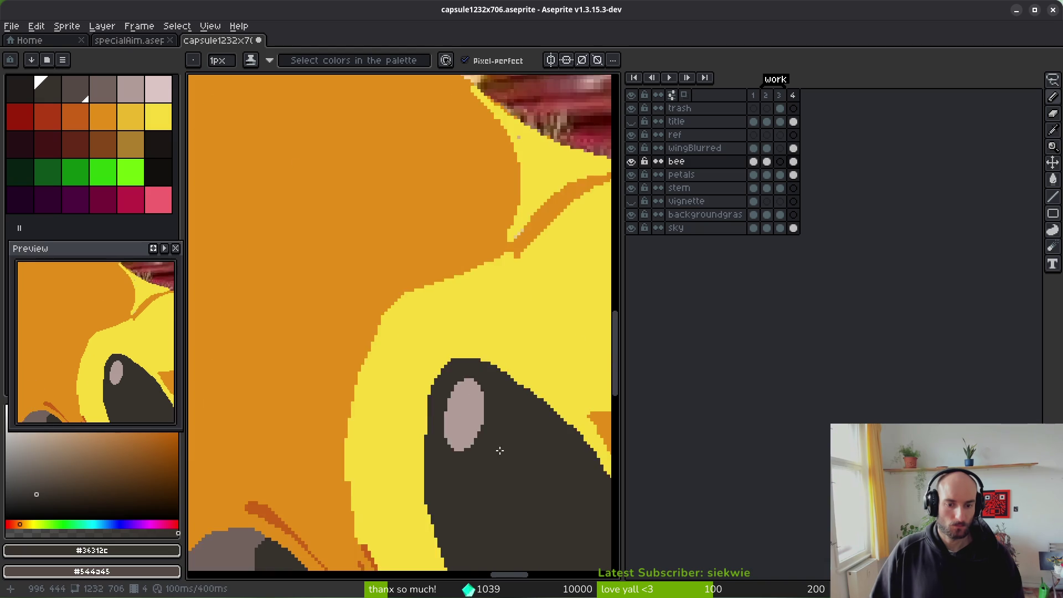
key("ctrl+s")
scroll(408, 309, "down", 5)
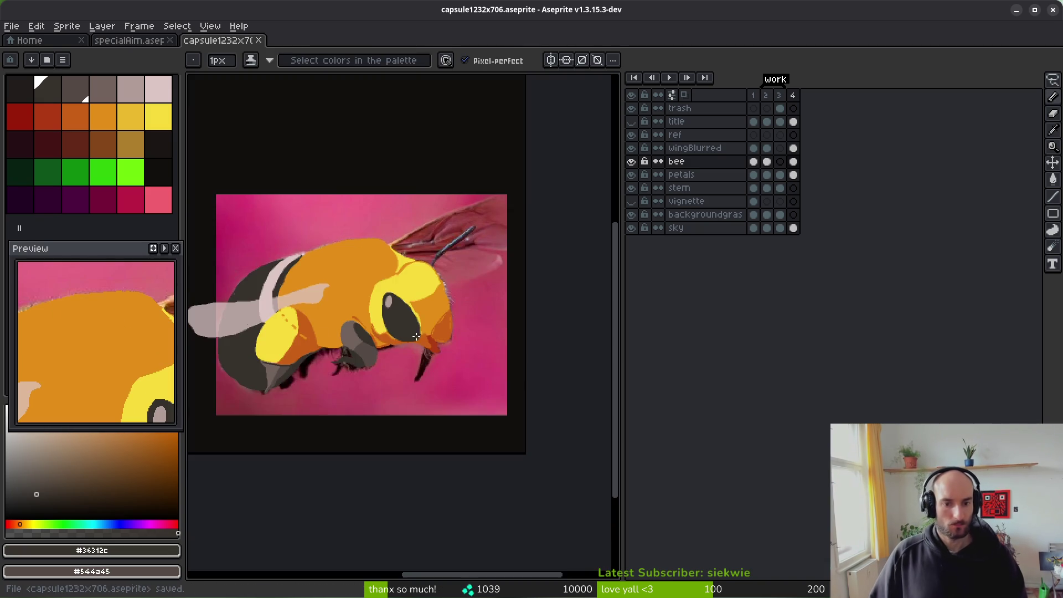
key("alt+Tab")
key("alt+Tab")
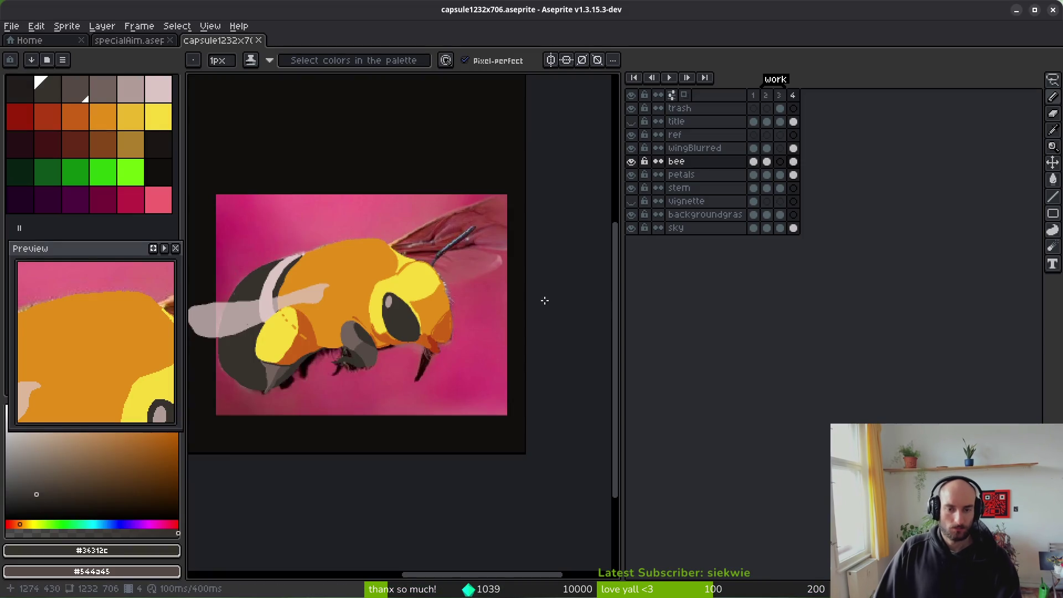
left_click(631, 161)
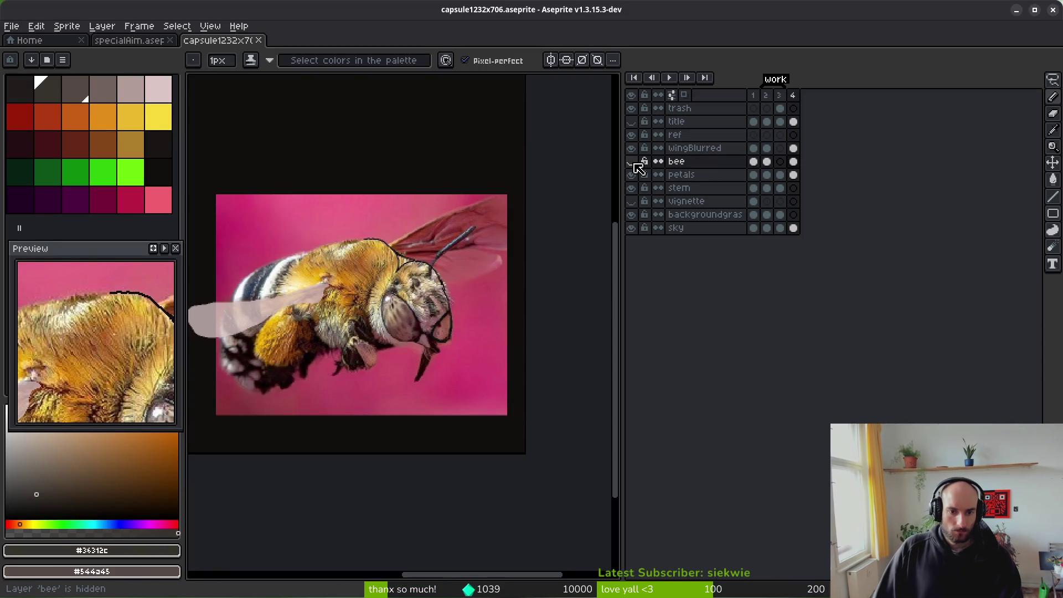
left_click(632, 161)
scroll(407, 321, "up", 5)
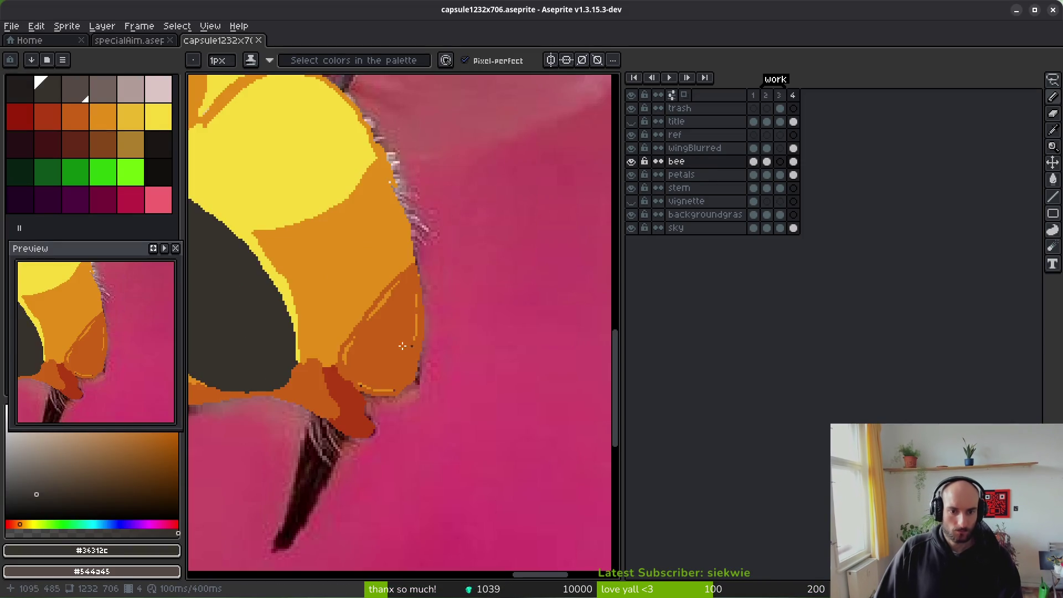
scroll(340, 254, "down", 4)
scroll(391, 284, "down", 1)
scroll(437, 304, "right", 2)
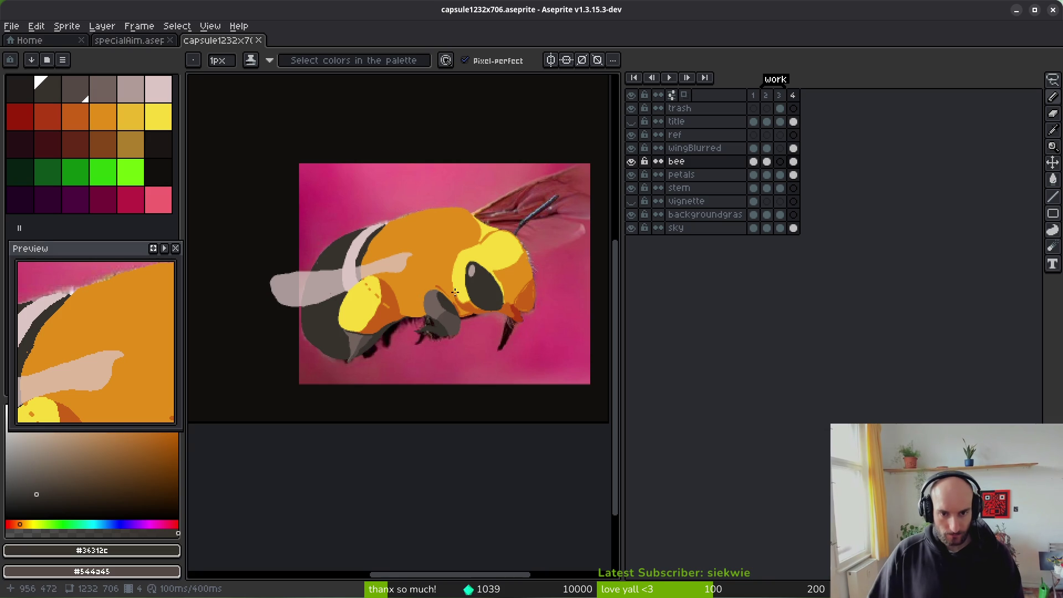
scroll(459, 310, "up", 2)
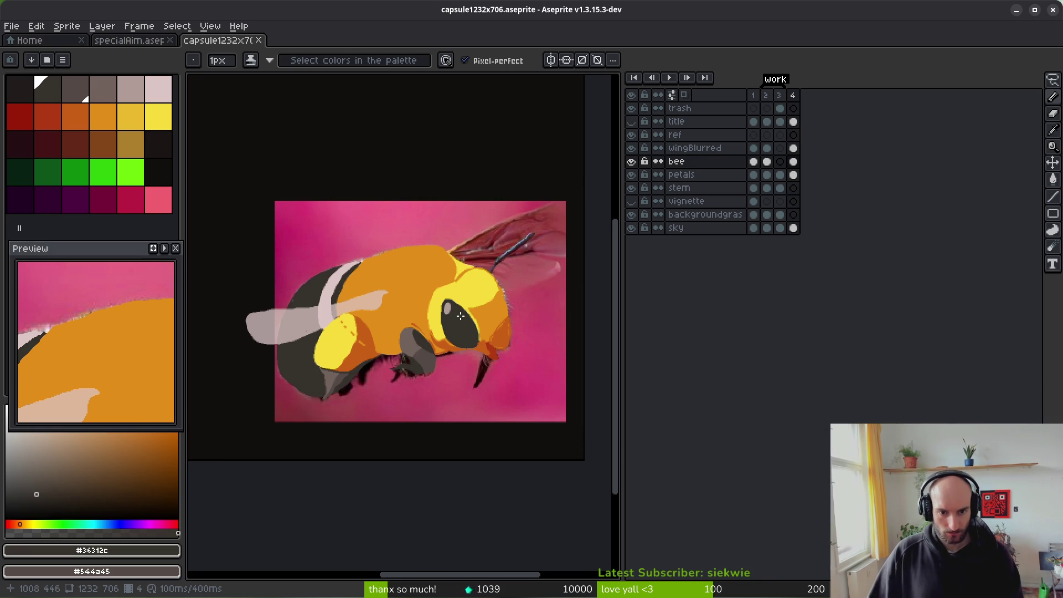
scroll(432, 307, "up", 4)
left_click(439, 294, "alt")
Step: Select the wingBlurred layer and undo a trial line drawn across the wing top
scroll(426, 299, "left", 2)
scroll(400, 308, "up", 2)
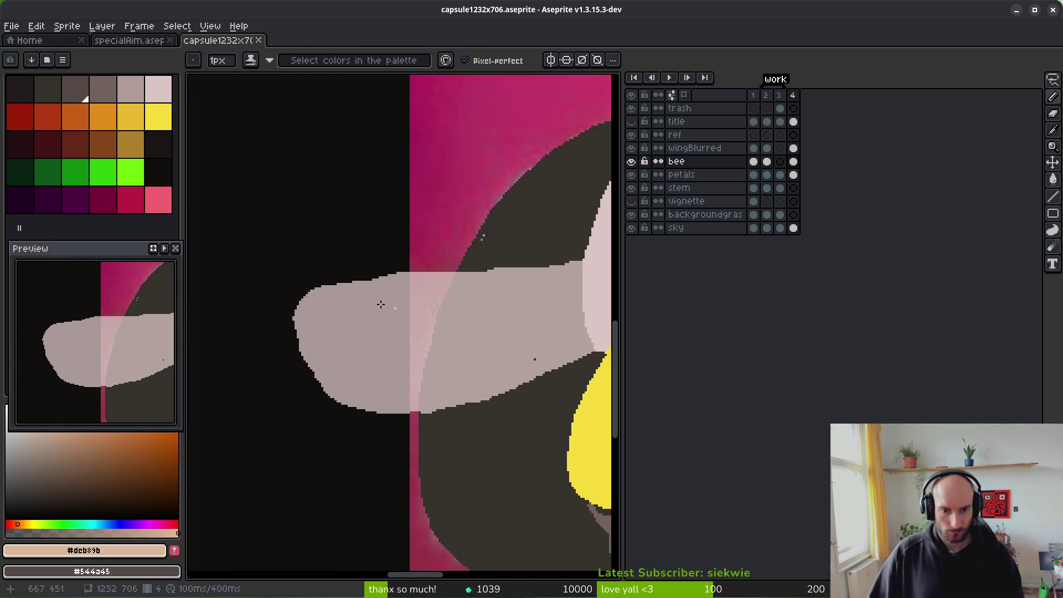
left_click(793, 148)
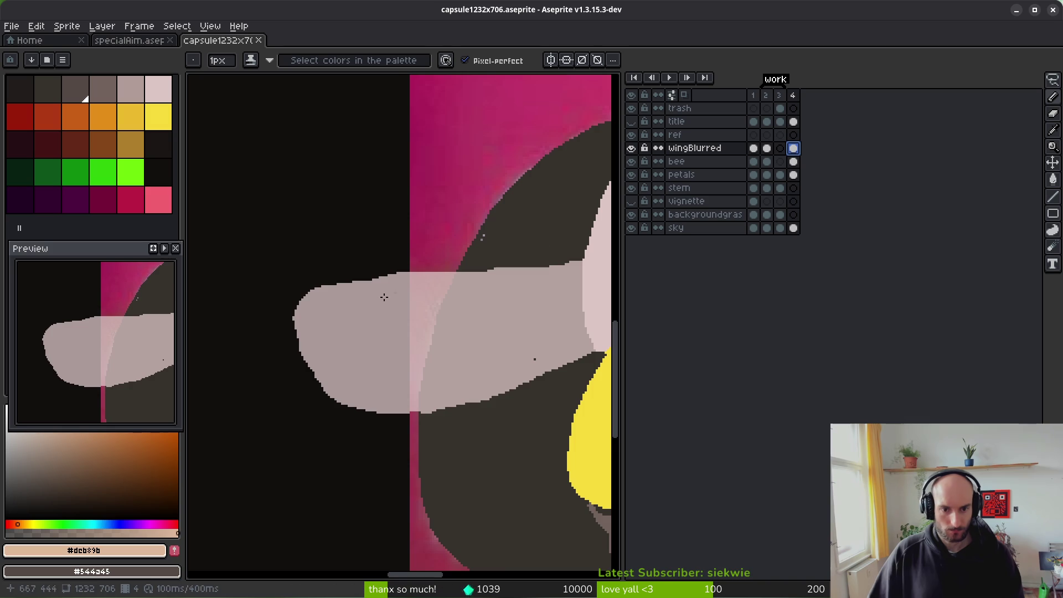
scroll(476, 303, "left", 2)
scroll(476, 303, "right", 2)
scroll(472, 346, "up", 3)
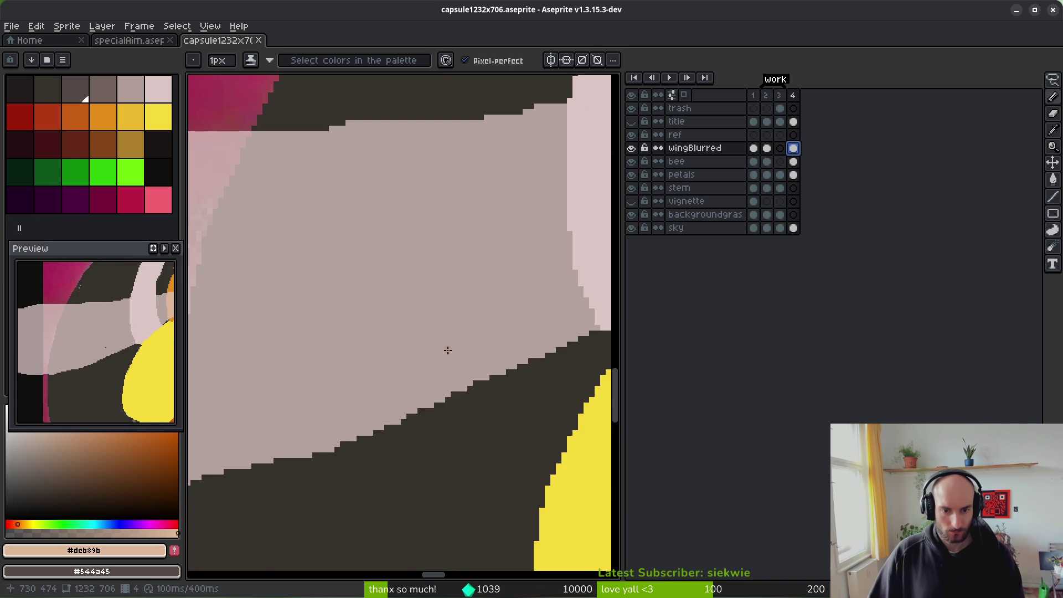
left_click(447, 350)
scroll(454, 340, "down", 5)
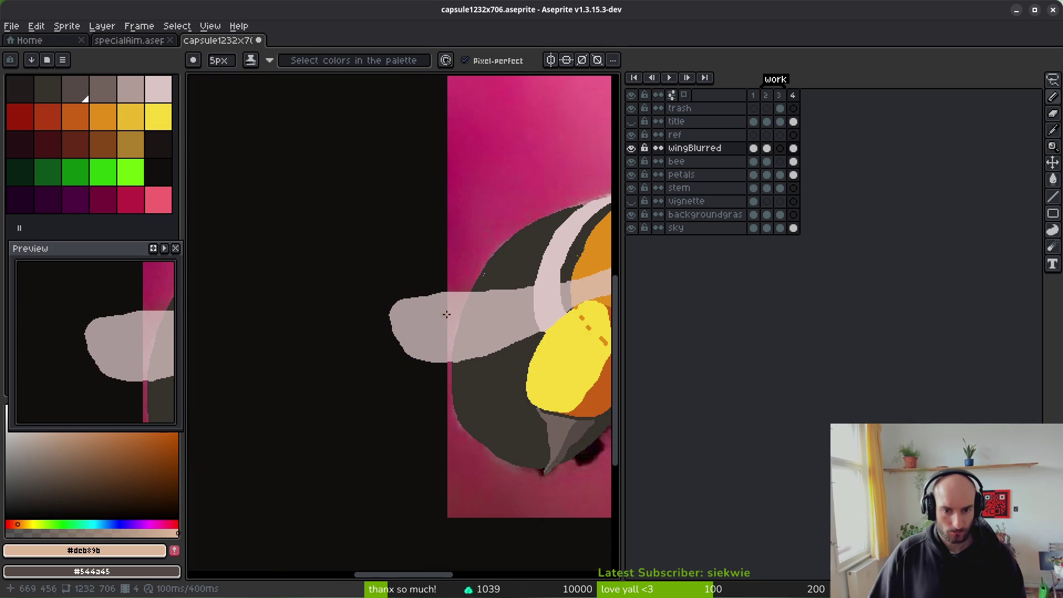
left_click_drag(482, 299, 385, 315)
key("ctrl+z")
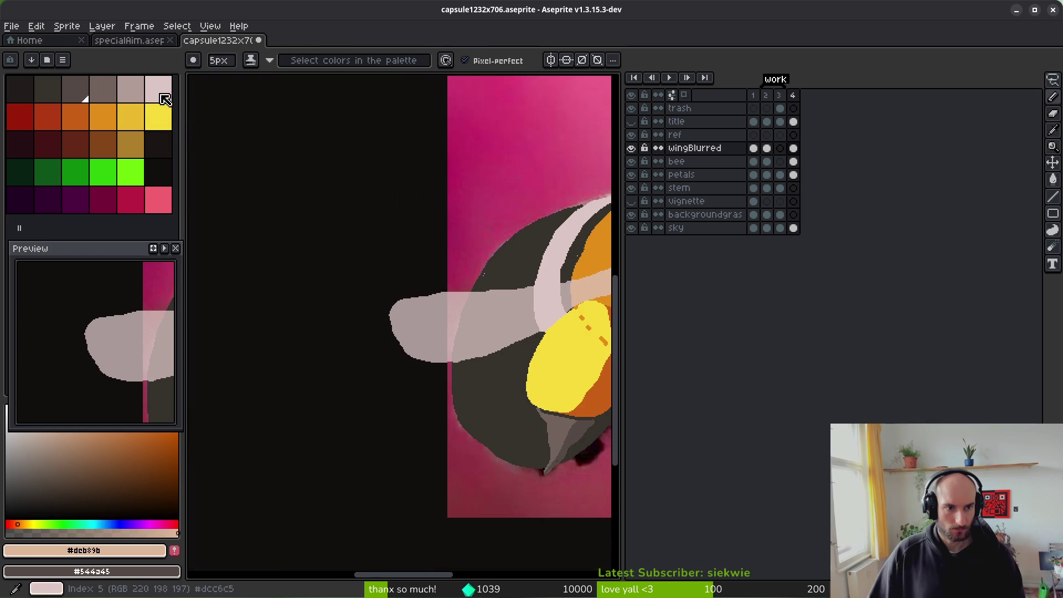
Step: Choose the light wing pink as the paint colour, undoing a stray straight line
left_click(478, 331, "alt")
scroll(421, 338, "up", 3)
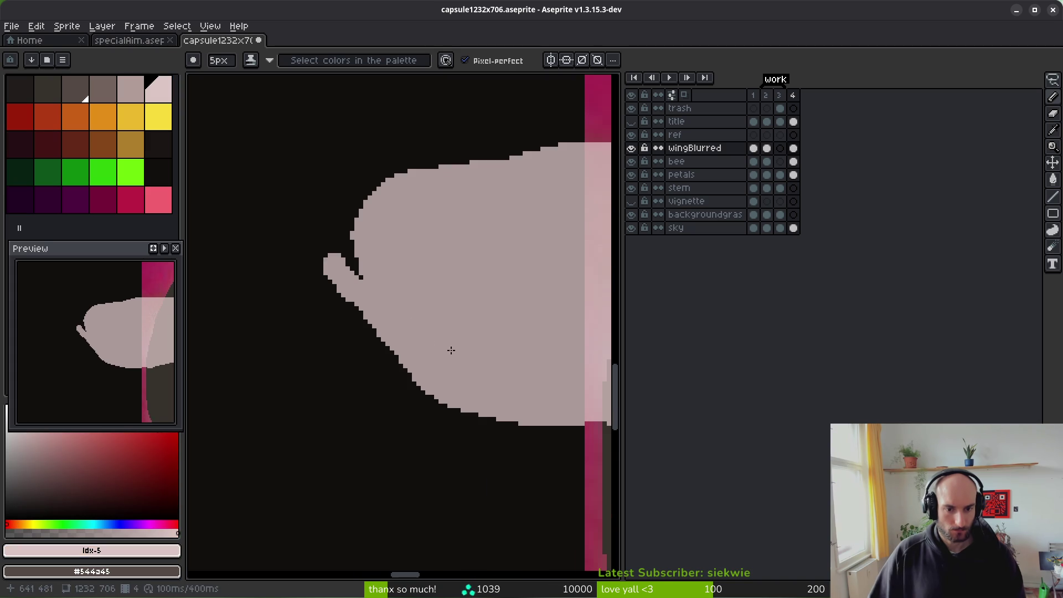
scroll(443, 349, "down", 1)
scroll(420, 352, "down", 2)
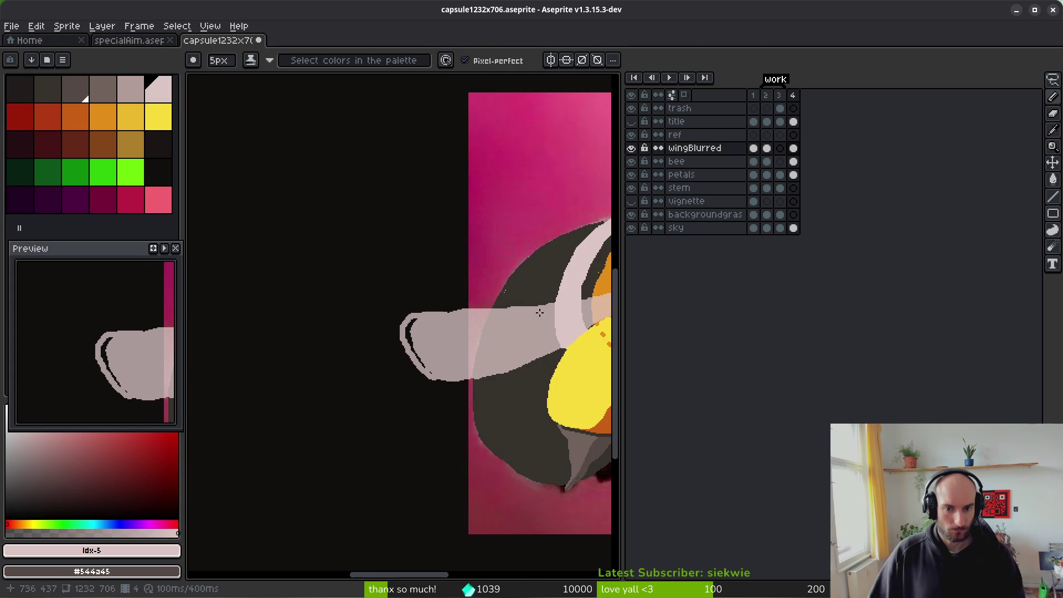
scroll(498, 338, "down", 2)
scroll(491, 332, "up", 1)
scroll(476, 321, "up", 3)
mouse_move(421, 311)
left_mouse_down()
mouse_move(431, 278)
mouse_move(398, 317)
mouse_move(309, 365)
mouse_move(403, 322)
left_mouse_up()
key("ctrl+z")
key("ctrl+z")
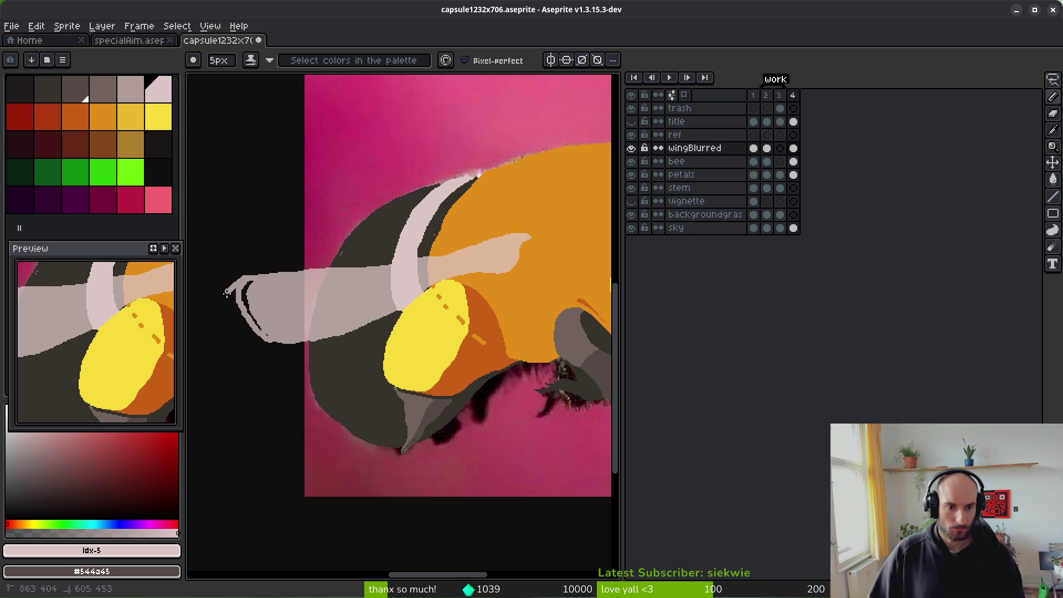
scroll(251, 320, "up", 3)
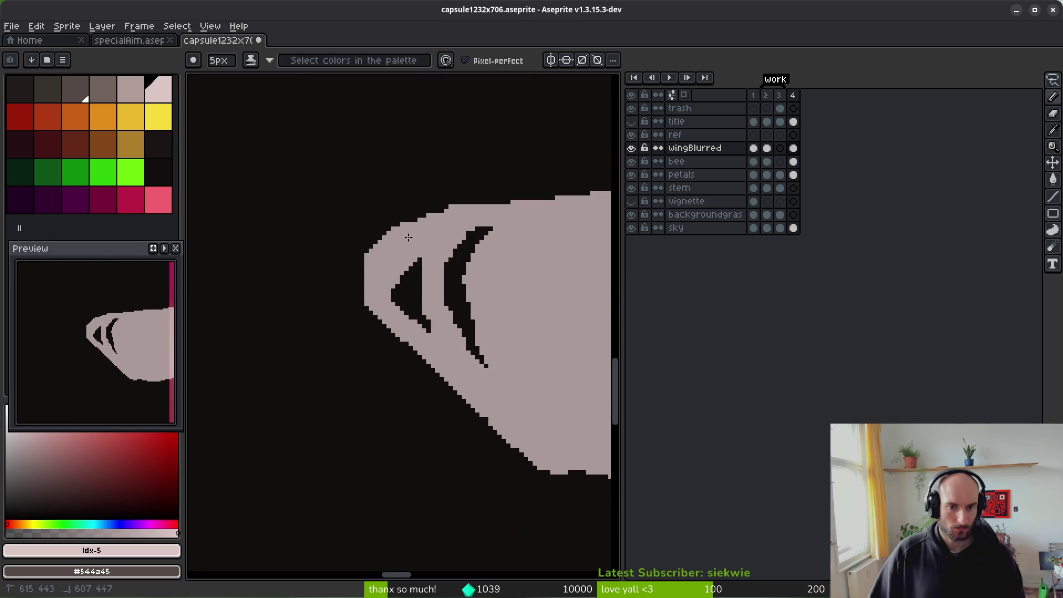
Step: Paint pink over the wing's lower-left edge, dark triangle and inner dark crescent
key("e")
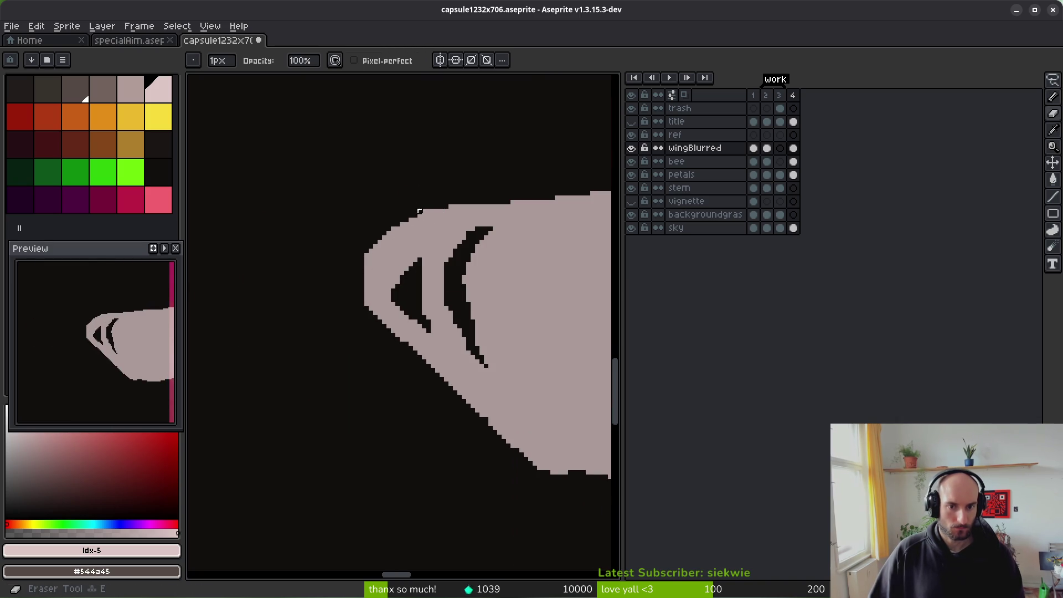
key("e")
mouse_move(389, 331)
left_mouse_down()
mouse_move(303, 217)
mouse_move(404, 302)
left_mouse_up()
left_click_drag(339, 141, 328, 206)
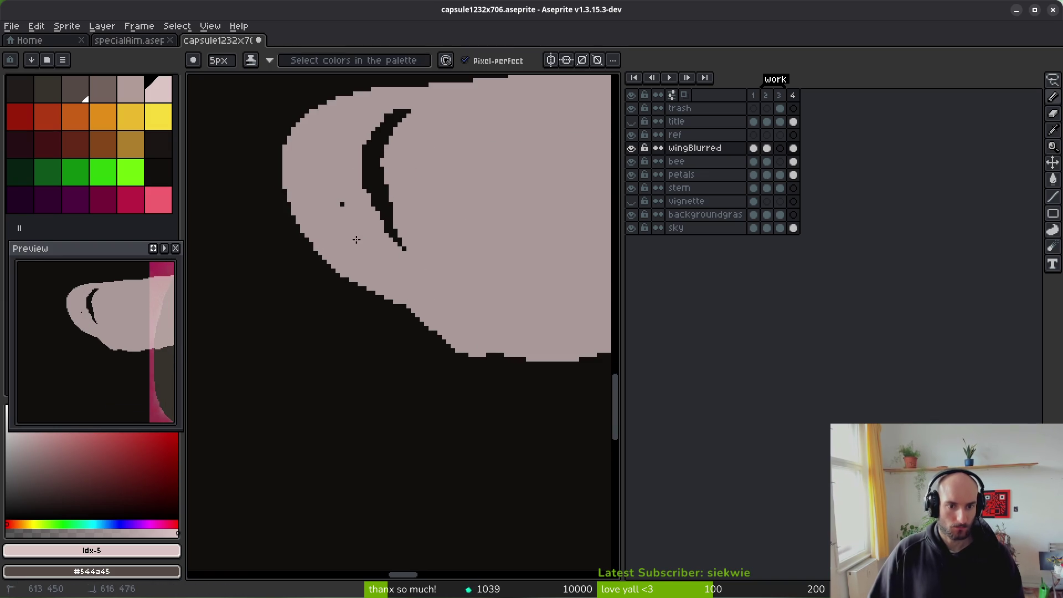
left_click_drag(405, 243, 410, 119)
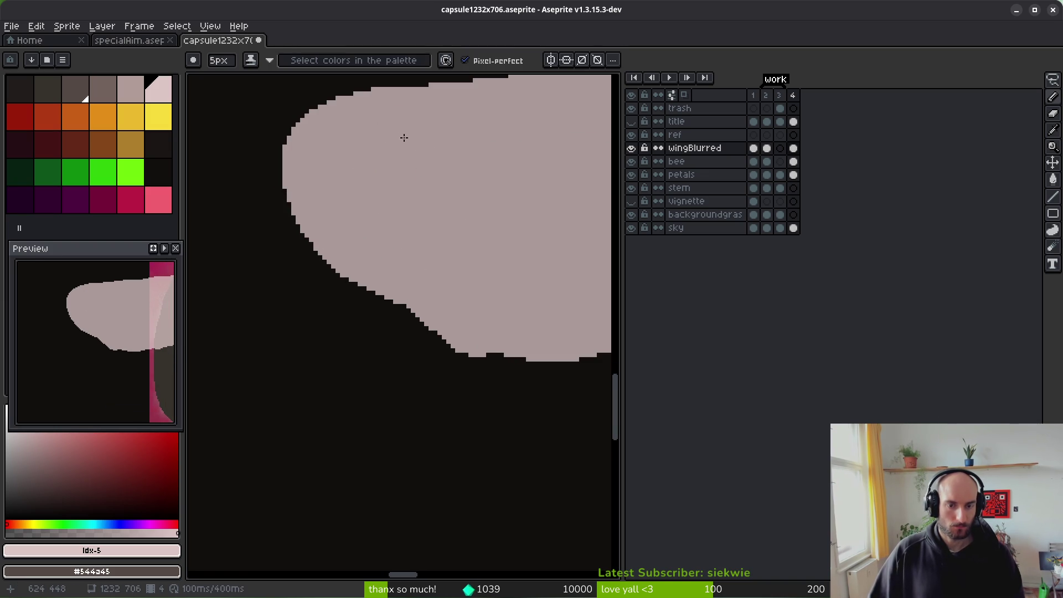
scroll(400, 134, "down", 2)
scroll(311, 215, "up", 3)
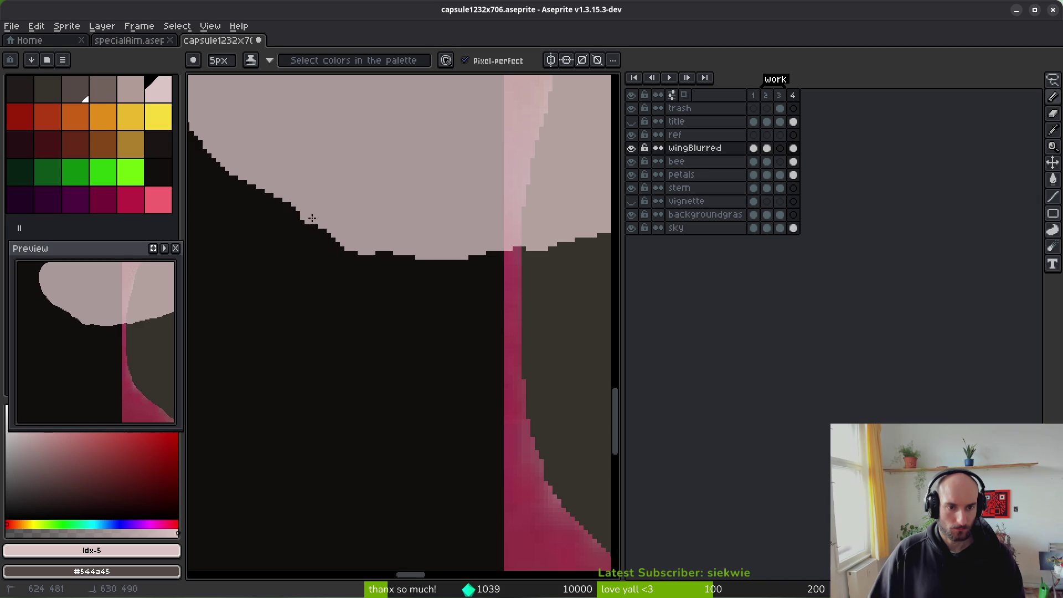
scroll(299, 230, "up", 1)
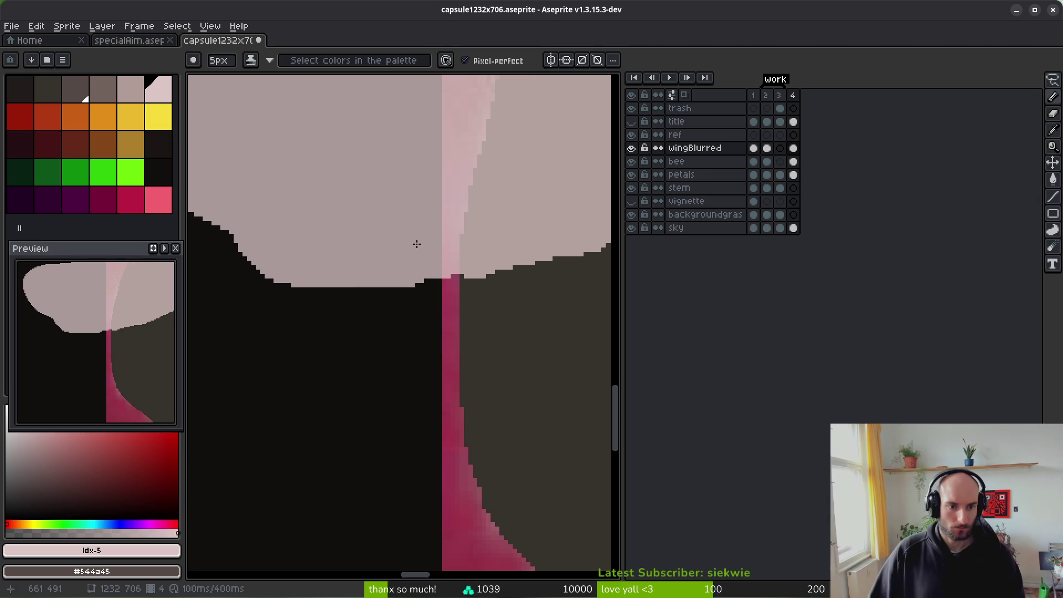
scroll(310, 271, "up", 1)
scroll(302, 310, "down", 1)
Step: Erase stray pixels along the wing's lower edge and tidy the edge over the dark stripe
key("e")
left_click_drag(311, 293, 376, 308)
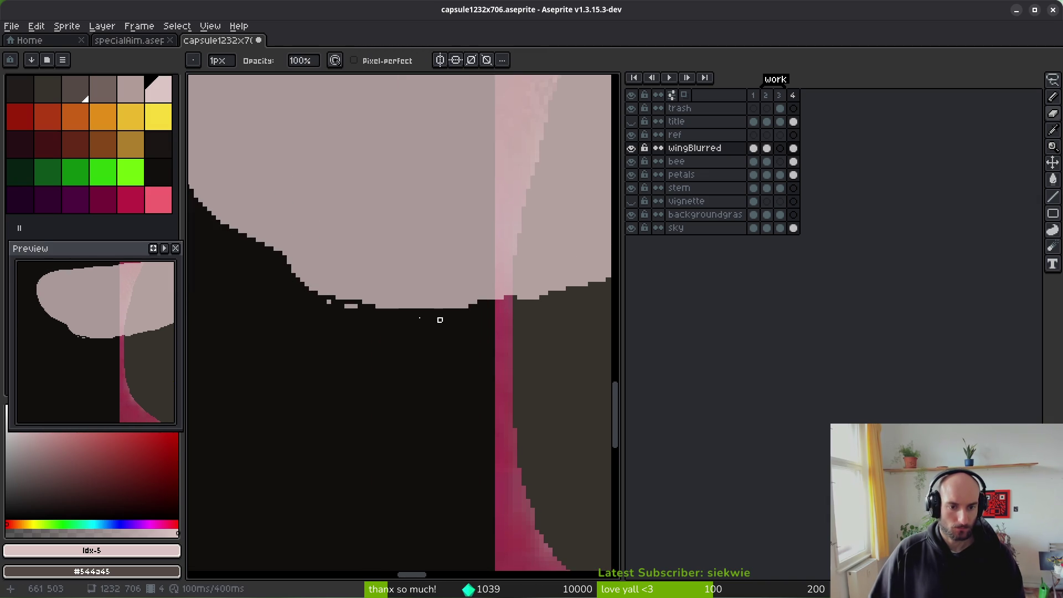
key("b")
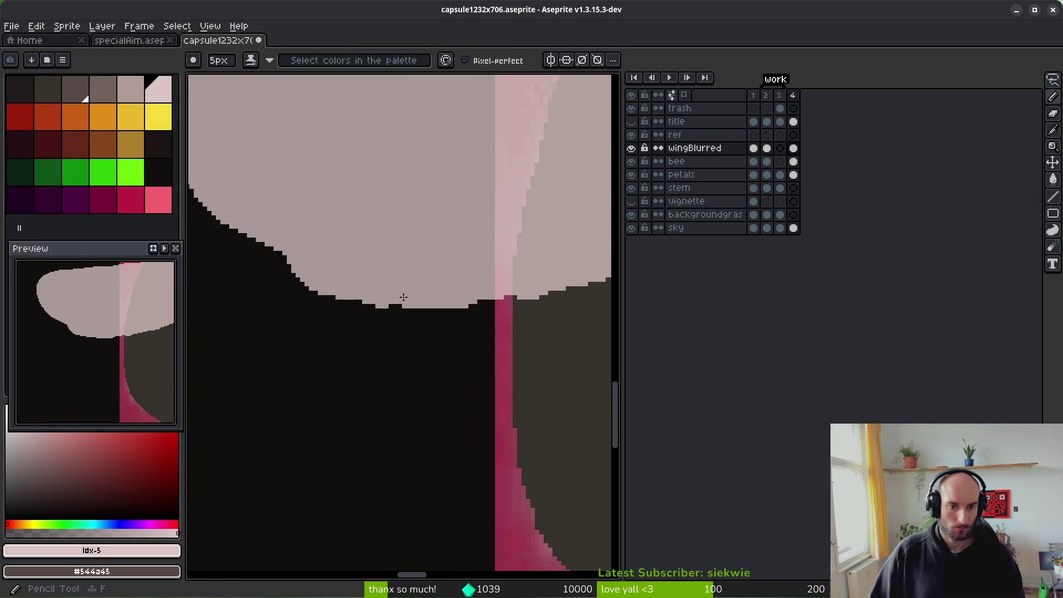
left_click_drag(481, 266, 333, 321)
left_click_drag(449, 299, 301, 356)
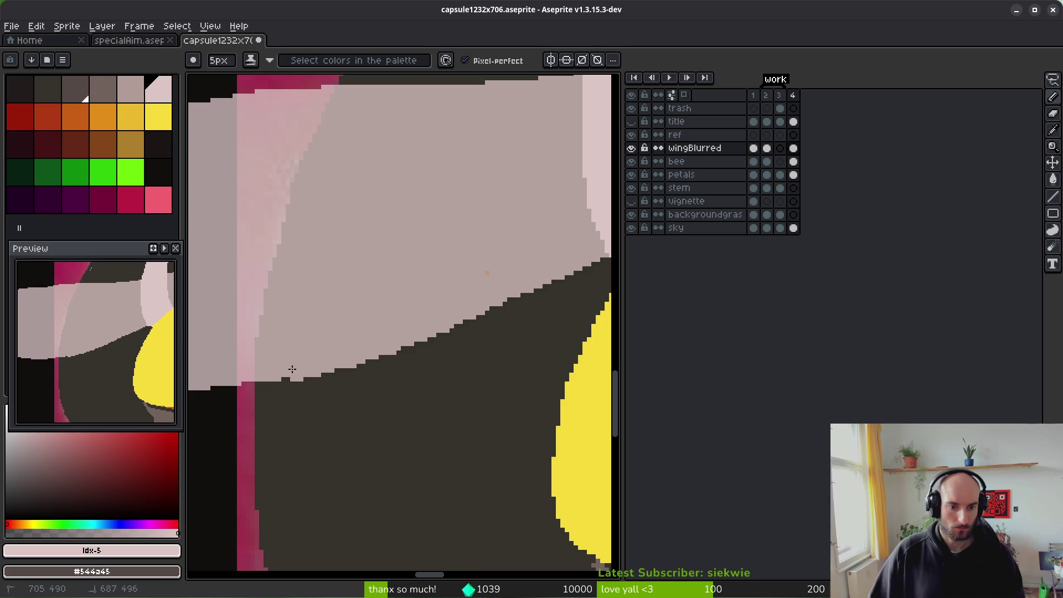
key("e")
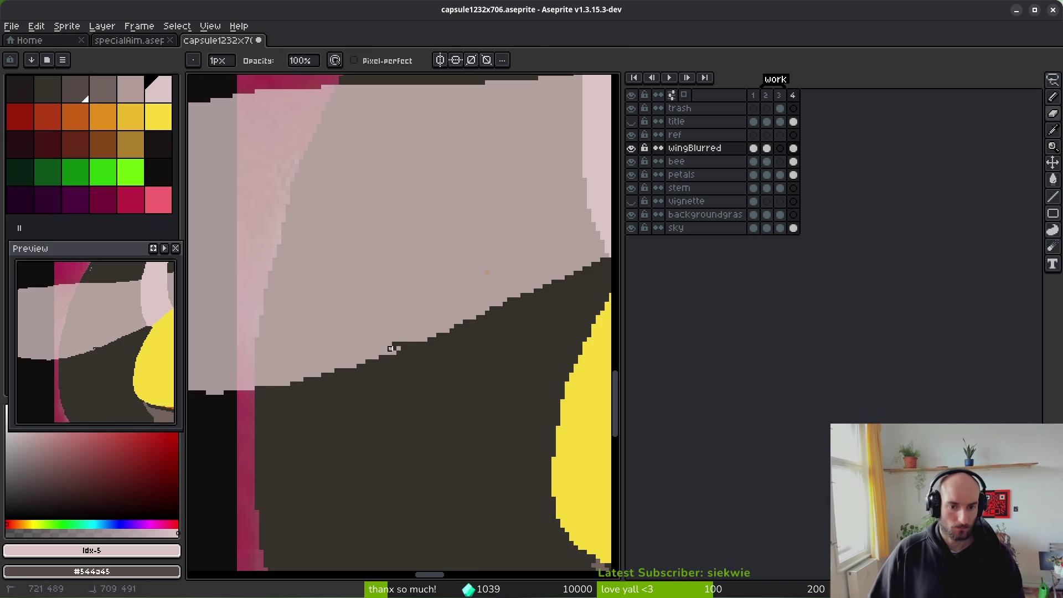
key("ctrl+z")
mouse_move(390, 351)
left_mouse_down()
mouse_move(216, 393)
mouse_move(319, 380)
left_mouse_up()
key("f")
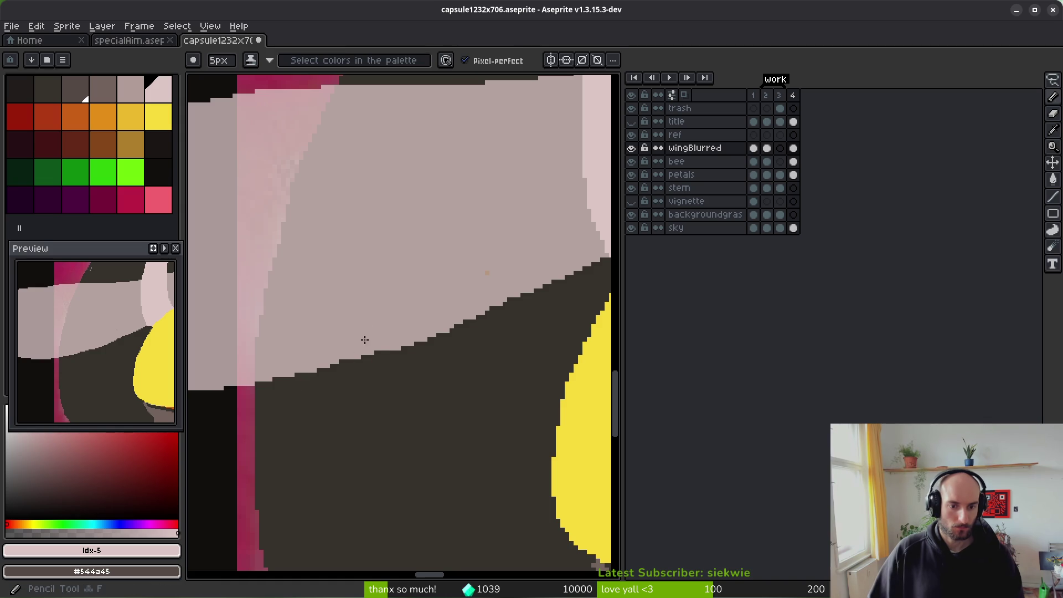
scroll(384, 382, "down", 5)
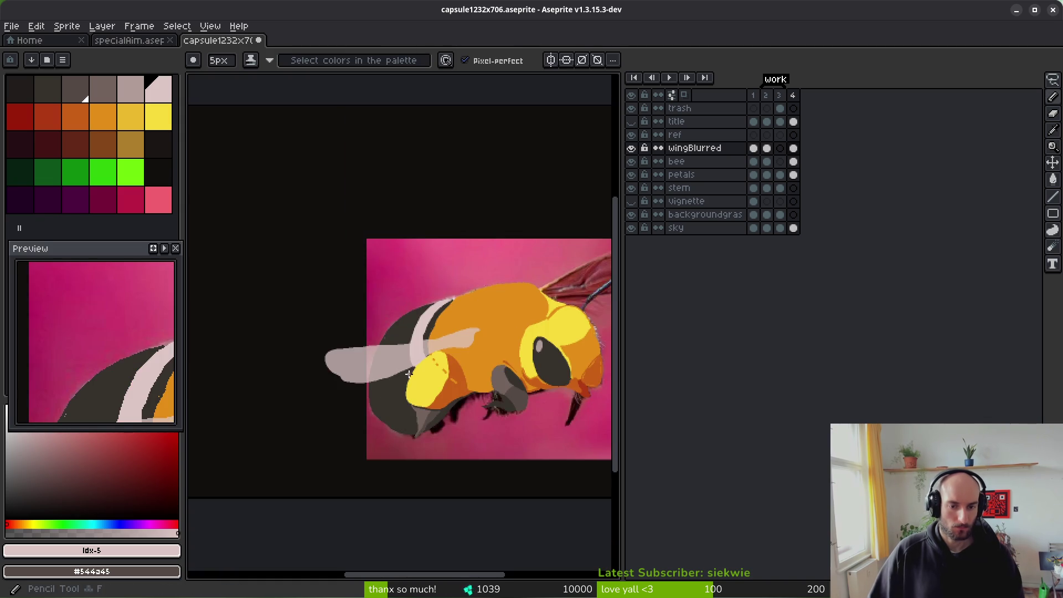
scroll(435, 358, "down", 1)
Step: Add a new layer with Shift+N, move it below bee, and rename it 'mosquito'
scroll(480, 337, "up", 3)
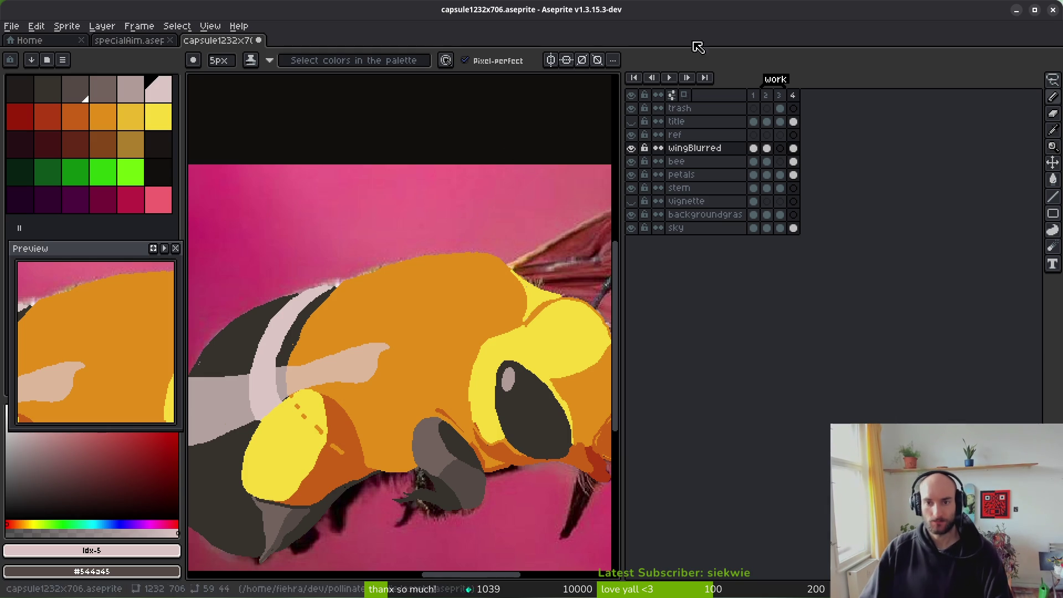
left_click(730, 166)
key("shift+n")
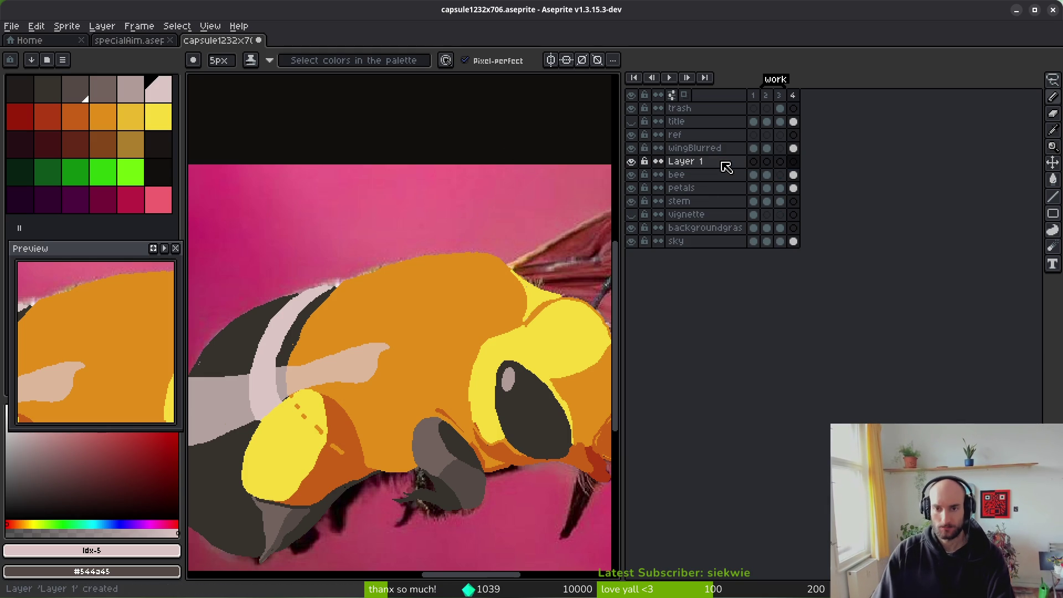
mouse_move(727, 167)
left_mouse_down()
mouse_move(707, 178)
mouse_move(722, 190)
left_mouse_up()
double_click(710, 176)
type("mosqui")
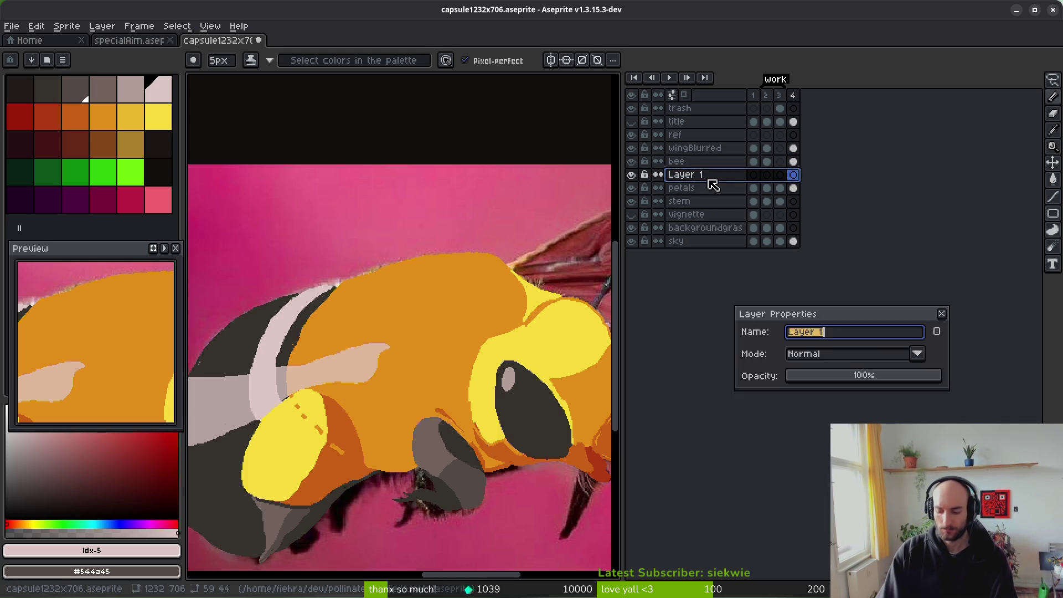
type("to")
key("Return")
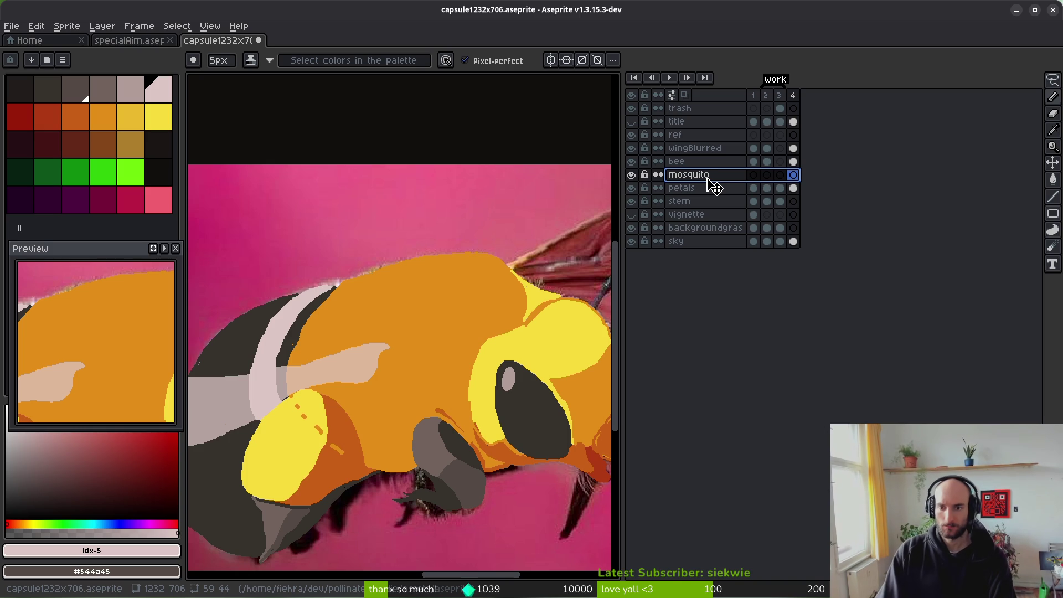